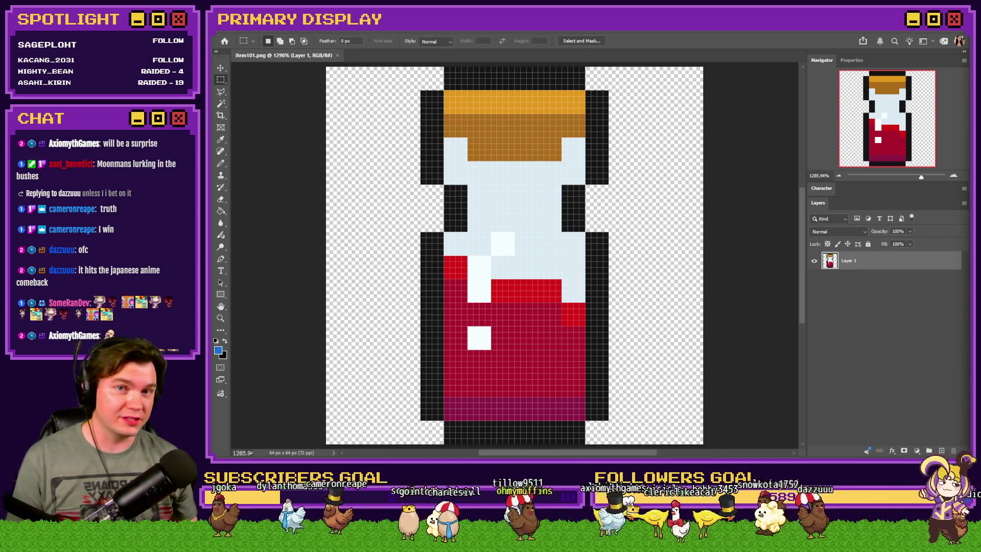
Step: Switch to the browser showing Twitch's Complete Prediction confirmation for the Heads outcome
key("alt+Tab")
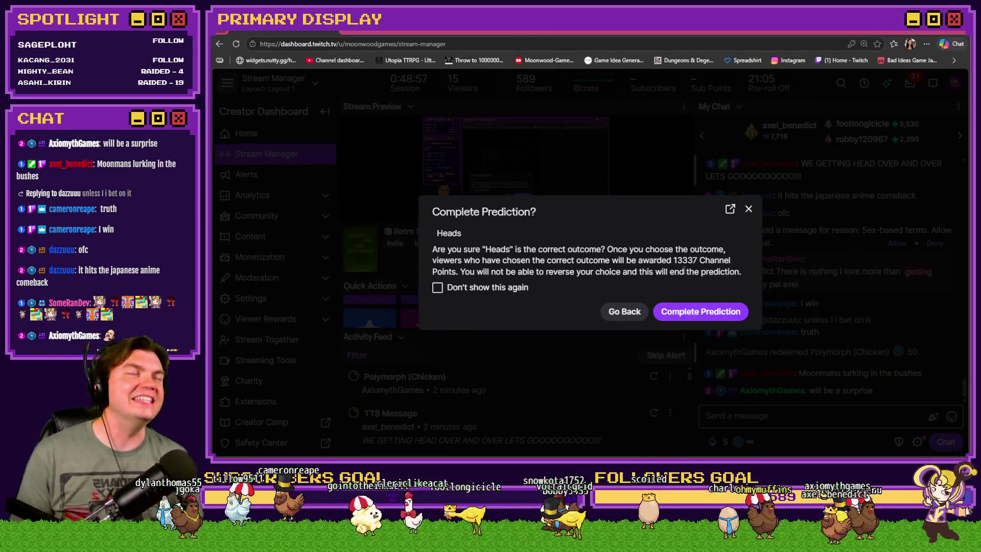
Step: Complete the Heads prediction with 'Don't show this again' left off, then return to Photoshop
double_click(684, 261)
left_click(677, 285)
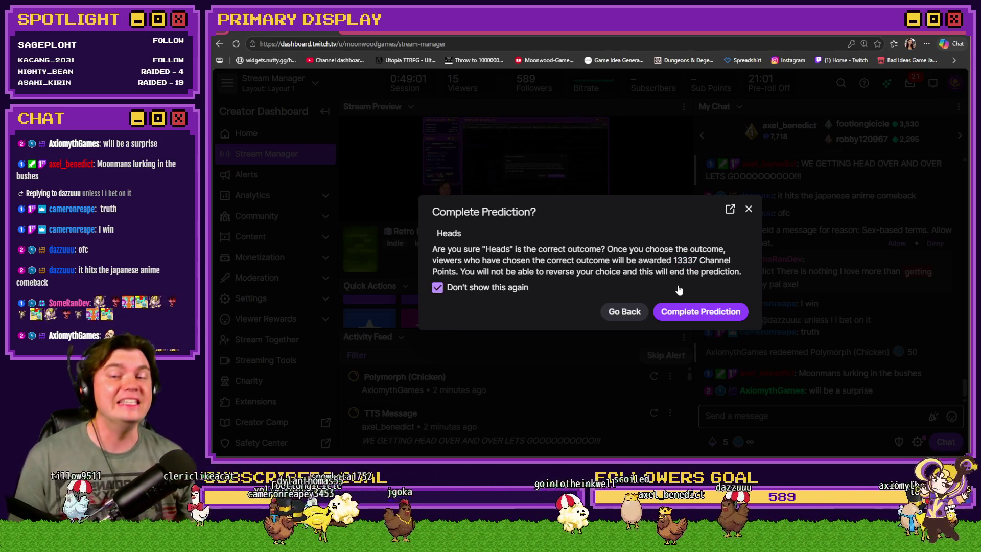
left_click(657, 293)
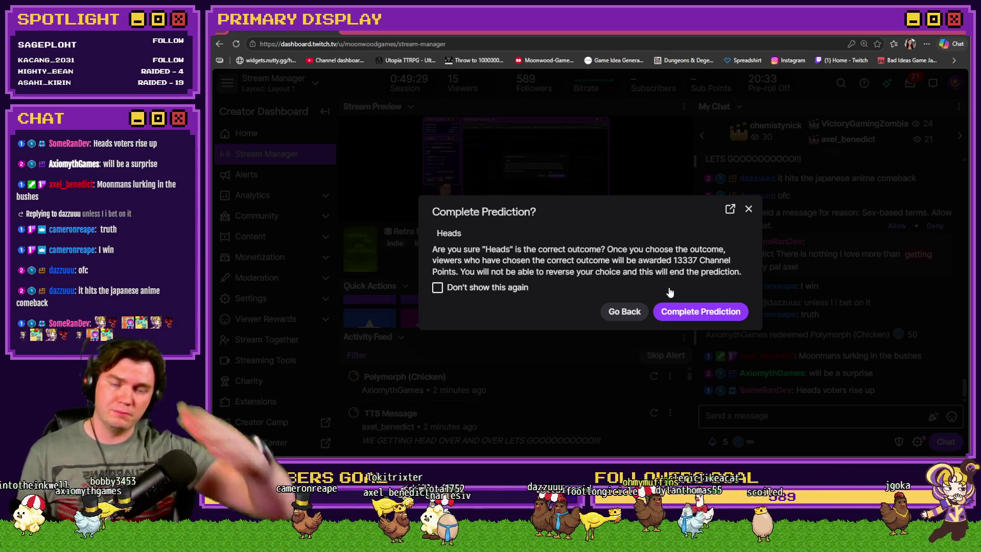
left_click(682, 311)
key("alt+Tab")
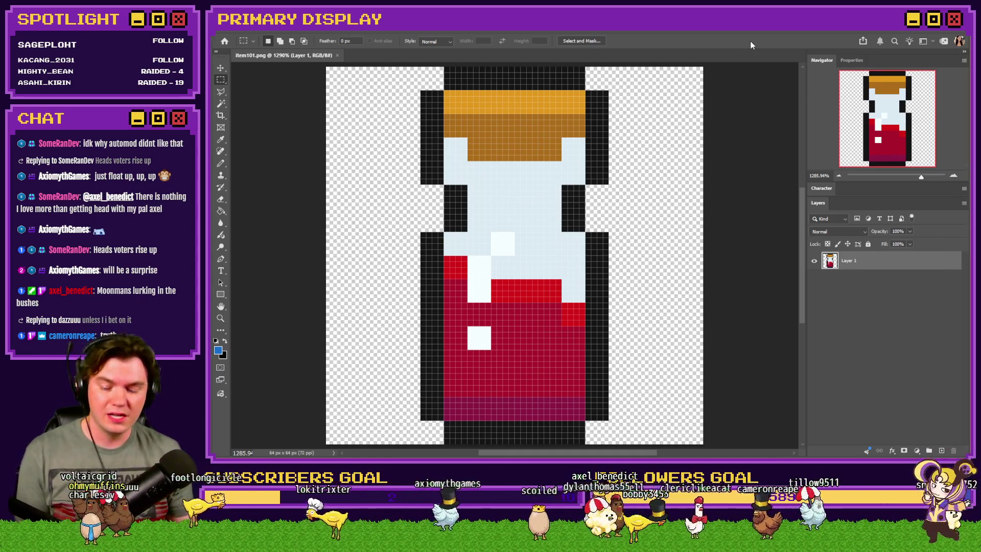
Step: Resize the item101.png potion sprite to 25% (16×16 px) with Nearest Neighbor and fit it on screen
key("ctrl+alt+i")
key("BackSpace")
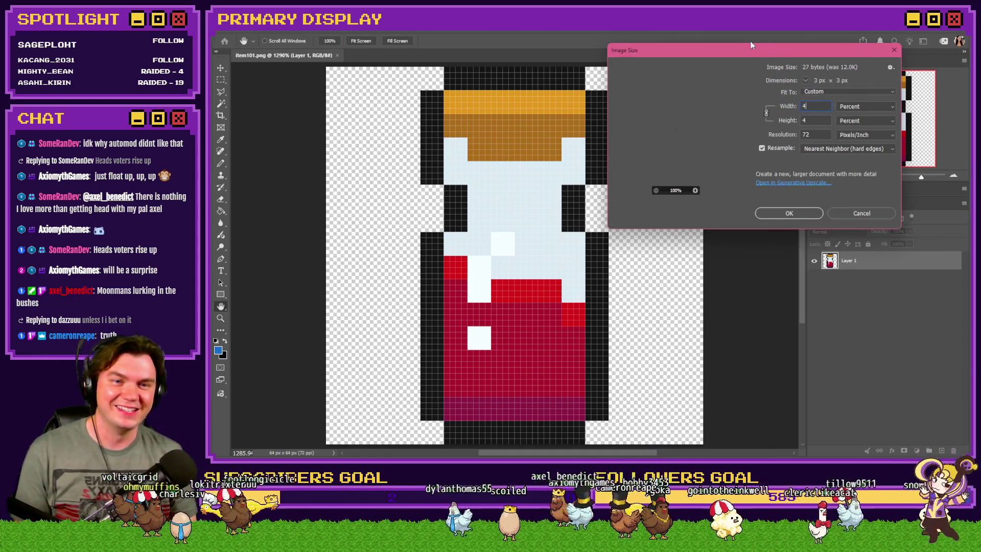
type("25")
key("Return")
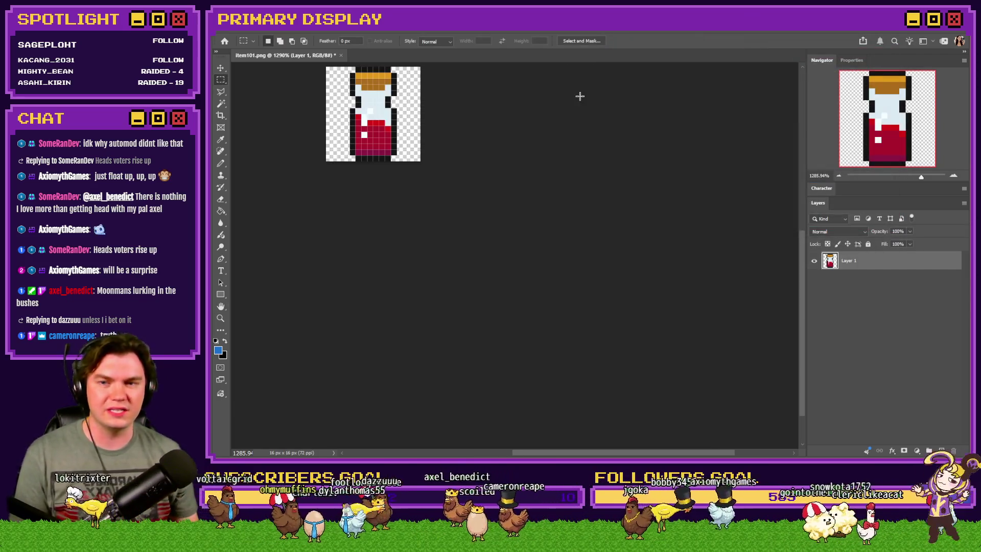
key("ctrl+0")
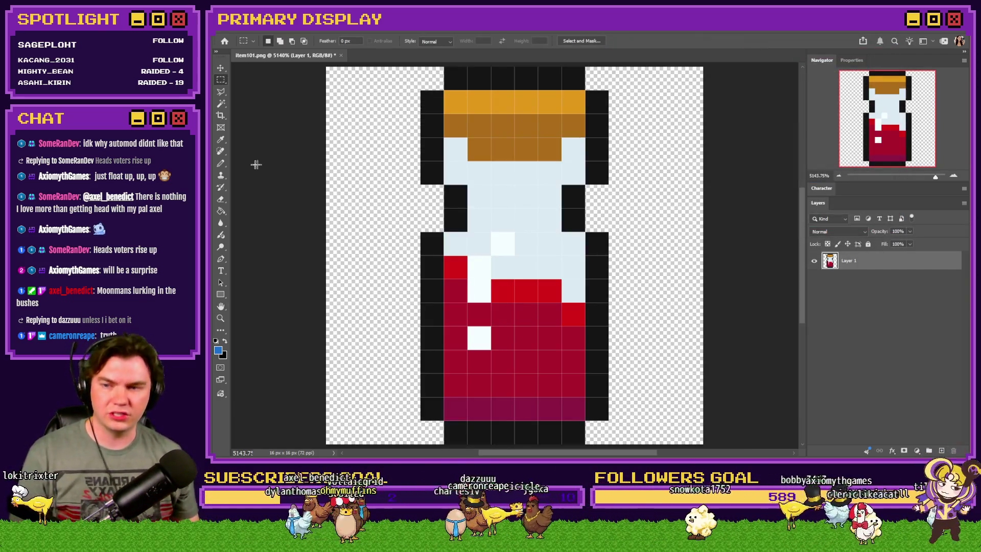
Step: Select the Pencil and bring the ToV_Monsters_Collection Tower Bat document forward, fitted to the window
key("b")
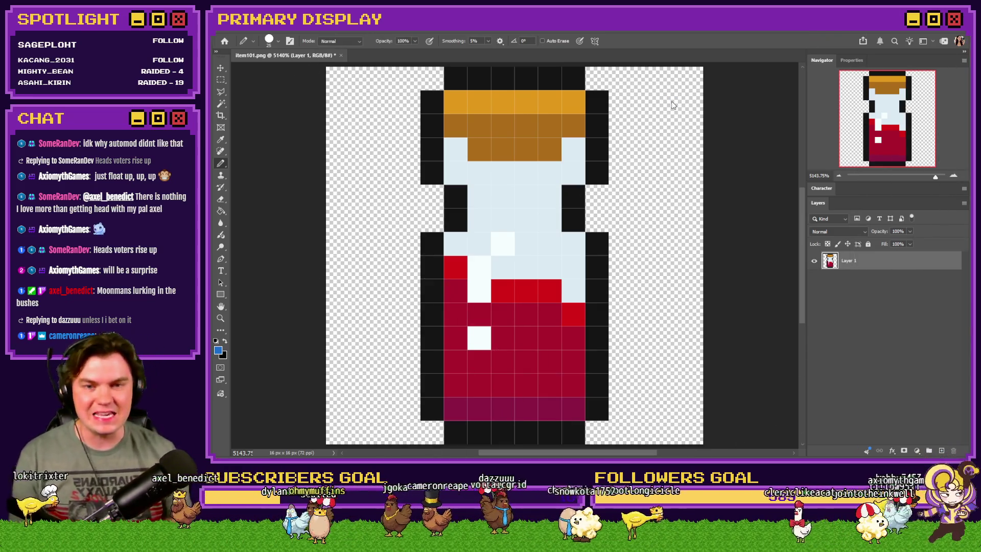
key("alt+Tab")
key("alt+Tab")
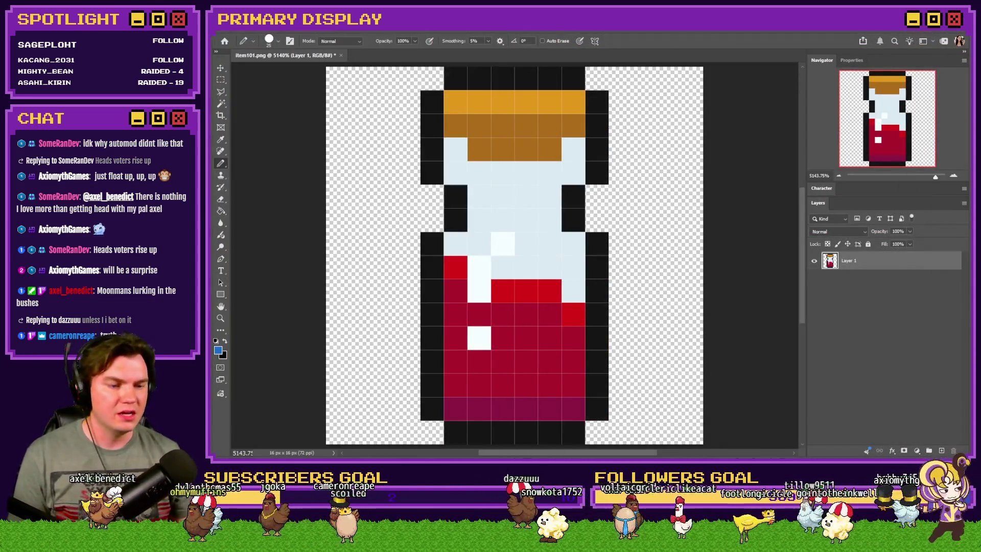
key("alt+Tab")
key("alt+Tab")
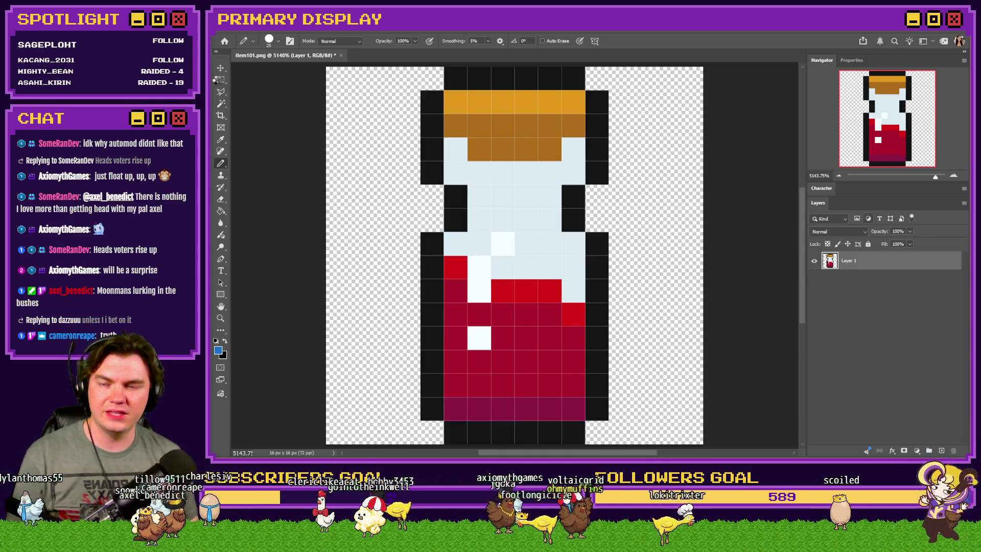
key("ctrl+0")
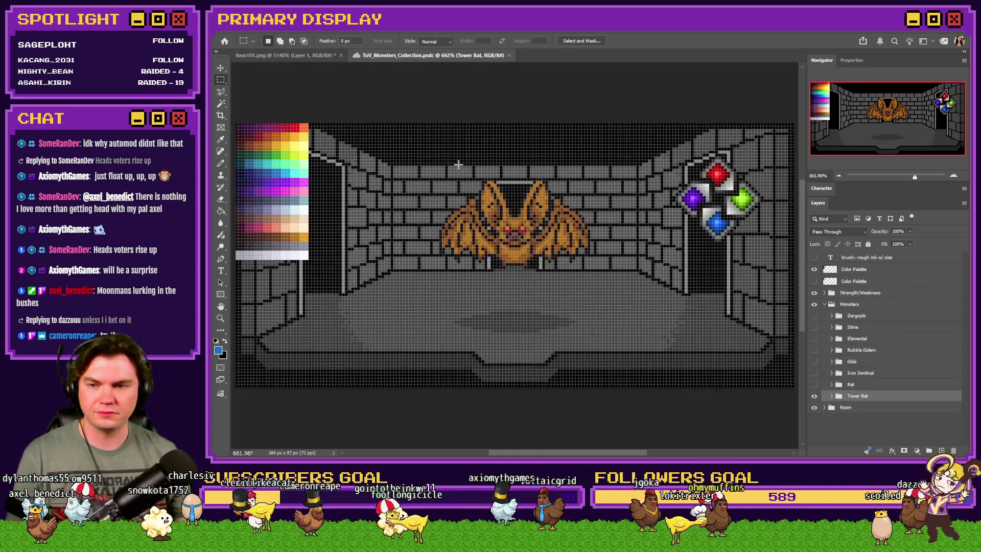
Step: Copy the Color Palette layer into item101.png and scale it to 33.333% from the top-left with Nearest Neighbor
mouse_move(867, 276)
left_mouse_down()
mouse_move(492, 44)
mouse_move(326, 50)
mouse_move(397, 137)
mouse_move(537, 219)
left_mouse_up()
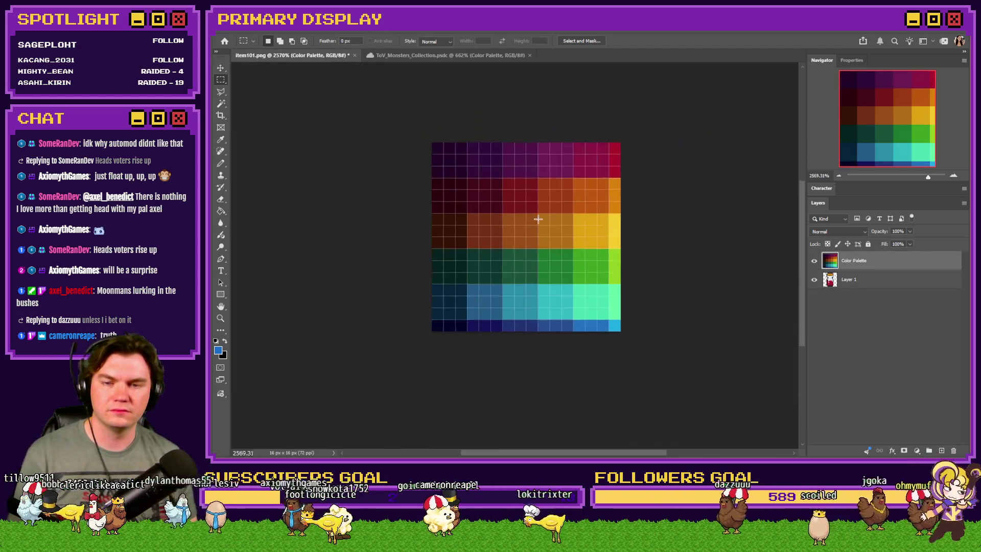
right_click(545, 213)
left_click(600, 299)
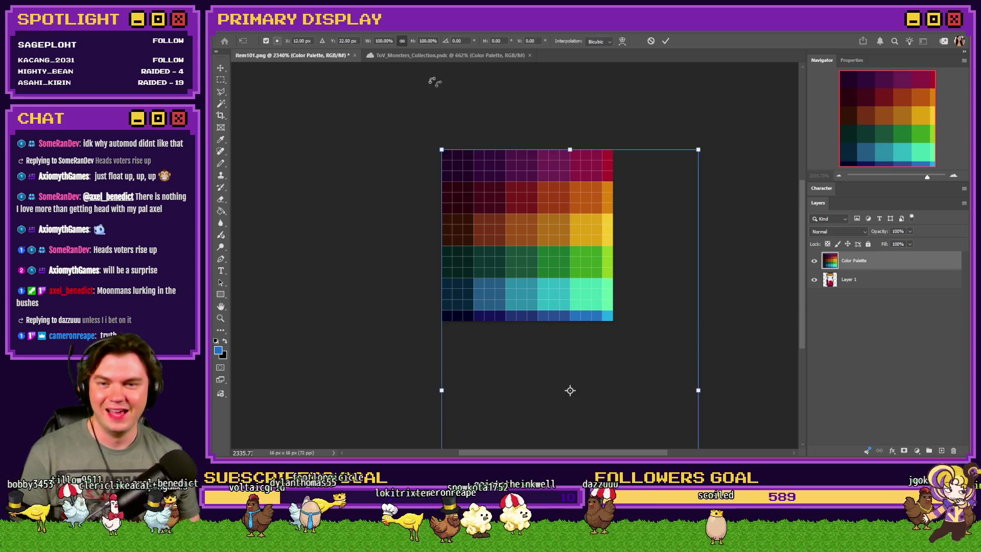
left_click(275, 39)
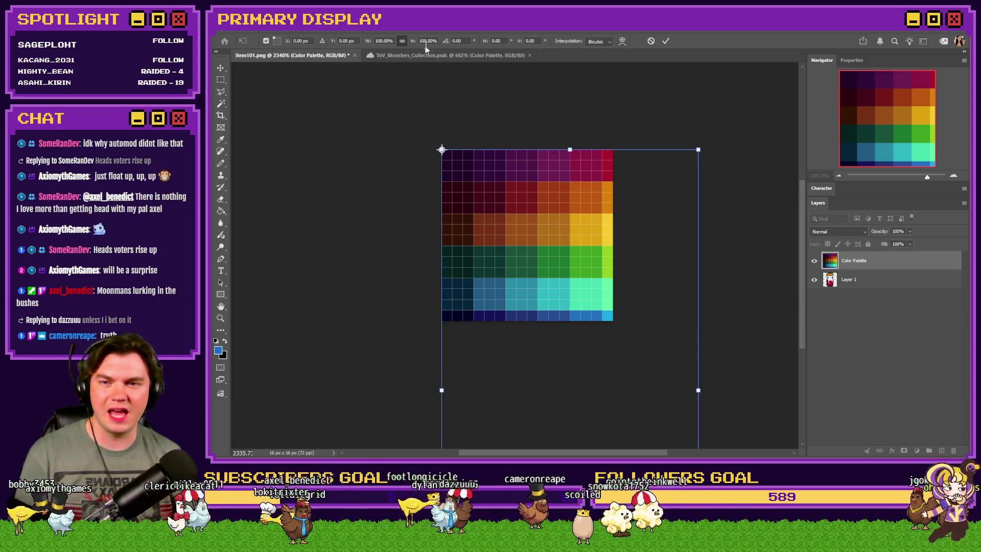
left_click(599, 41)
left_click(597, 43)
left_click(425, 41)
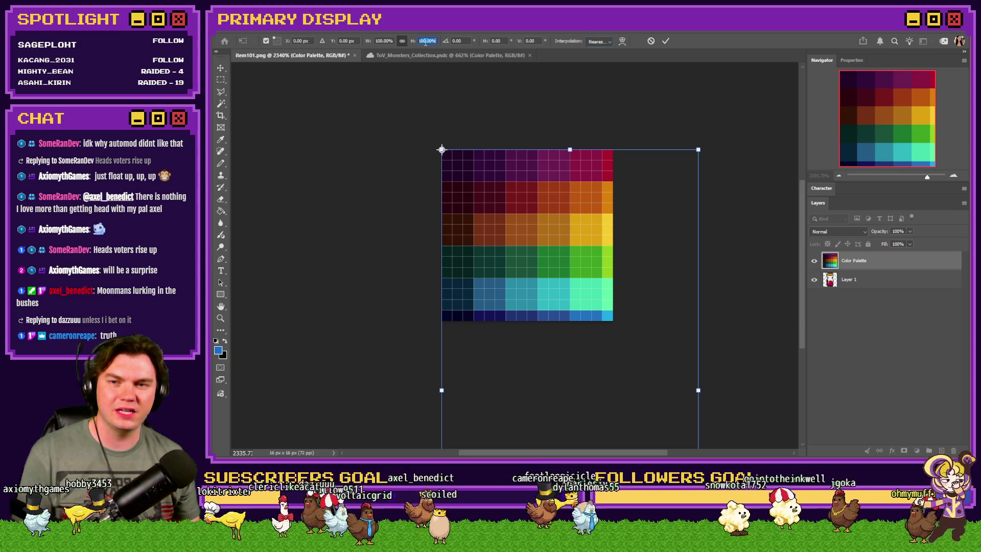
type("33.333")
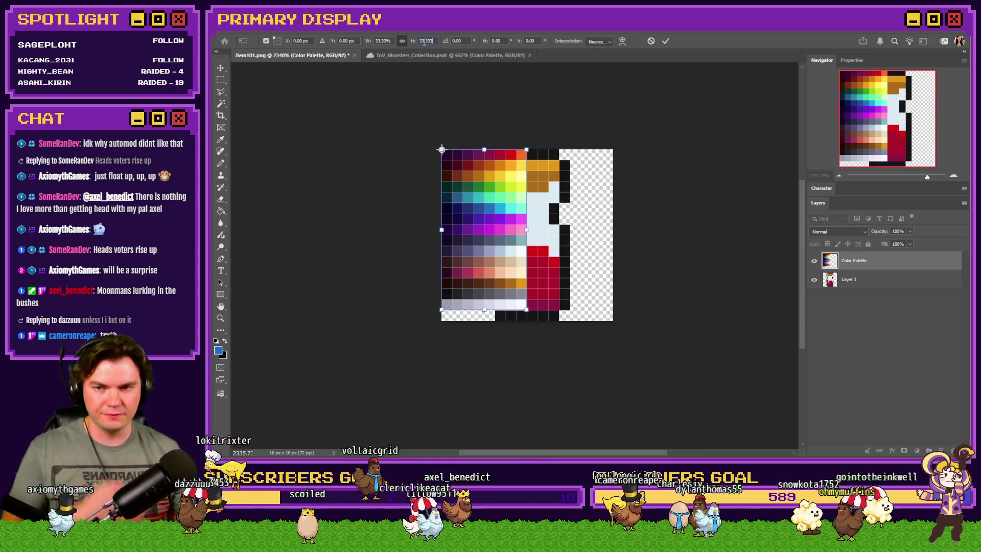
key("Return")
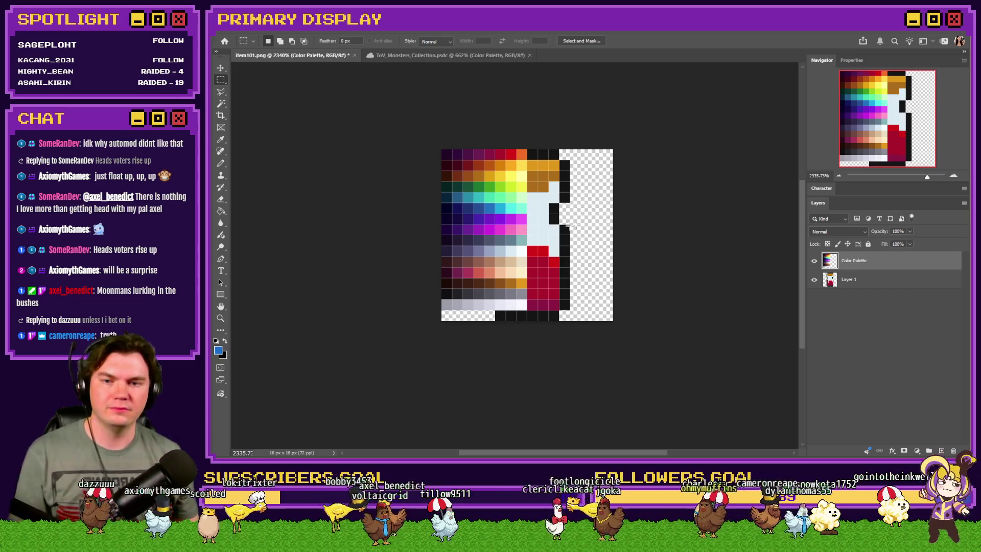
Step: Delete the old potion sprite Layer 1 from item101.png
scroll(500, 222, "up", 3)
left_click(887, 284)
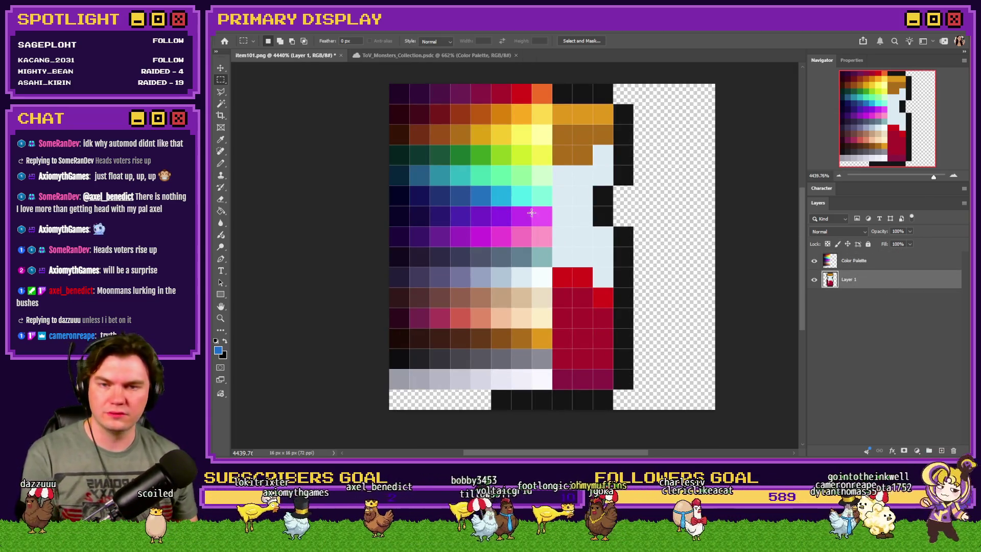
key("Delete")
left_click(221, 163)
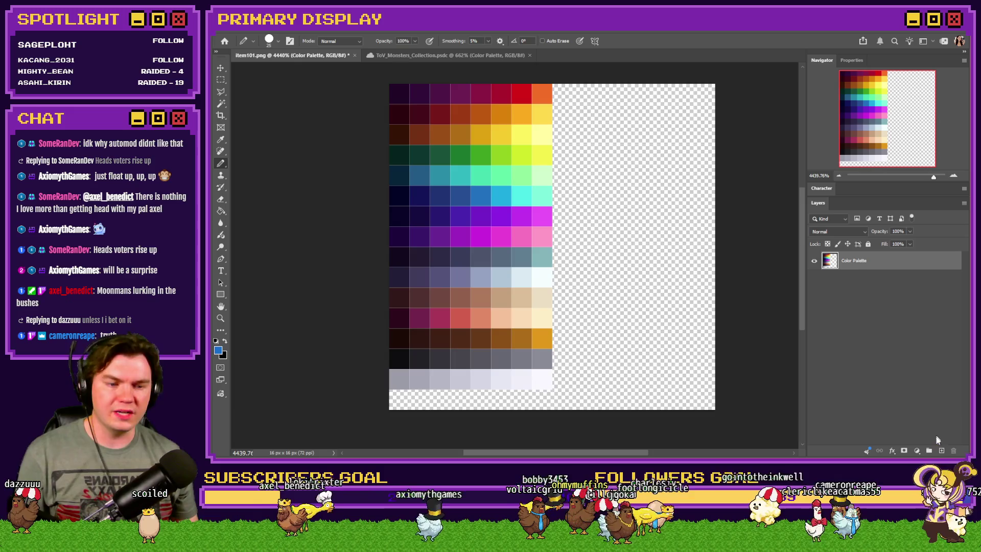
Step: Add a new layer and set a 1 px Pencil with yellow sampled from the palette
left_click(942, 450)
right_click(463, 215)
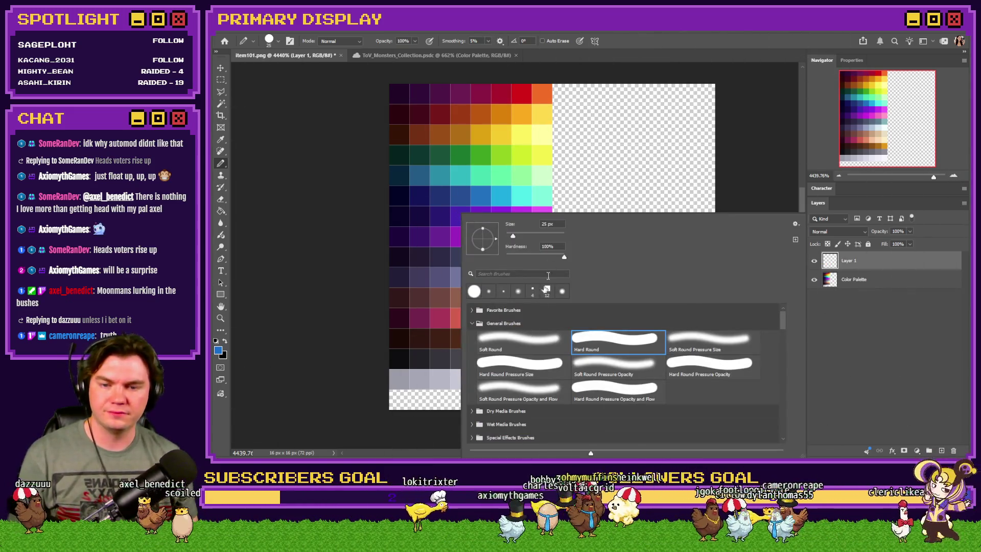
type("1")
key("Return")
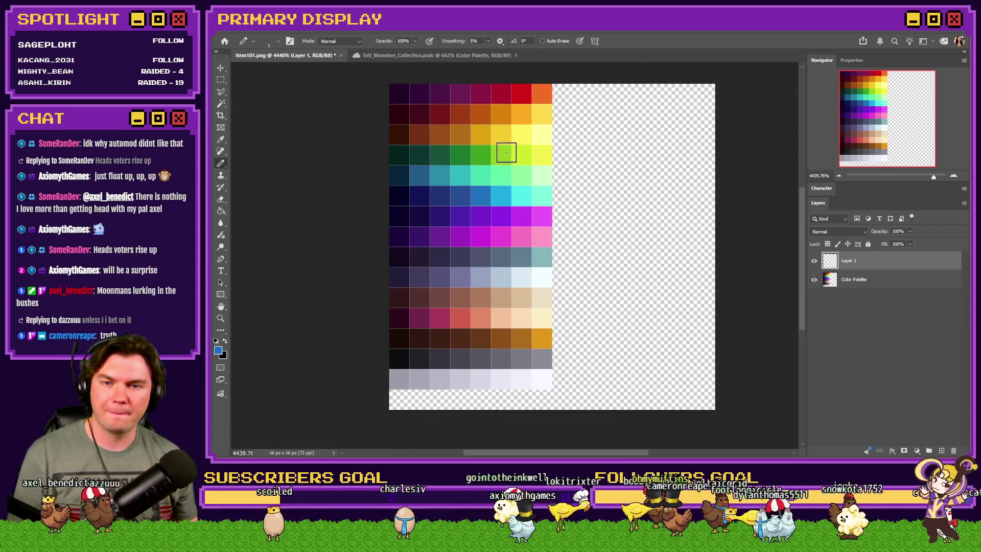
left_click(503, 137, "alt")
Step: Place the first yellow pixels at the ring's upper right, undoing the misplaced ones
left_click_drag(620, 197, 584, 174)
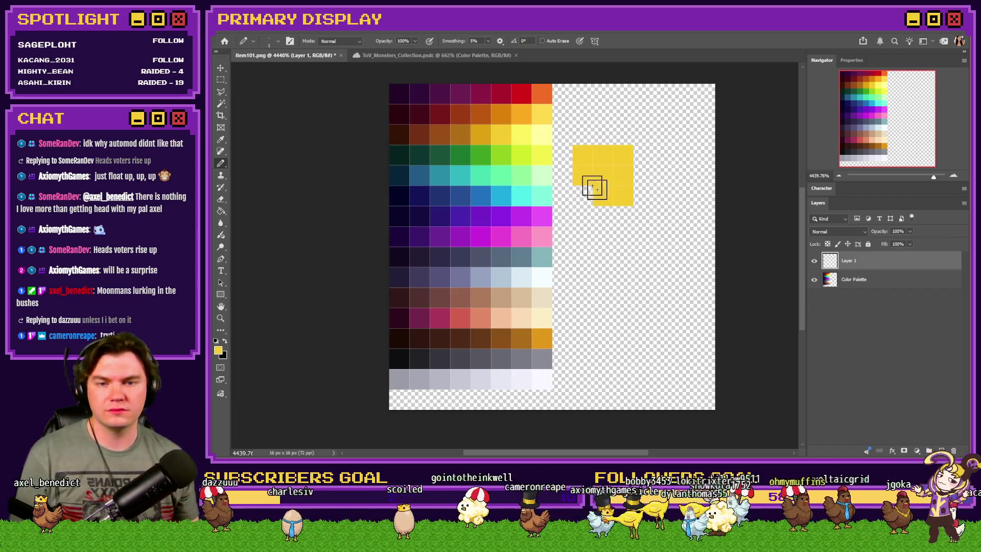
key("ctrl+z")
left_click(661, 115)
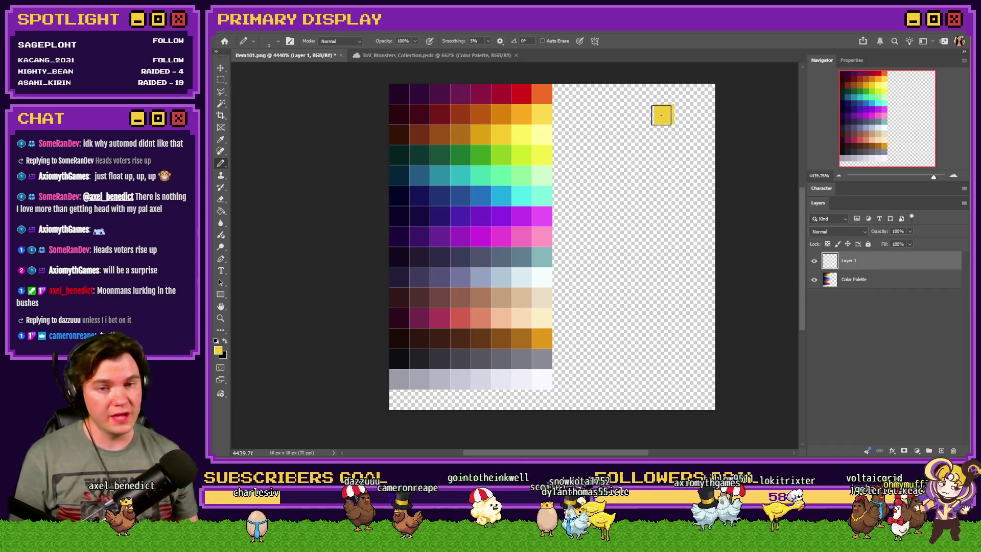
left_click(684, 134)
left_click(643, 114)
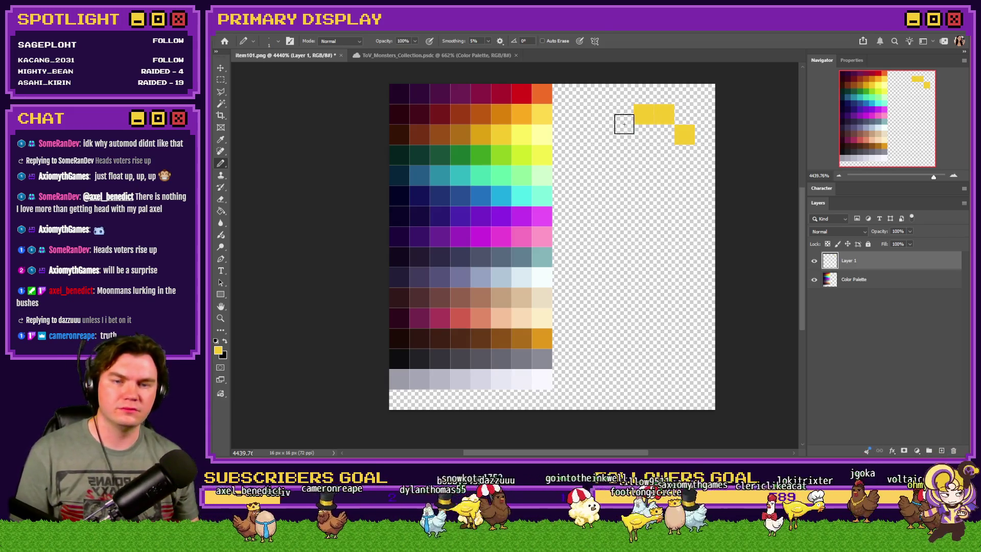
left_click(684, 155)
key("ctrl+z")
key("ctrl+z")
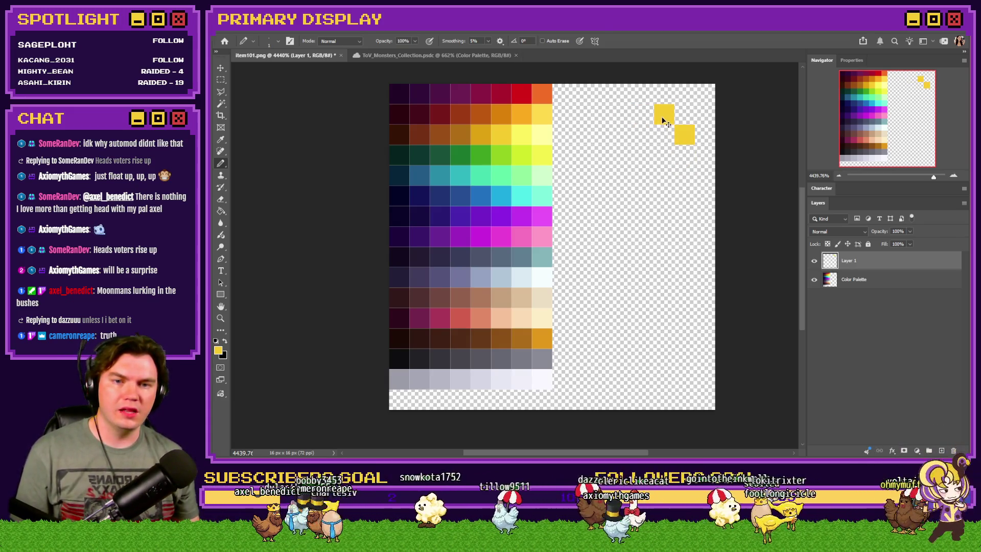
key("ctrl+z")
key("ctrl+z")
Step: Draw the ring's top row and curved right side in single yellow pixels
left_click(643, 115)
left_click(664, 135)
left_click(684, 154)
left_click(685, 196)
left_click(684, 176)
left_click(664, 216)
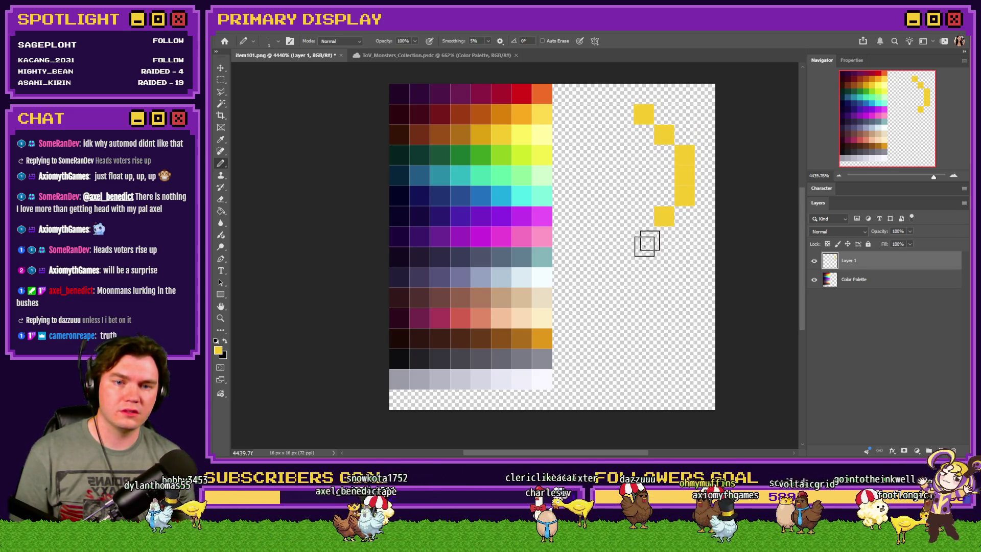
left_click(621, 119)
left_click(602, 117)
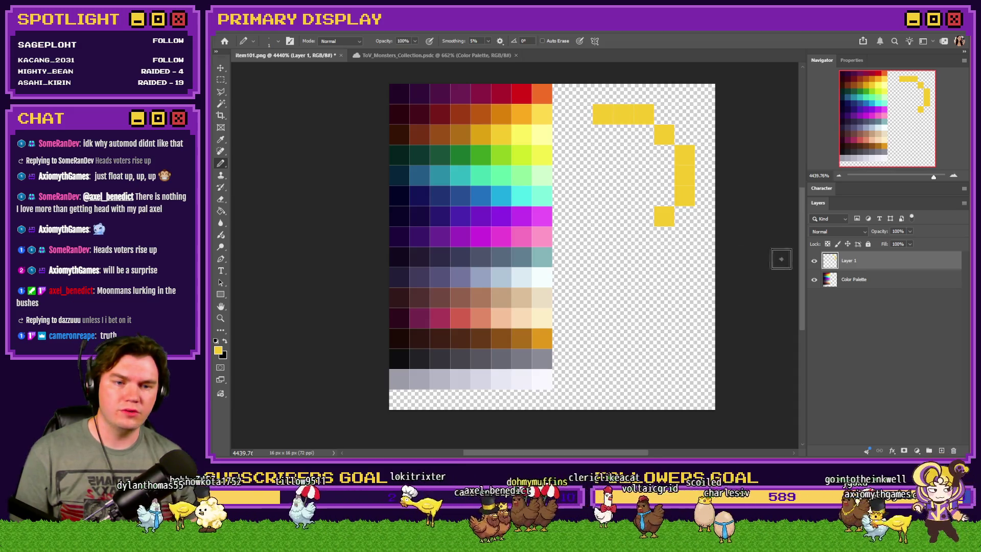
Step: Hide the palette and sketch the ring's left side, then undo those strokes
left_click(814, 279)
left_click(585, 131)
left_click_drag(567, 158, 563, 202)
key("ctrl+z")
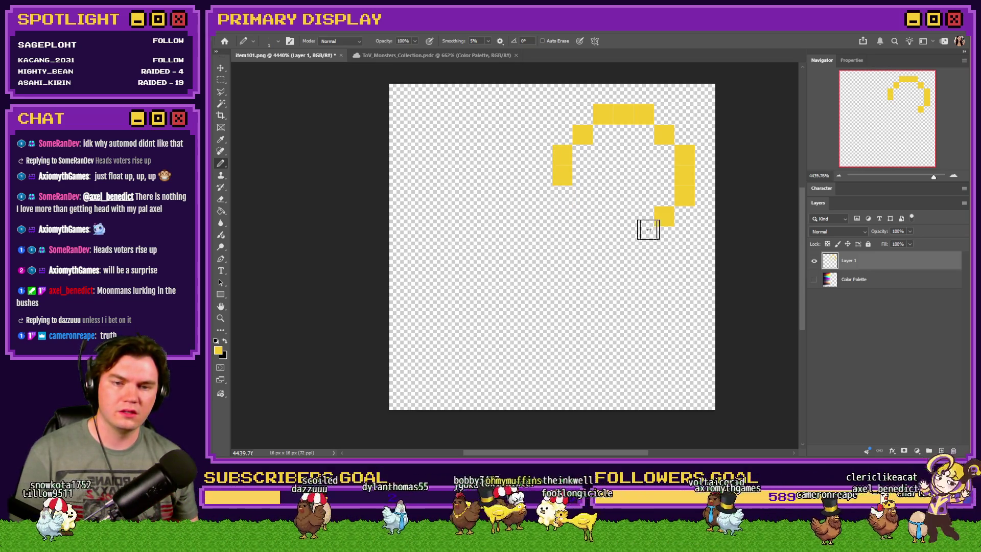
key("ctrl+z")
key("ctrl+z")
key("ctrl+z")
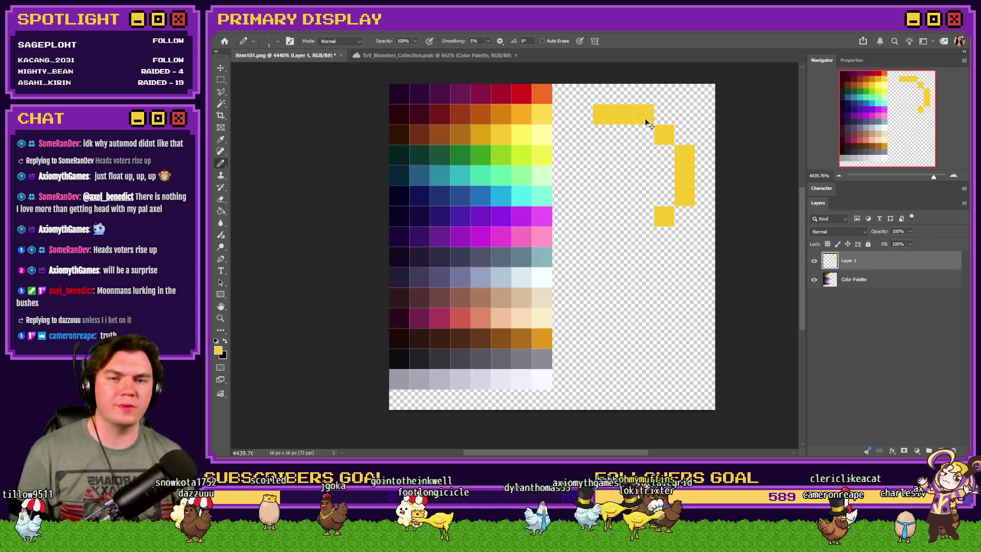
key("ctrl+z")
key("ctrl+z")
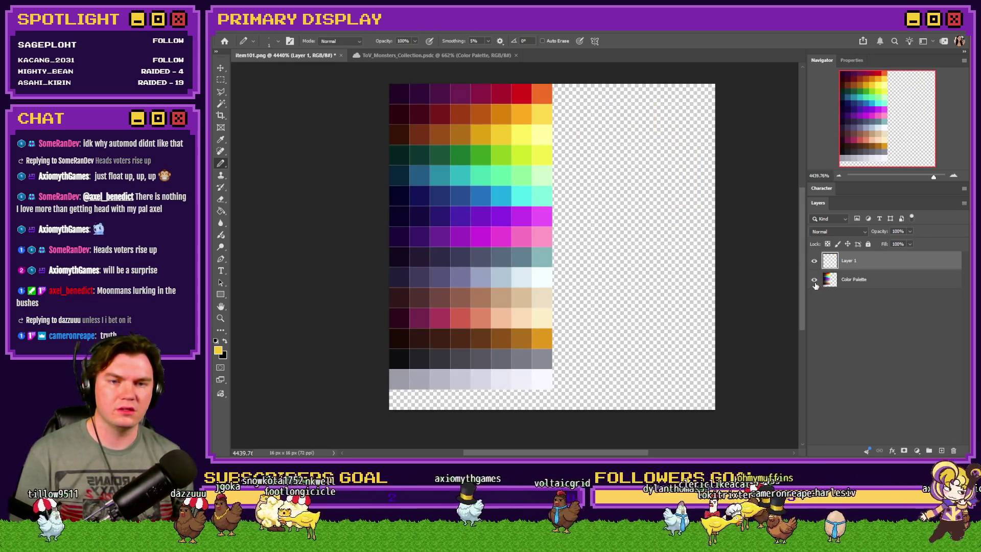
Step: Hide the Color Palette layer and start the key loop's top pixels, undoing a misstep
left_click(814, 279)
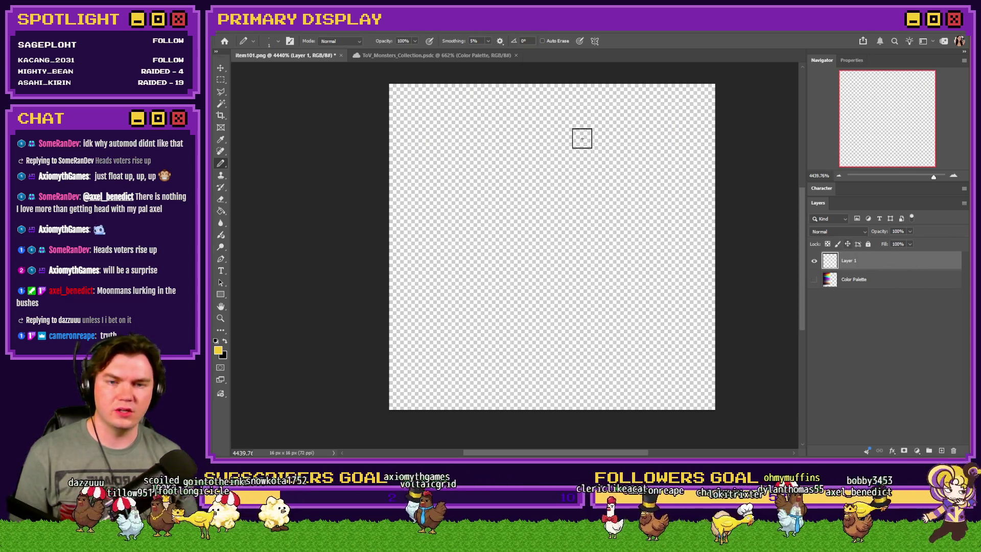
left_click(602, 134)
left_click(621, 153)
left_click(641, 175)
left_click(642, 196)
left_click(643, 216)
left_click(582, 135)
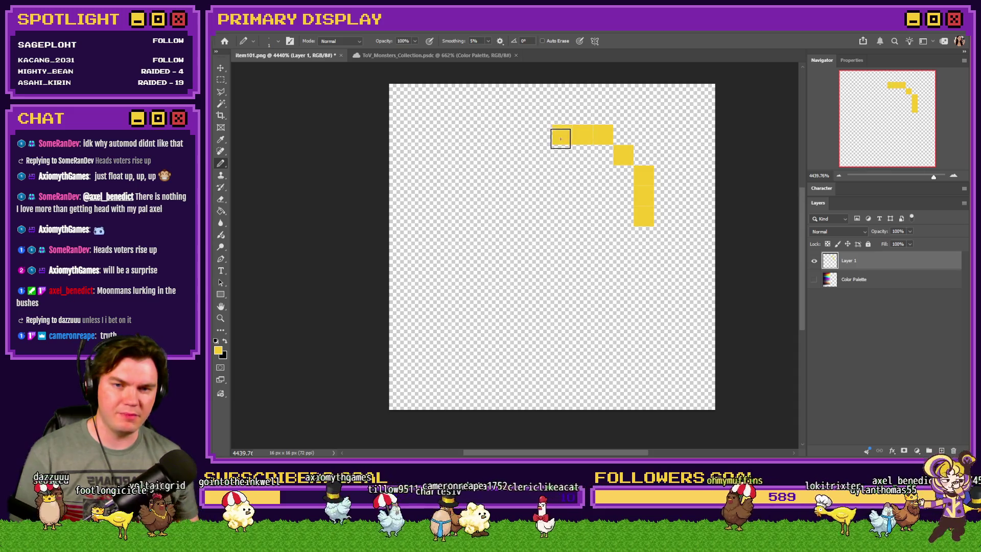
left_click(560, 139)
key("ctrl+z")
key("ctrl+z")
key("ctrl+z")
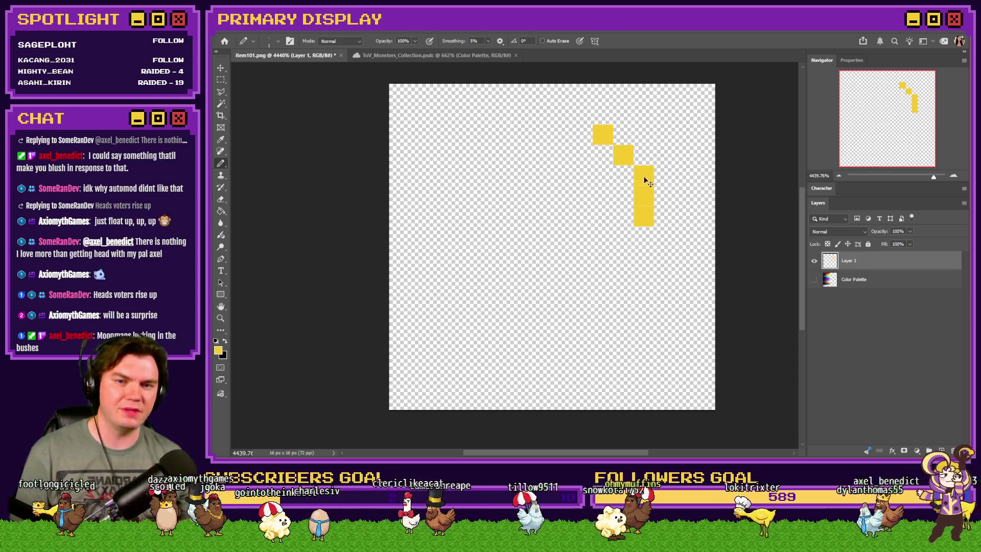
Step: Try the loop's right column and top row, undoing the stray lower pixels
left_click(664, 197)
left_click(664, 216)
left_click(664, 237)
left_click(582, 135)
left_click(556, 141)
left_click(541, 154)
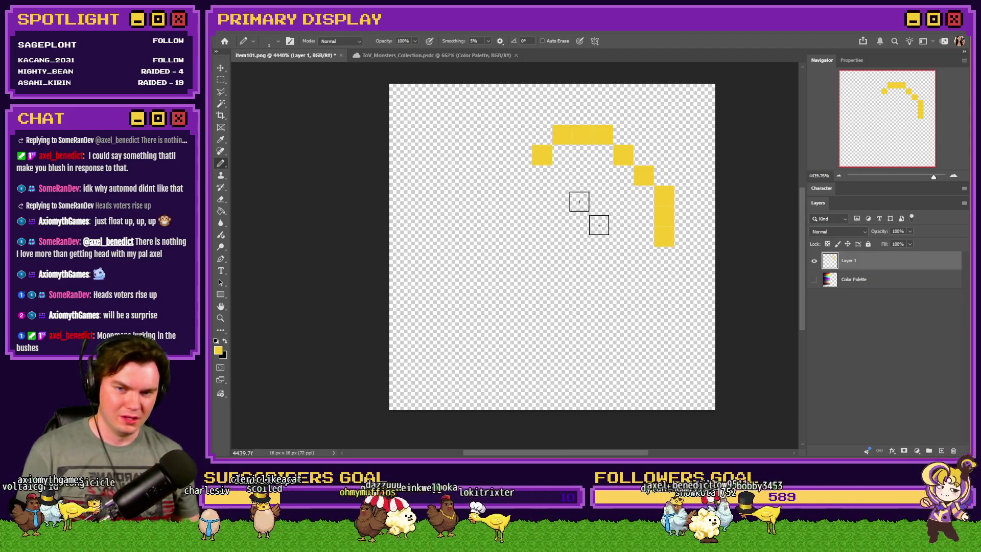
left_click(644, 253)
key("ctrl+z")
key("ctrl+z")
key("ctrl+z")
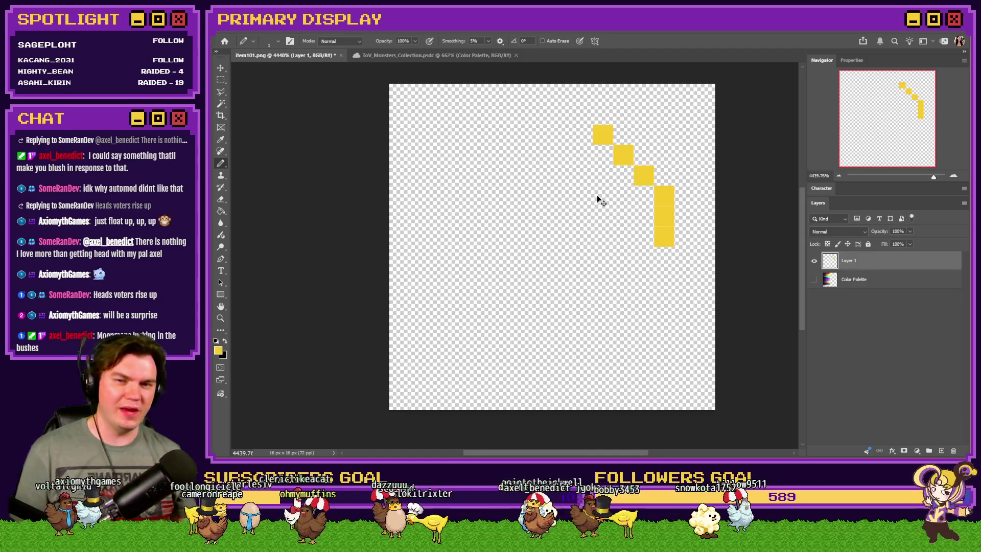
key("ctrl+z")
Step: Extend the loop's right diagonal, right column and top row in yellow
left_click(643, 175)
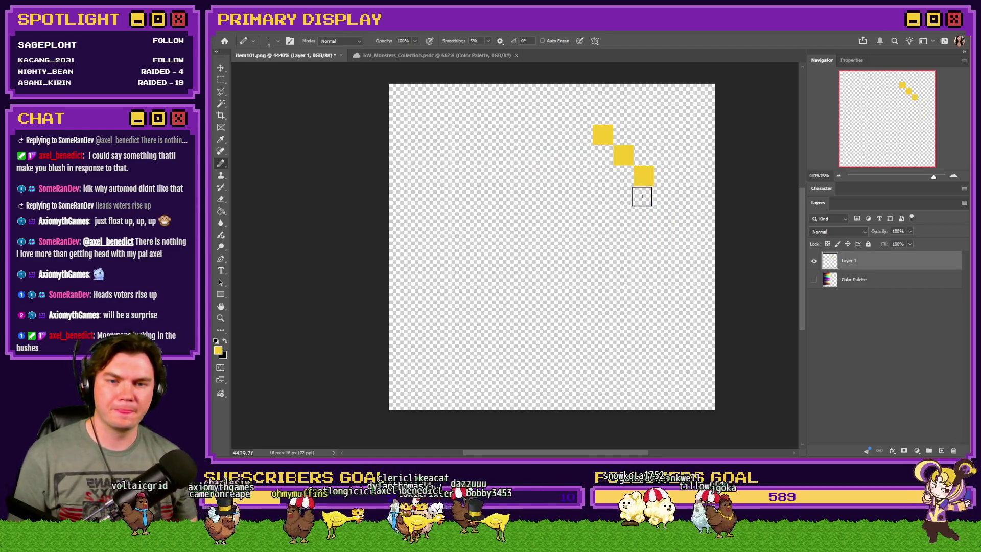
left_click(639, 200)
left_click(583, 135)
left_click(562, 134)
left_click(643, 222)
left_click(623, 237)
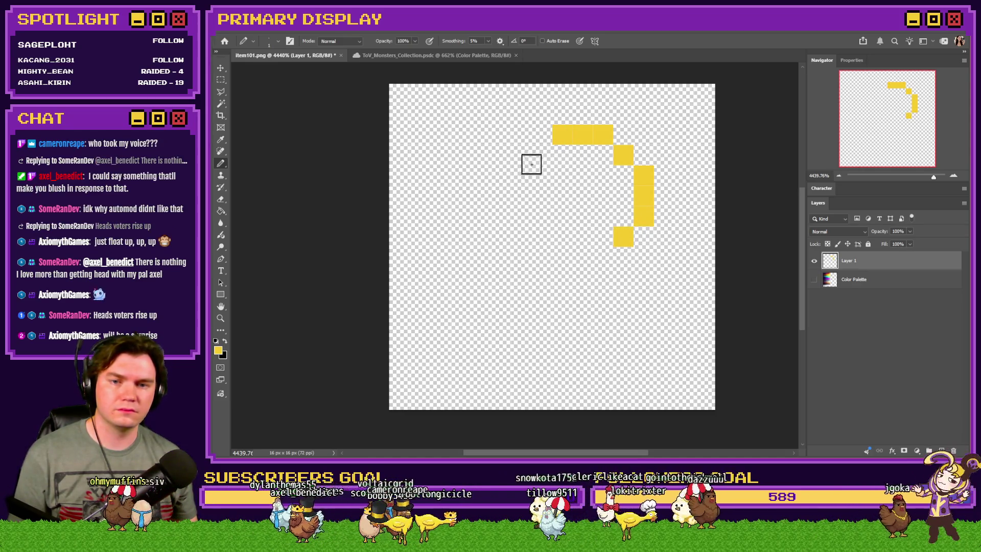
Step: Close the loop with its left column, lower-left curve and bottom row
left_click(541, 154)
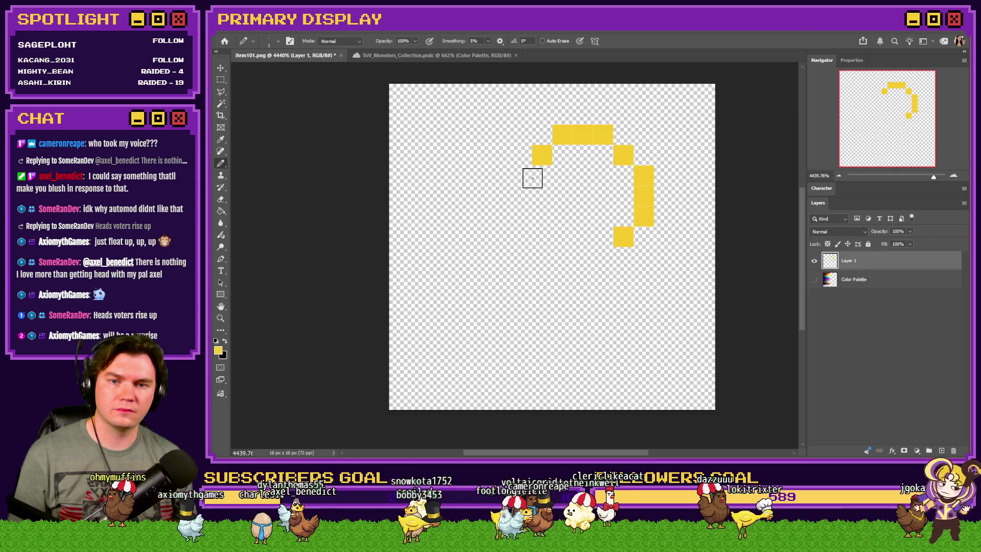
left_click(538, 178)
left_click(602, 236)
left_click(582, 216)
left_click(561, 196)
key("ctrl+z")
key("ctrl+z")
left_click(541, 195)
left_click(582, 236)
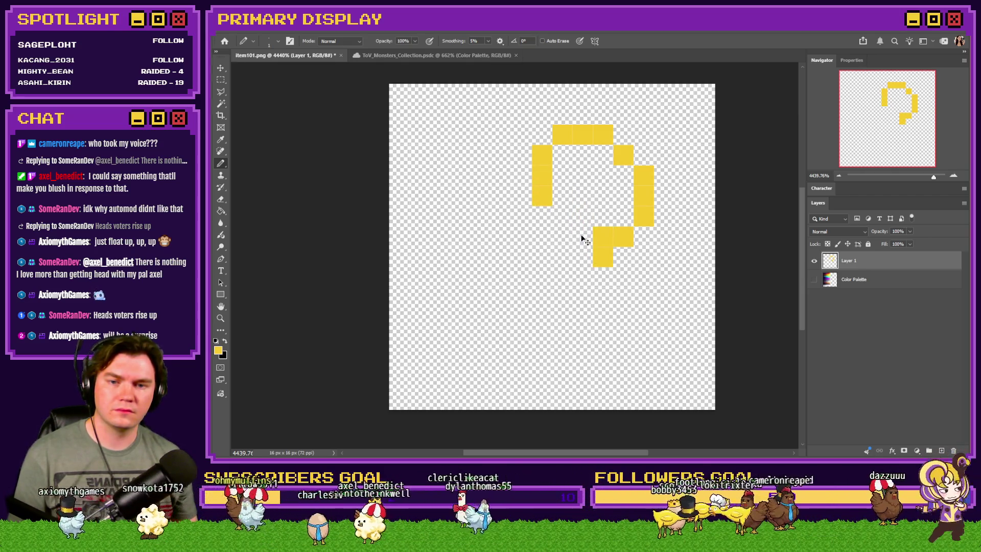
left_click(561, 216)
left_click(541, 216)
left_click(562, 237)
Step: Paint the key's diagonal shaft down to the lower-left corner, nudging the drawing up-right
left_click(540, 237)
left_click(520, 257)
left_click(501, 277)
left_click(479, 295)
left_click_drag(552, 236, 593, 215)
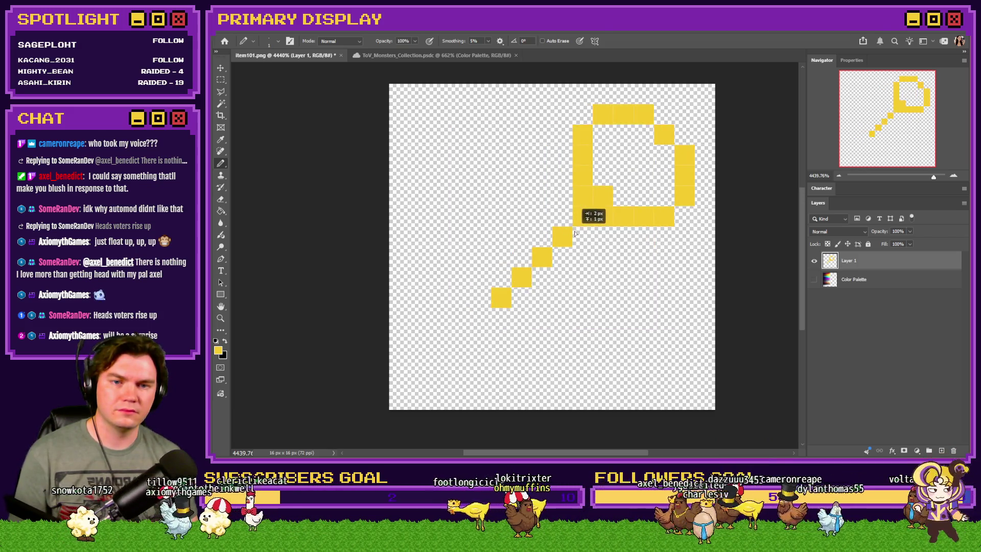
left_click(500, 297)
left_click(482, 316)
left_click(454, 339)
Step: Paint the key's teeth around the lower-left end of the shaft
left_click(440, 359)
left_click(420, 338)
left_click(460, 298)
left_click(439, 277)
left_click(401, 315)
left_click(420, 317)
left_click(440, 338)
left_click(457, 318)
left_click(479, 296)
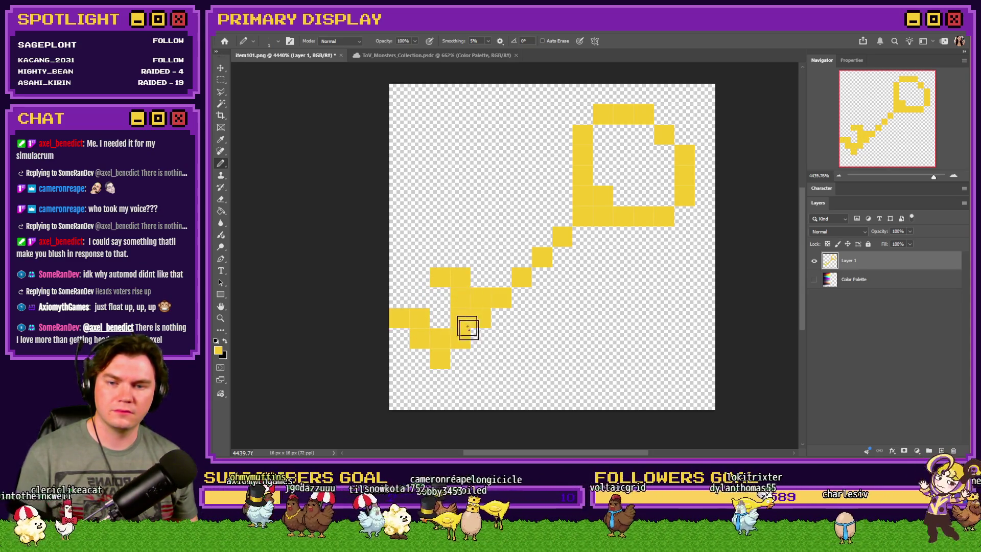
left_click(459, 278)
left_click(440, 257)
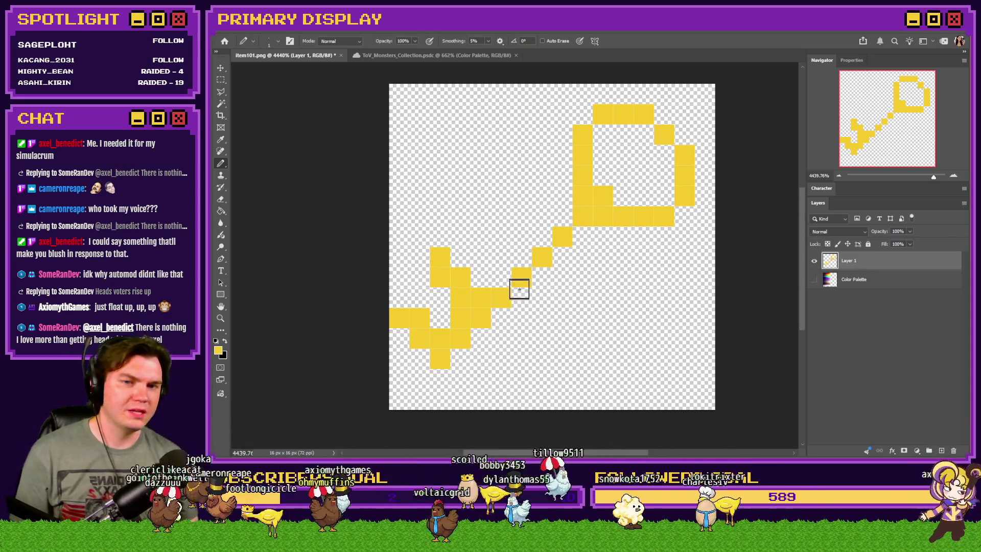
Step: Thicken the diagonal shaft and erase a stray pixel at the key's lower left
left_click_drag(584, 236, 460, 358)
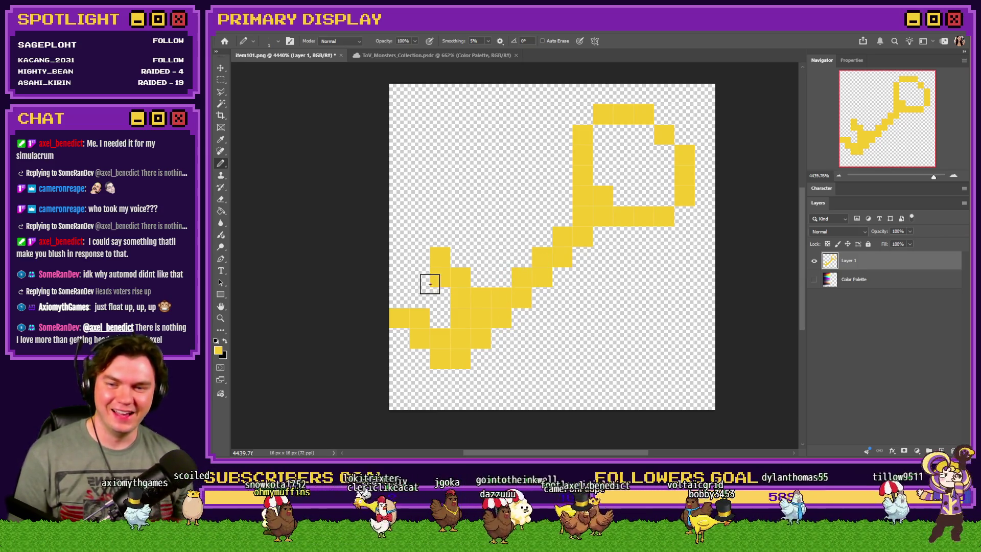
left_click(221, 199)
left_click(377, 303)
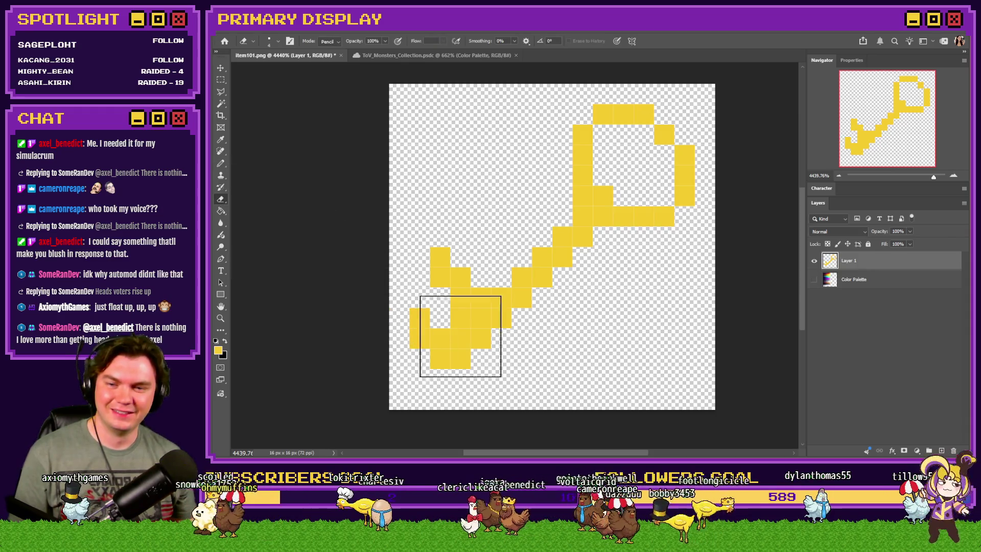
Step: Erase the bulge at the key's lower-left end
right_click(497, 317)
key("Escape")
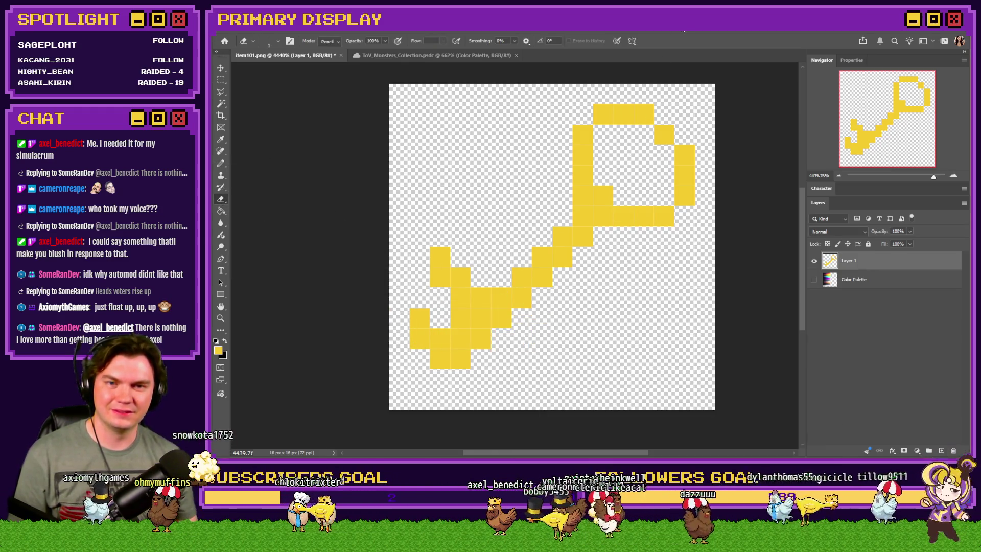
mouse_move(422, 279)
left_mouse_down()
mouse_move(446, 262)
mouse_move(457, 286)
mouse_move(420, 311)
mouse_move(438, 328)
left_mouse_up()
left_click(217, 164)
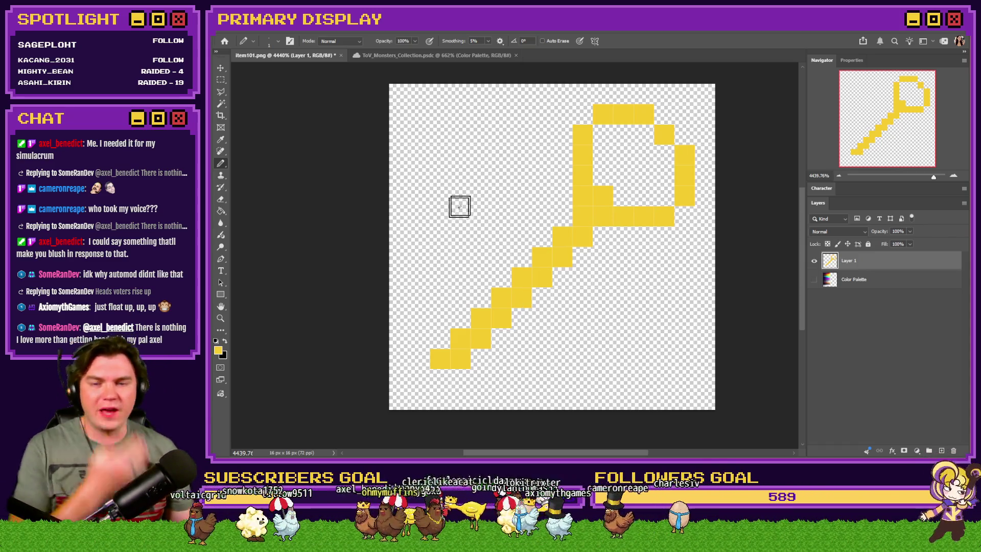
Step: Erase all remaining key pixels from Layer 1
left_click(220, 199)
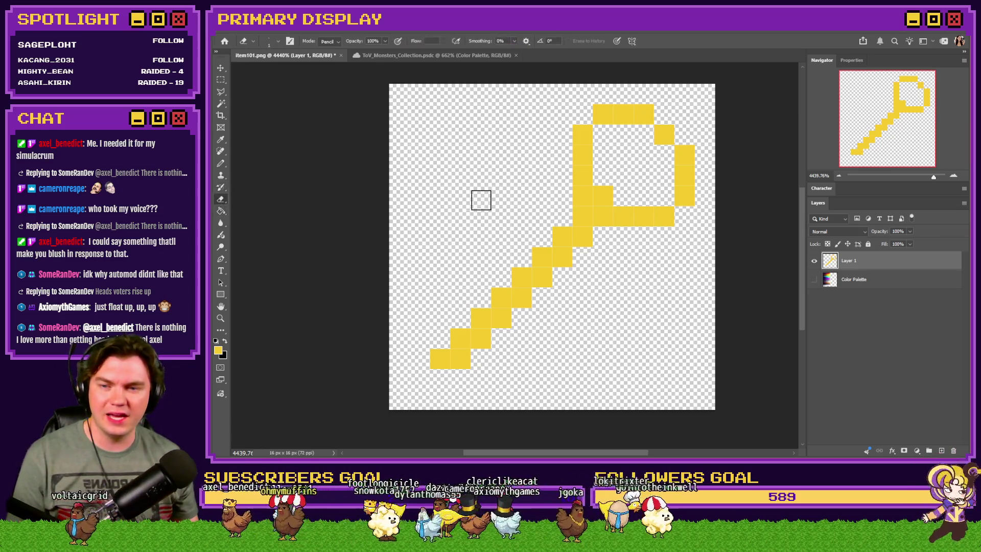
left_click(582, 175)
mouse_move(681, 140)
left_mouse_down()
mouse_move(636, 107)
mouse_move(703, 151)
mouse_move(696, 184)
mouse_move(608, 199)
mouse_move(490, 329)
mouse_move(447, 360)
left_mouse_up()
left_click(220, 163)
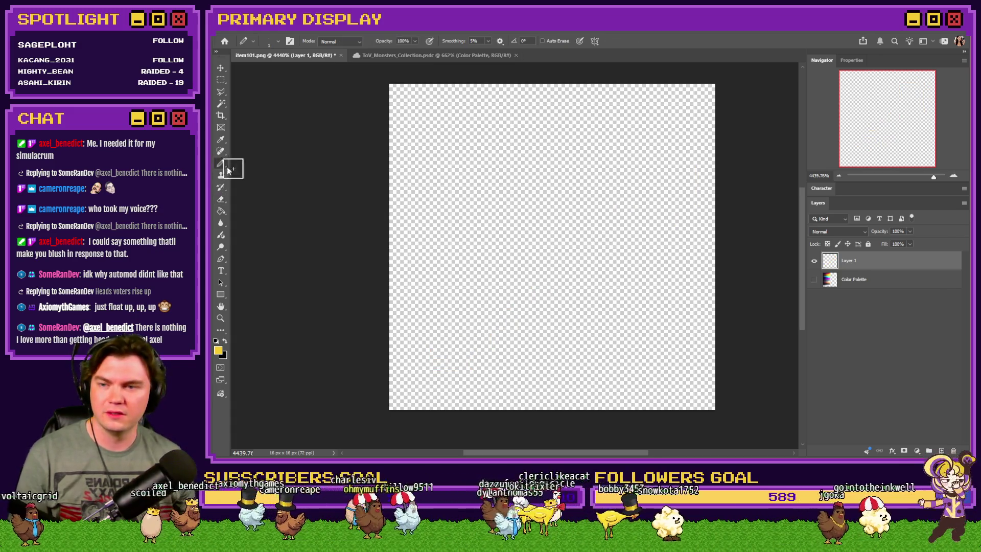
Step: Stamp a chunky yellow blob near the upper right with a 6 px Pencil
right_click(592, 212)
type("8")
type("4")
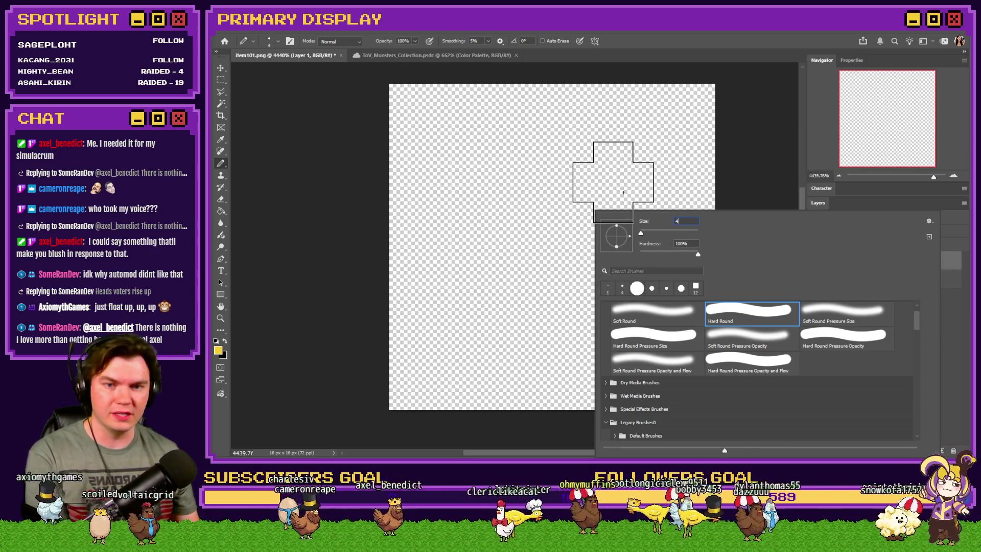
type("5")
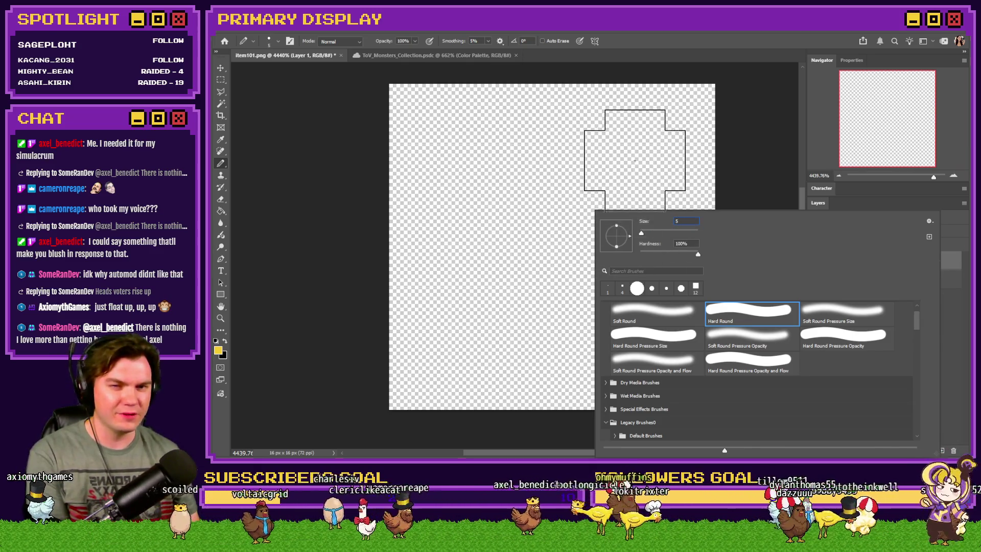
left_click(643, 155)
right_click(630, 167)
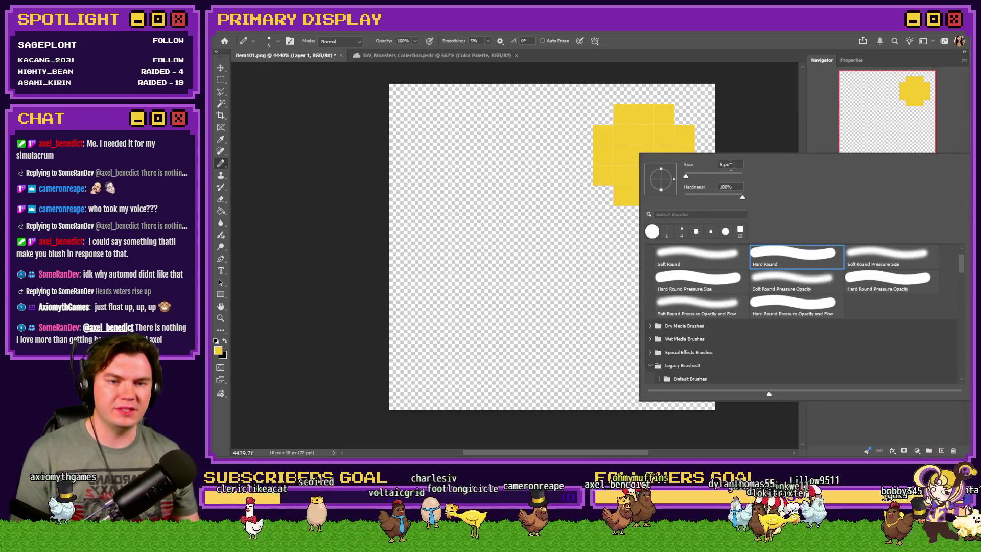
type("6")
key("Return")
left_click(633, 165)
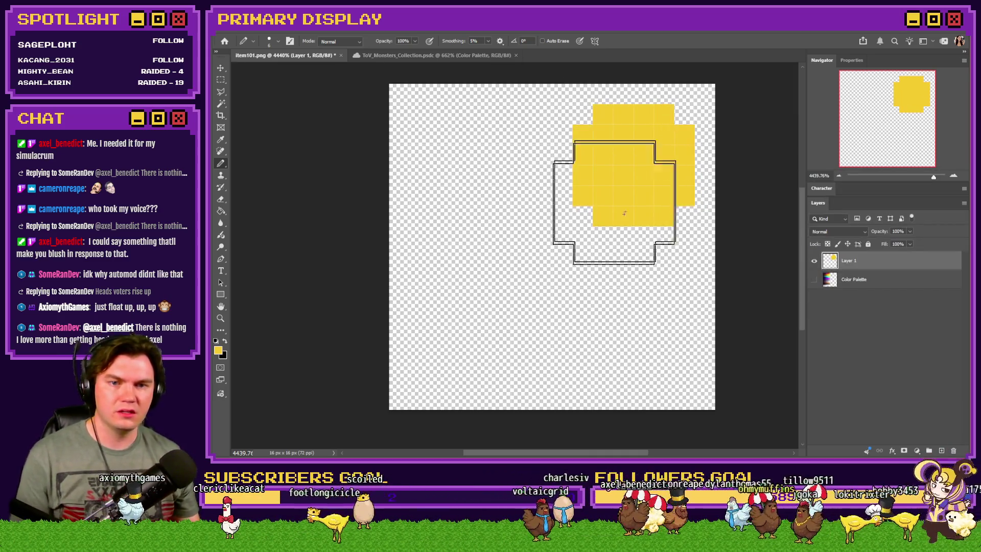
Step: Erase a square hole in the blob's centre to form the key's ring
right_click(526, 189)
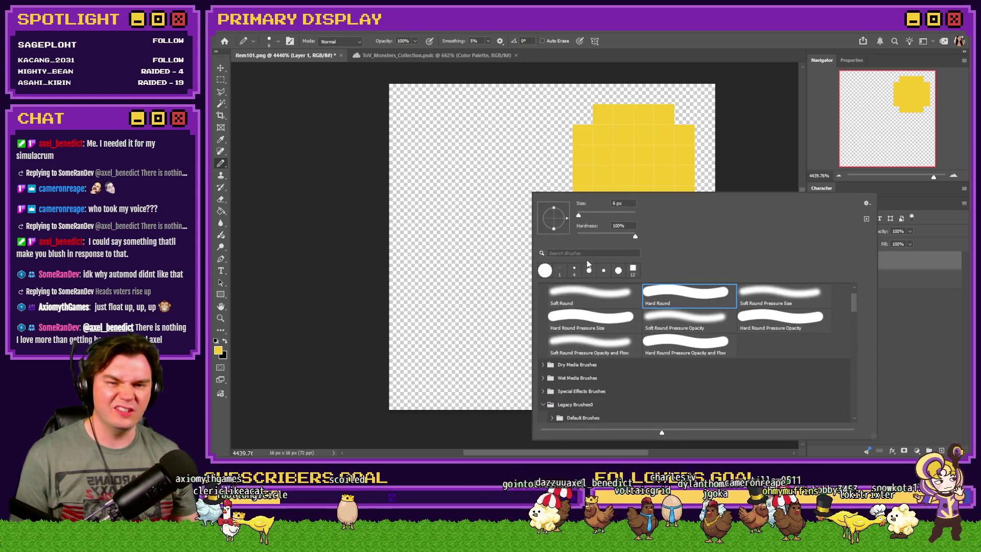
left_click(221, 210)
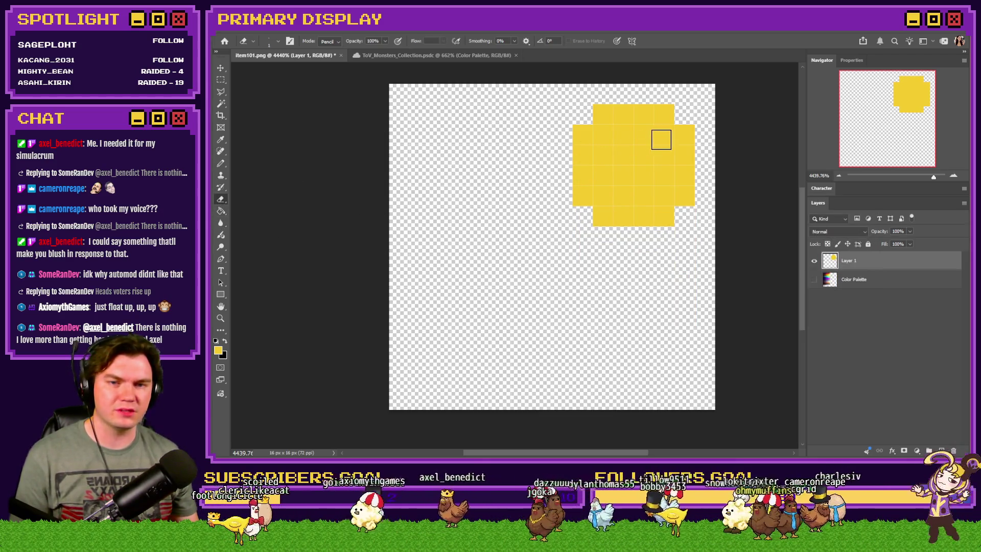
mouse_move(641, 157)
left_mouse_down()
mouse_move(619, 173)
mouse_move(631, 184)
left_mouse_up()
key("b")
right_click(664, 220)
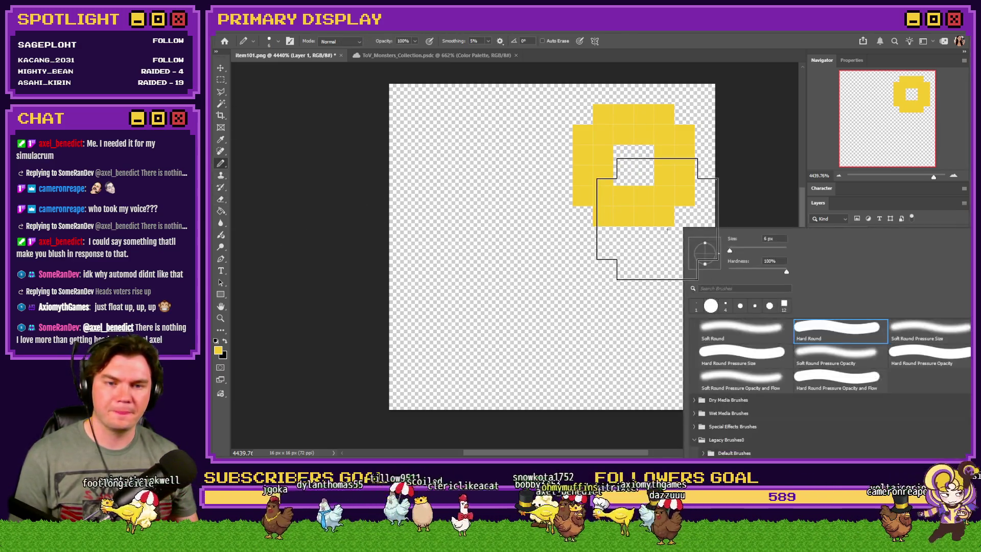
key("Return")
Step: Pencil a diagonal shaft line running down-left from below the key's ring
left_click(602, 241)
left_click(583, 256)
left_click(562, 277)
left_click(541, 297)
left_click(521, 318)
left_click(500, 338)
left_click(480, 357)
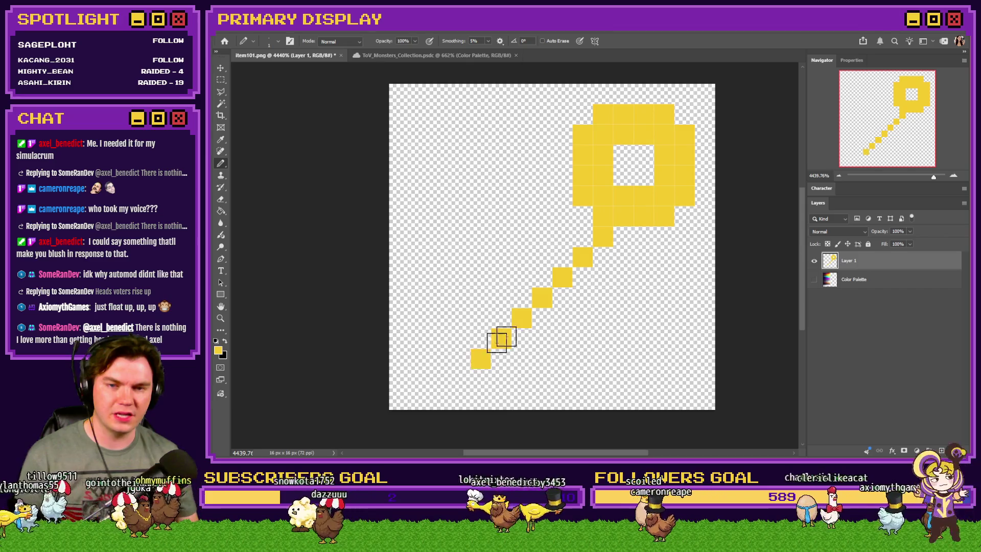
Step: Pencil a second parallel diagonal shaft line extending down-left
left_click(562, 195)
left_click(542, 216)
left_click(521, 236)
left_click(501, 255)
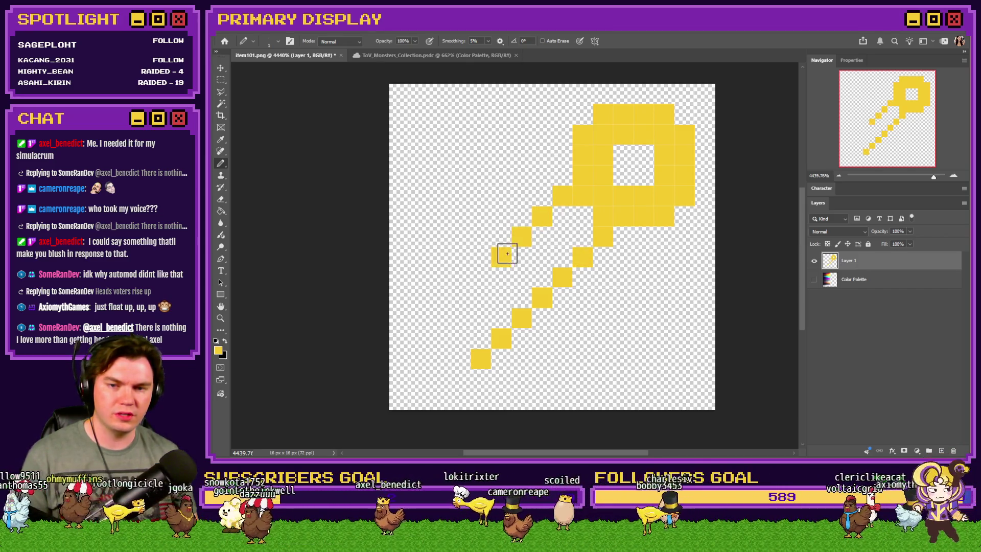
left_click(480, 277)
left_click(459, 297)
left_click(439, 318)
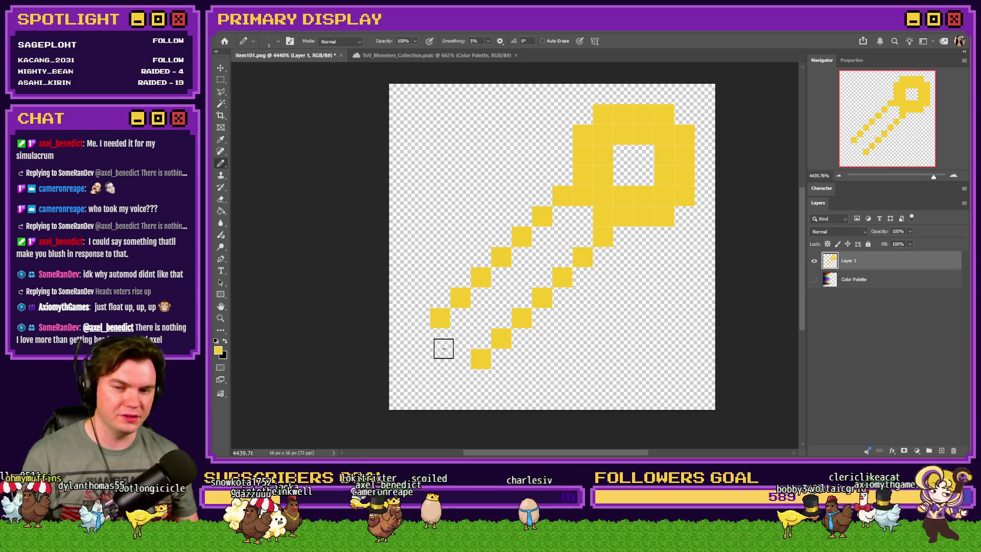
Step: Shape the L-shaped end of the key's tail
left_click(453, 379)
left_click(438, 379)
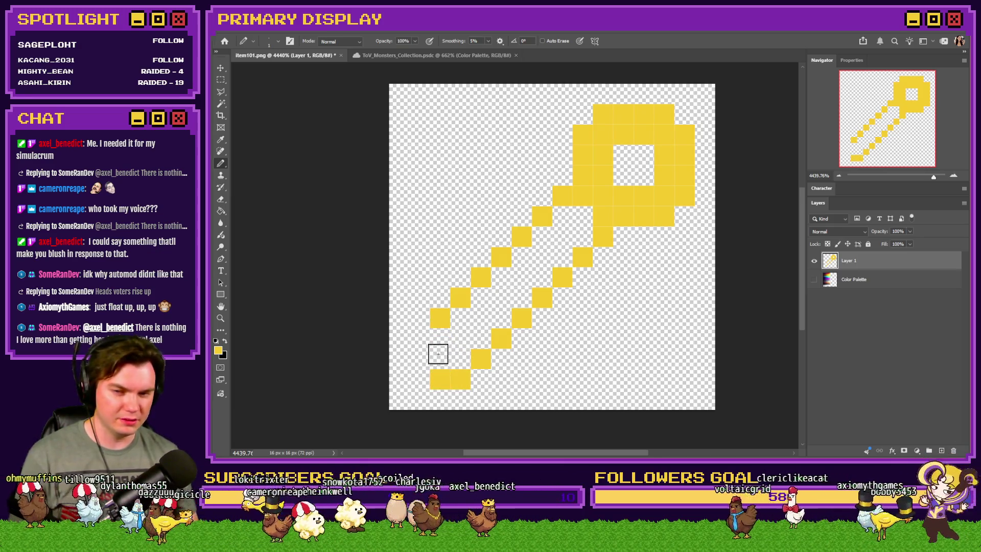
left_click(420, 338)
left_click(421, 357)
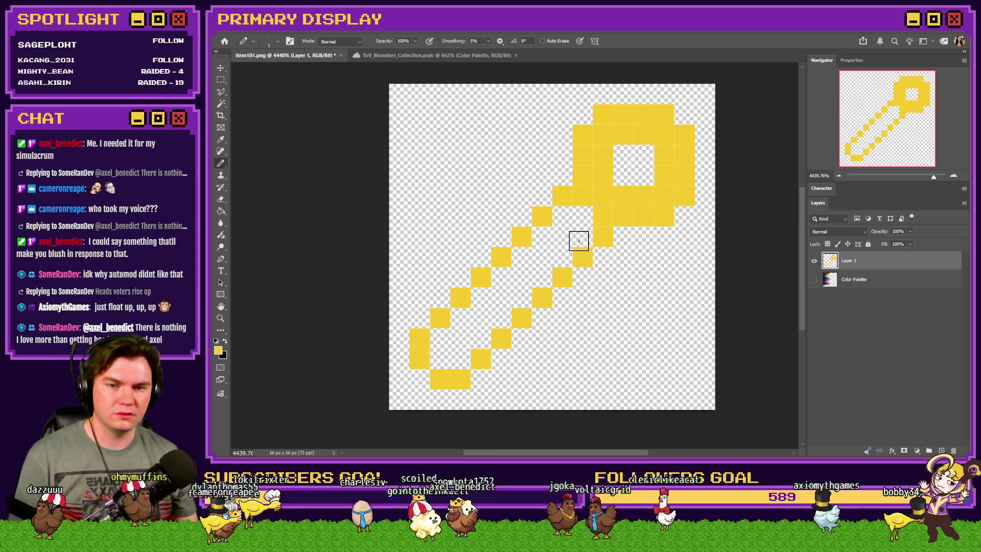
Step: Extend the tail's left column and lower-left end, filling a 2x2 block beside it
left_click(425, 310)
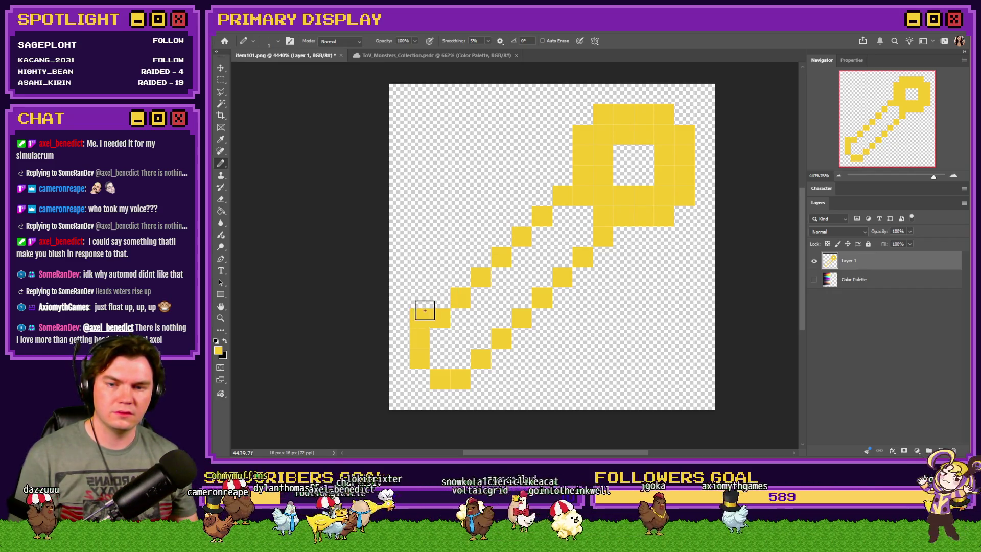
left_click(458, 280)
left_click(440, 257)
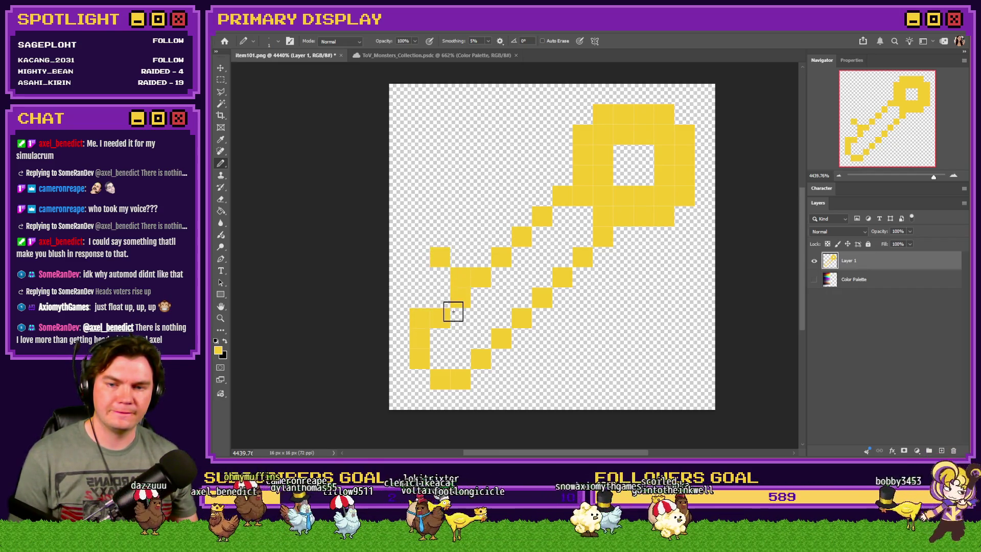
left_click(439, 274)
left_click(460, 256)
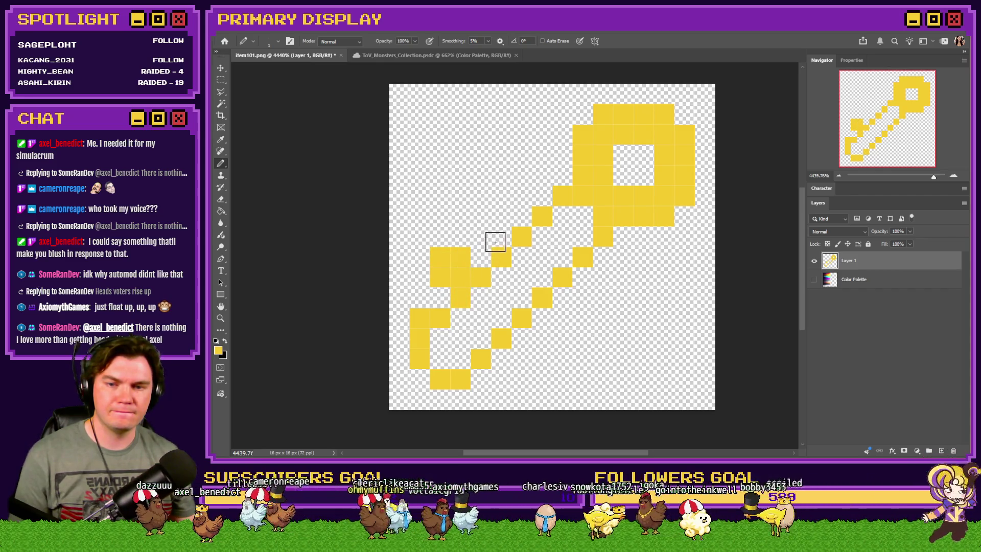
left_click(417, 300)
left_click(407, 322)
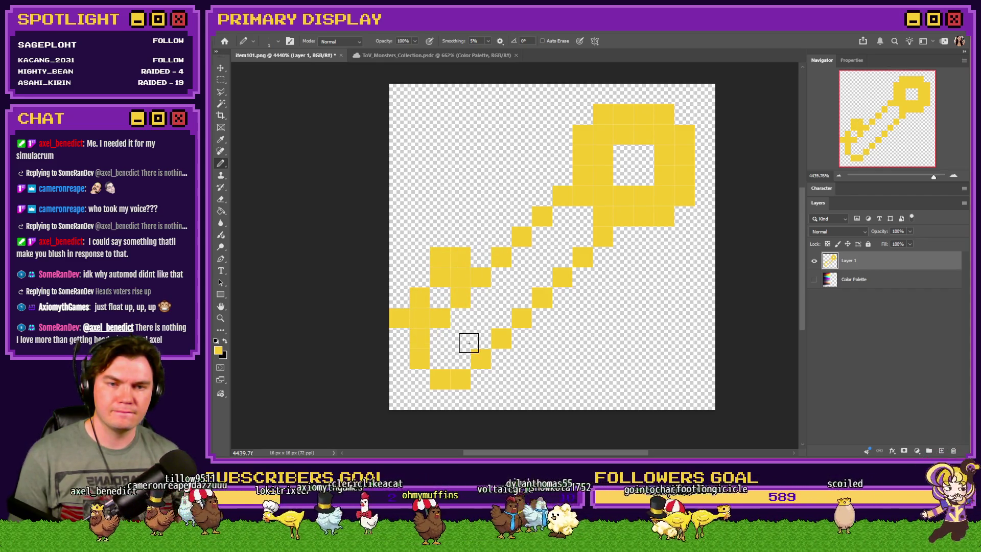
Step: Undo the added tail pixels and both diagonal tail lines
key("ctrl+z")
key("ctrl+z")
key("ctrl+z")
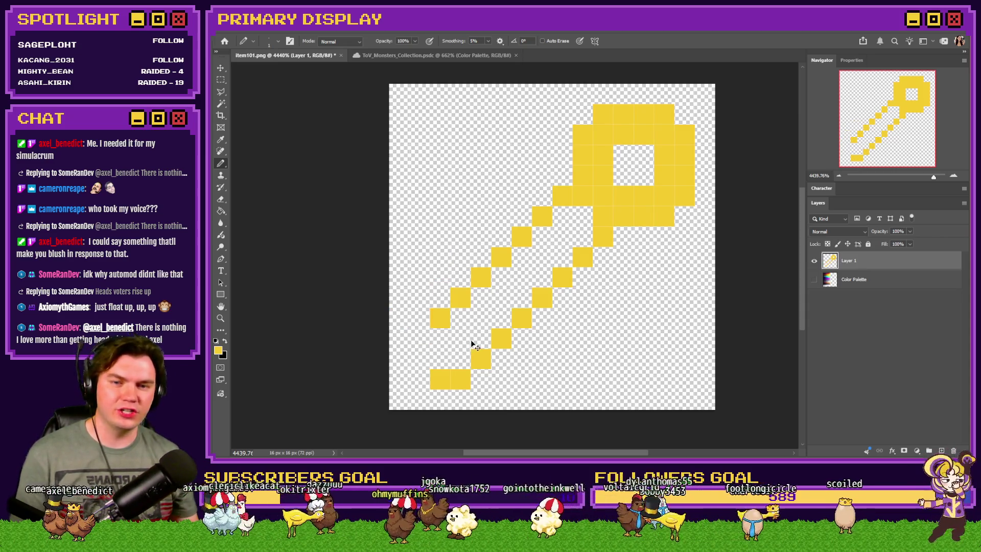
key("ctrl+z")
key("ctrl+z")
key("ctrl+z")
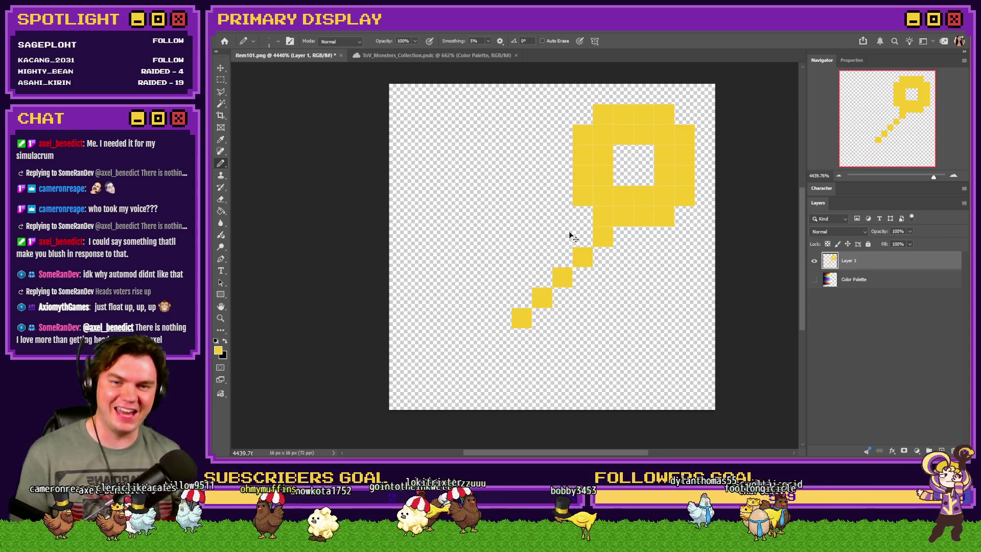
key("ctrl+z")
Step: Add a plus shape of pixels below the ring and extend diagonals down-left
left_click(583, 236)
left_click(569, 256)
left_click(564, 217)
left_click(562, 236)
left_click(542, 237)
left_click(527, 257)
left_click(500, 277)
left_click(480, 297)
left_click(542, 277)
left_click(521, 298)
Step: Join the stem pieces into a two-pixel-wide diagonal down to the lower-left corner
left_click_drag(582, 216, 494, 309)
left_click(480, 338)
left_click(460, 358)
left_click(439, 379)
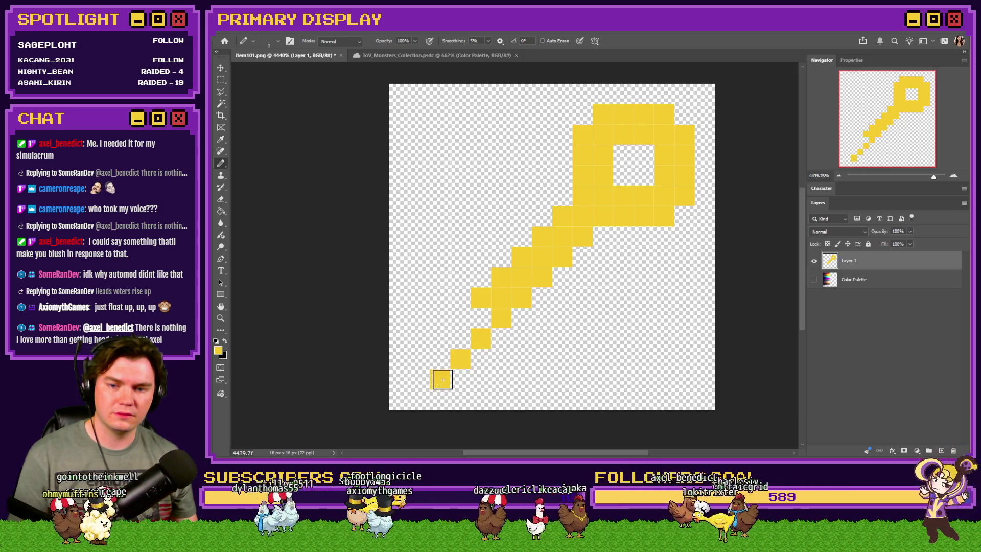
left_click(467, 314)
left_click(440, 339)
left_click(420, 357)
left_click(420, 376)
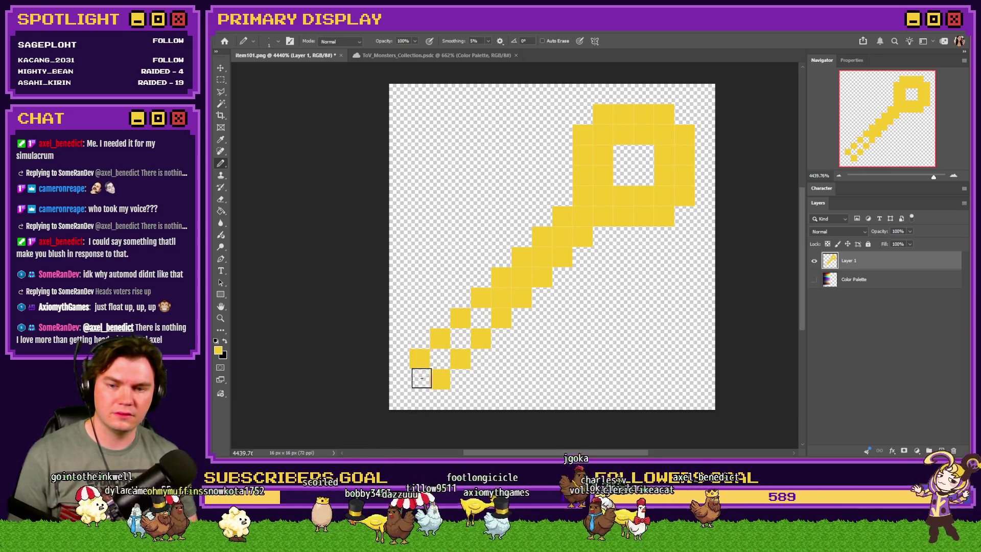
left_click_drag(420, 376, 494, 308)
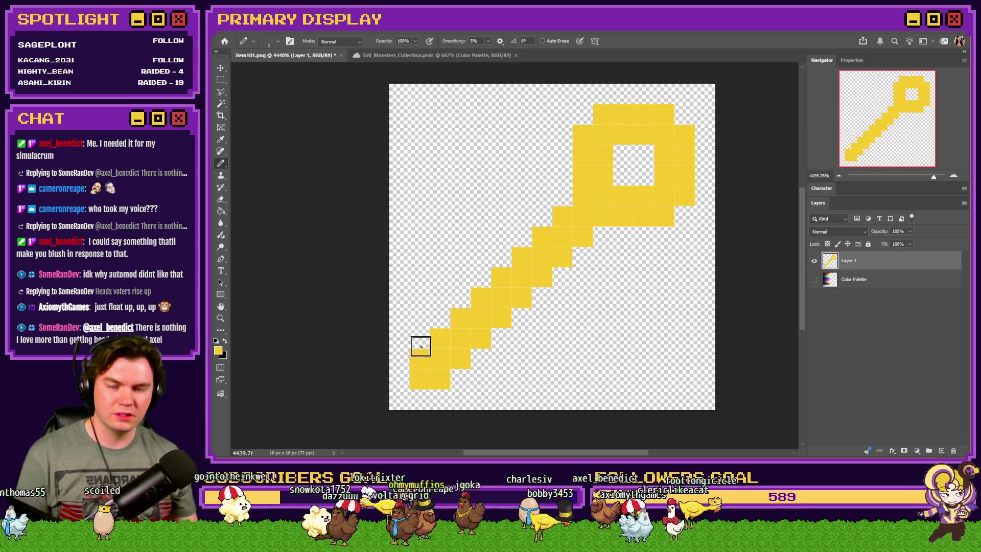
Step: Erase the stem's bottom-left end and redraw the bit extending left and upward
left_click(219, 201)
mouse_move(439, 379)
left_mouse_down()
mouse_move(416, 373)
mouse_move(438, 339)
mouse_move(460, 358)
left_mouse_up()
left_click(221, 164)
left_click(440, 318)
mouse_move(446, 302)
left_mouse_down()
mouse_move(423, 304)
mouse_move(432, 281)
left_mouse_up()
left_click(432, 281)
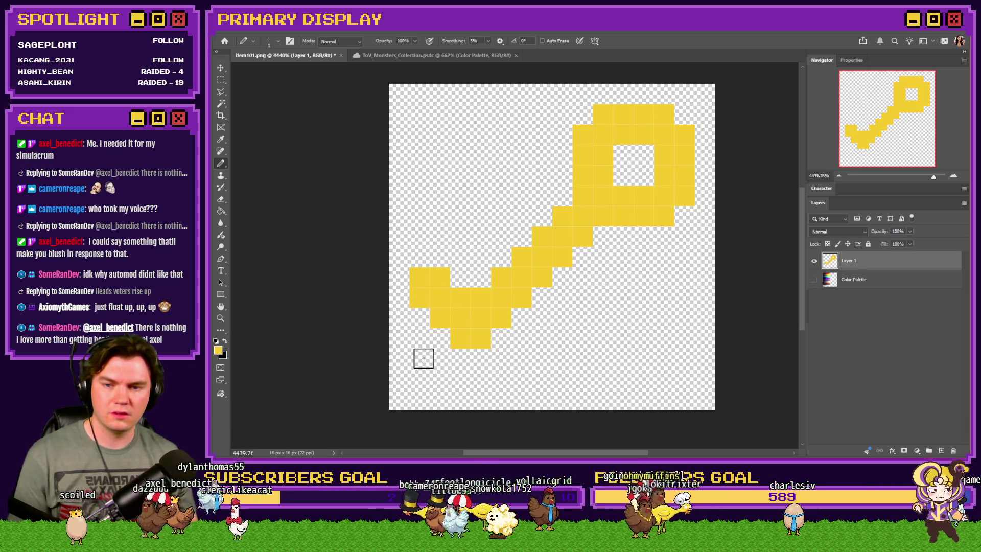
mouse_move(499, 259)
left_mouse_down()
mouse_move(501, 246)
mouse_move(473, 265)
left_mouse_up()
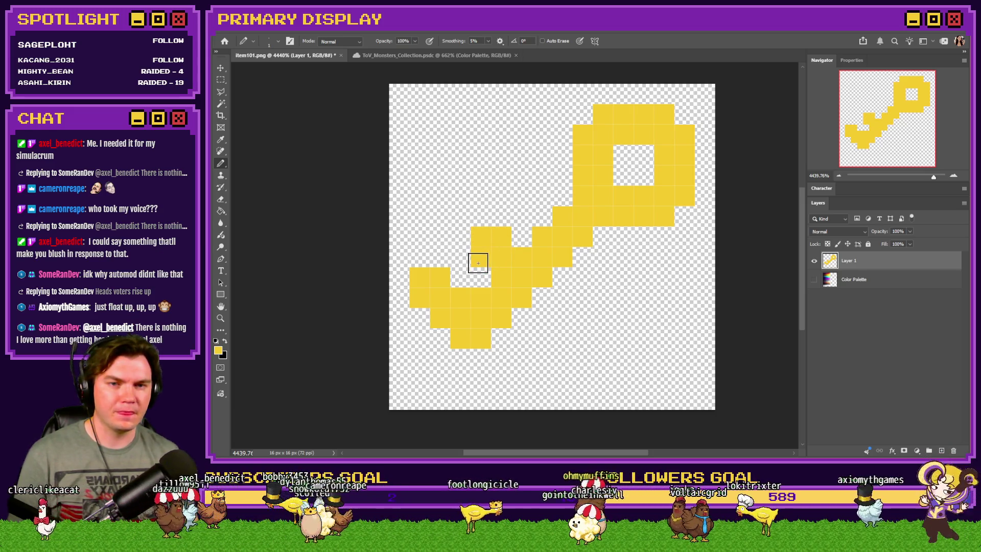
Step: Nudge the key down one pixel, then add and undo extra stem pixels
key("ctrl+Down")
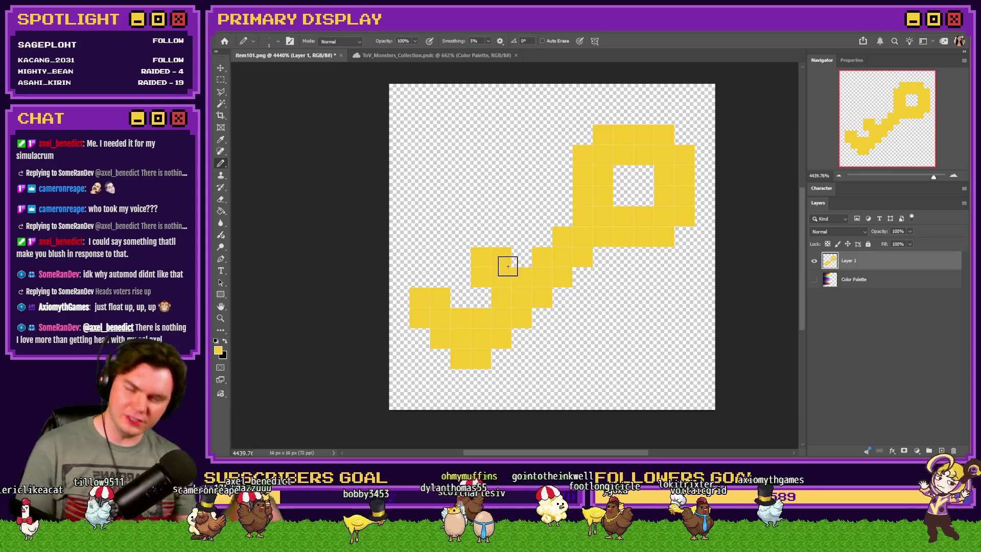
left_click(561, 216)
left_click(603, 256)
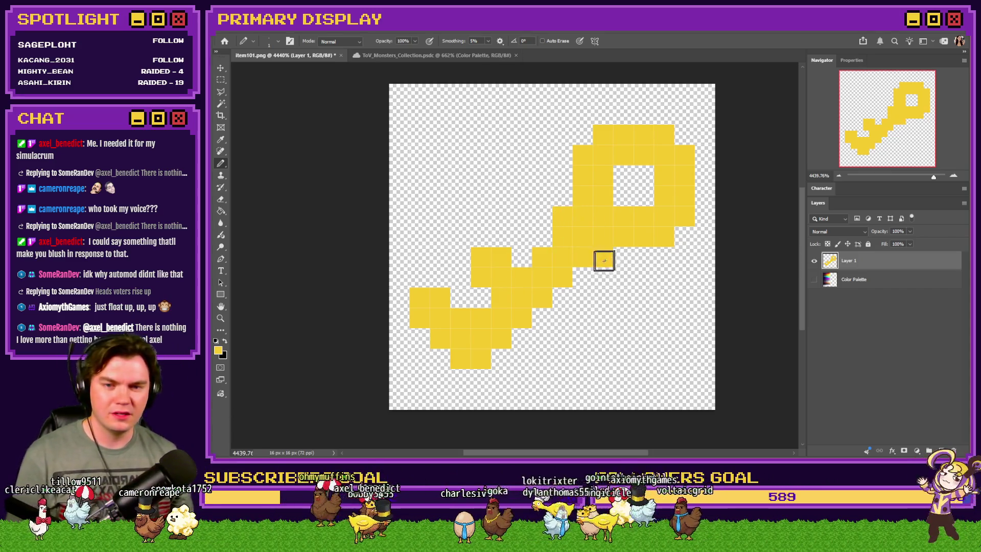
left_click(565, 242)
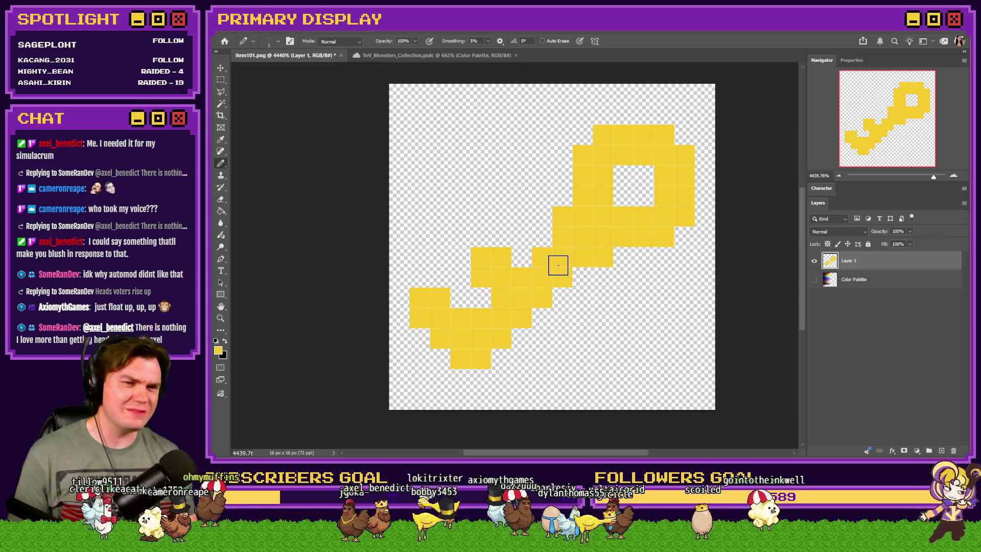
key("ctrl+z")
key("ctrl+z")
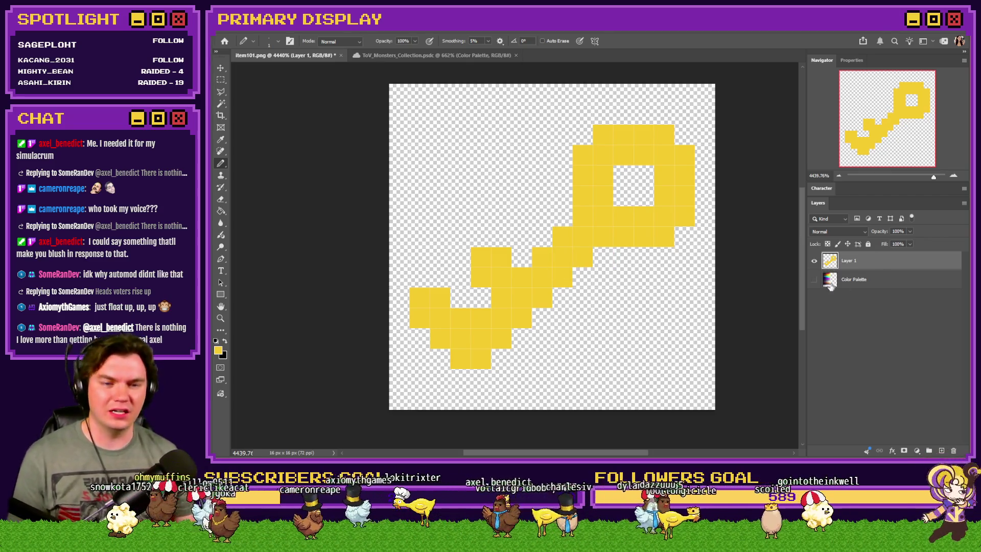
Step: Sample dark gold from the palette and shade the ring's edges and the shaft's lower-right edge
left_click(814, 279)
left_click(504, 133, "alt")
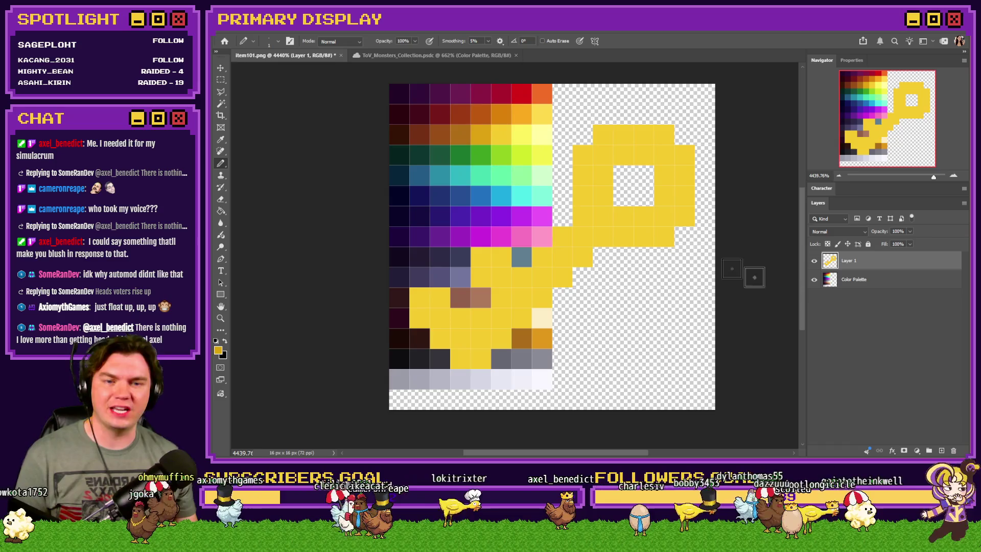
left_click(814, 280)
left_click_drag(687, 198, 640, 245)
left_click(580, 256)
mouse_move(561, 276)
left_mouse_down()
mouse_move(481, 357)
mouse_move(460, 358)
left_mouse_up()
left_click_drag(644, 155, 602, 199)
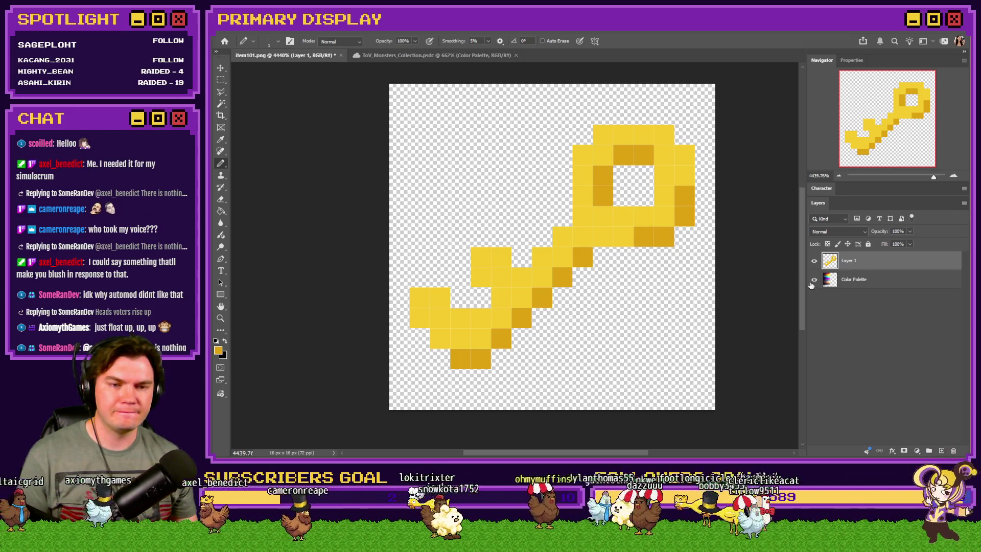
Step: Pick a paler yellow and highlight the ring's top-left, the hole's edges and the shaft's top
left_click(814, 279)
left_click(602, 144, "alt")
left_click(494, 134, "alt")
left_click_drag(498, 133, 520, 134)
left_click(813, 280)
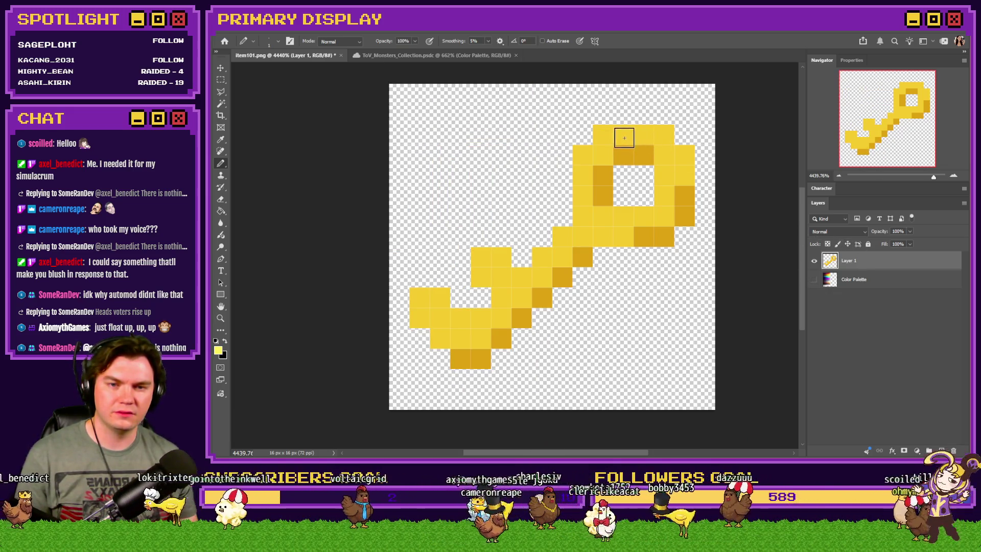
mouse_move(623, 138)
left_mouse_down()
mouse_move(587, 151)
mouse_move(582, 178)
left_mouse_up()
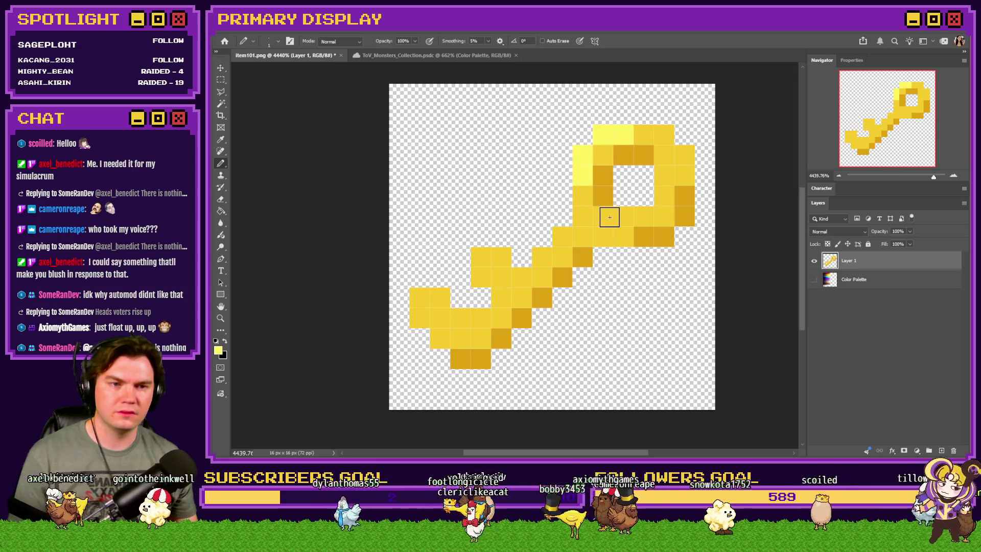
mouse_move(663, 171)
left_mouse_down()
mouse_move(648, 216)
mouse_move(618, 218)
left_mouse_up()
left_click_drag(560, 235, 482, 272)
Step: Lighten more shaft and bit pixels, undo the trial highlights, and show the palette again
left_click(482, 273)
left_click_drag(437, 299, 418, 311)
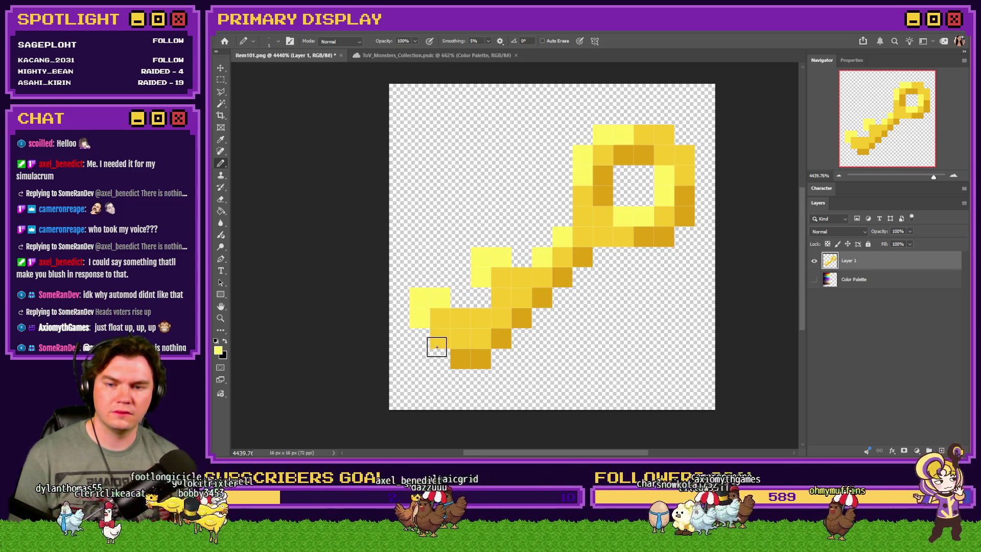
left_click(519, 281)
left_click_drag(480, 320, 439, 340)
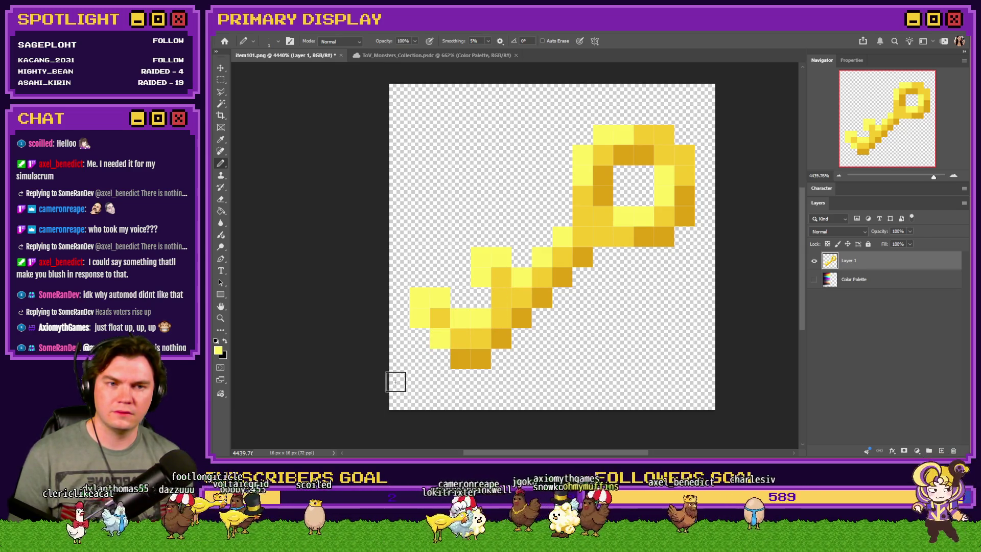
key("ctrl+z")
key("ctrl+z")
key("ctrl+z")
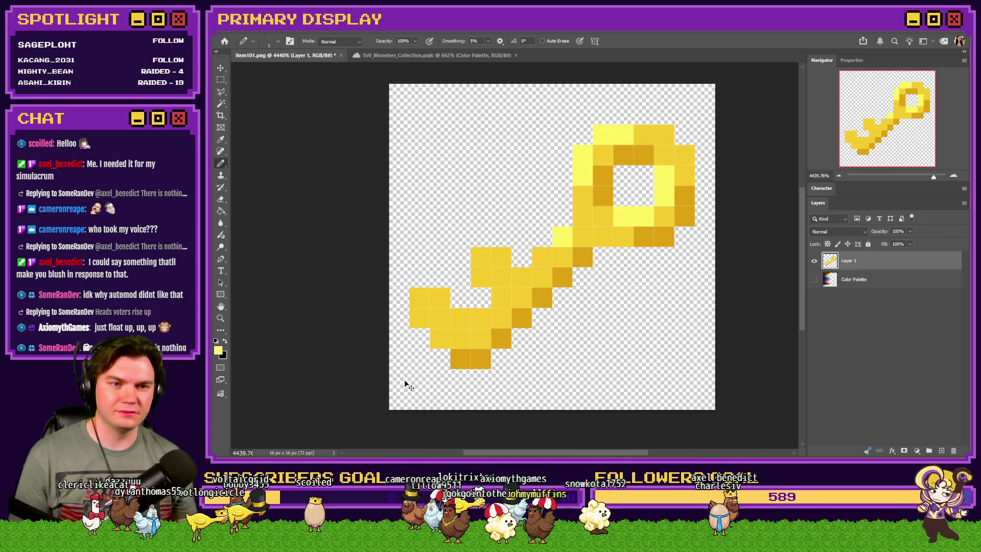
key("ctrl+z")
key("ctrl+z")
key("ctrl+z")
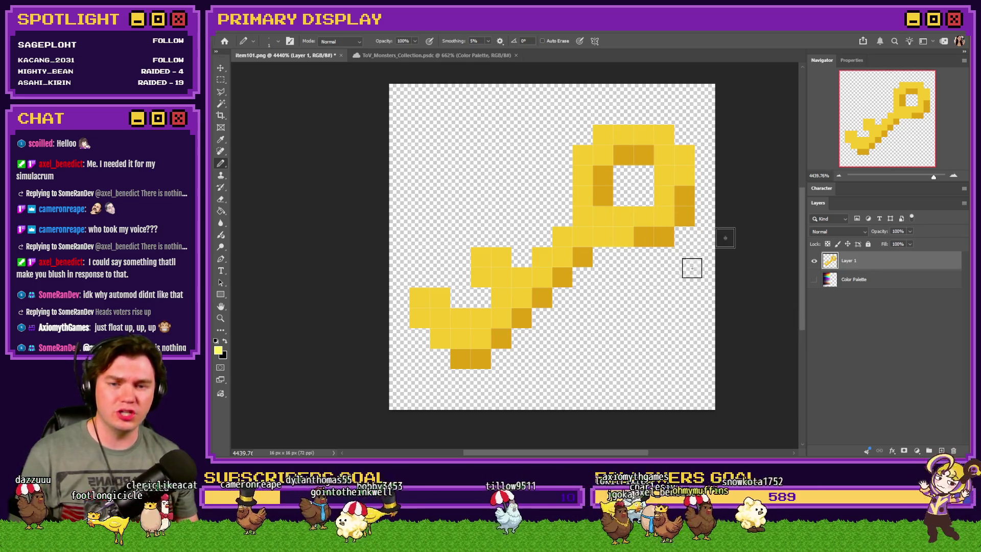
left_click(814, 280)
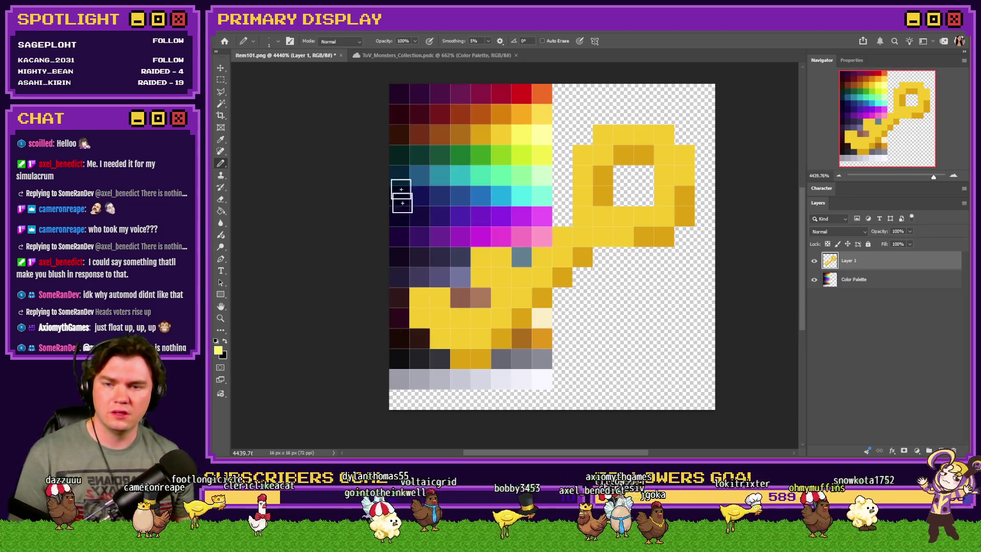
Step: With the palette hidden, outline the key's top-right edge and fill the ring hole in black
left_click(814, 279)
mouse_move(603, 113)
left_mouse_down()
mouse_move(644, 109)
mouse_move(681, 127)
mouse_move(704, 183)
mouse_move(684, 237)
mouse_move(582, 277)
mouse_move(464, 377)
mouse_move(399, 306)
mouse_move(439, 278)
mouse_move(480, 296)
mouse_move(475, 245)
mouse_move(518, 254)
mouse_move(558, 219)
mouse_move(582, 135)
left_mouse_up()
mouse_move(623, 176)
left_mouse_down()
mouse_move(628, 190)
mouse_move(643, 174)
left_mouse_up()
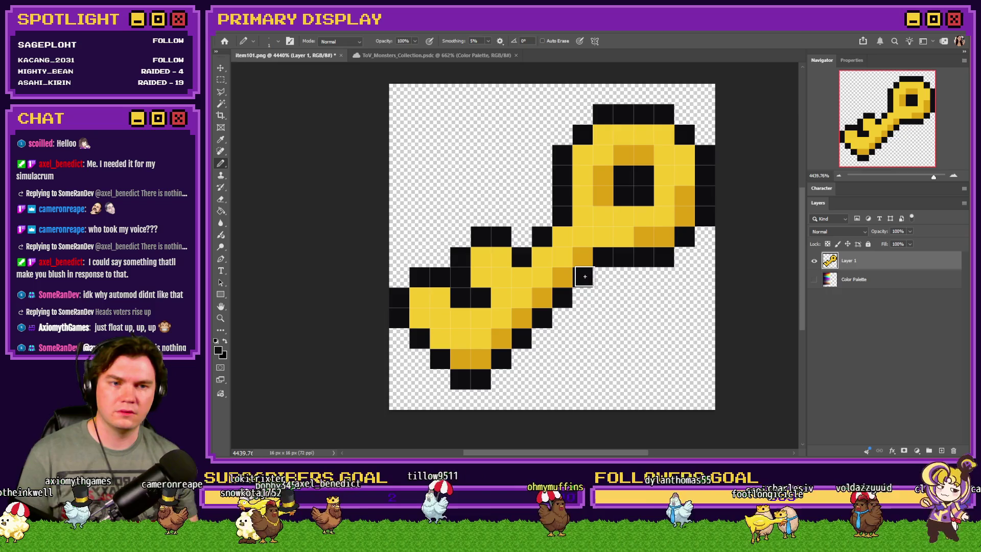
scroll(584, 277, "down", 6)
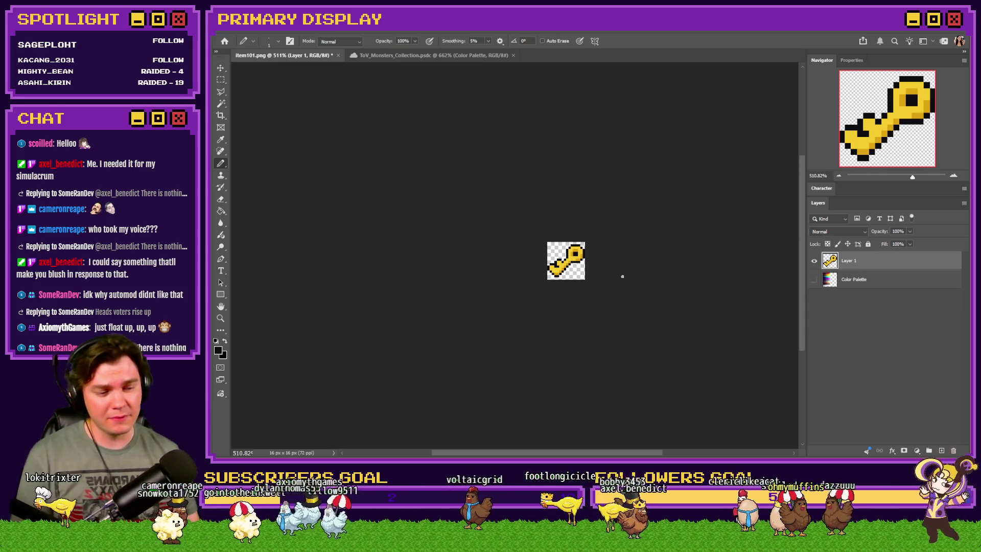
Step: Zoom back into the sprite and make the Color Palette layer visible again
scroll(621, 276, "up", 6)
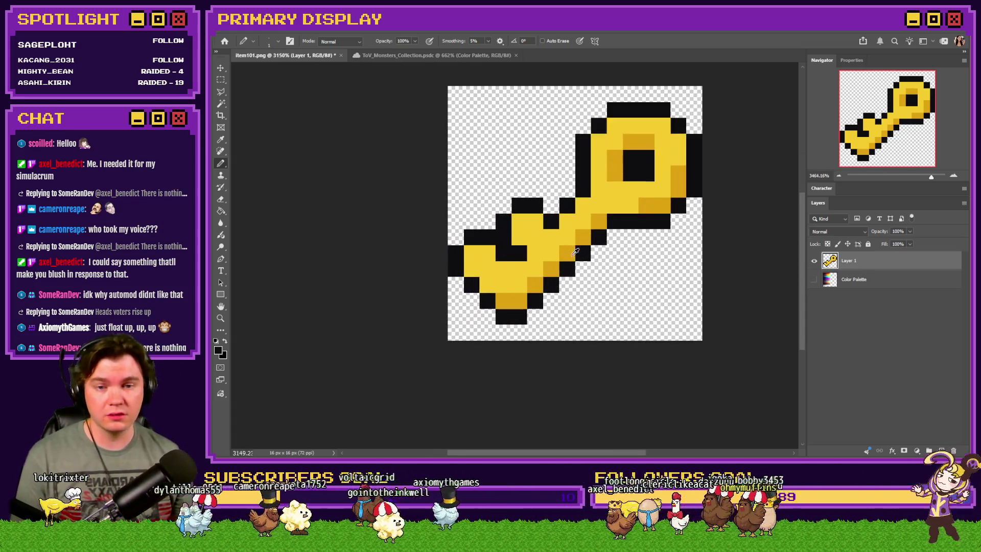
scroll(572, 278, "up", 2)
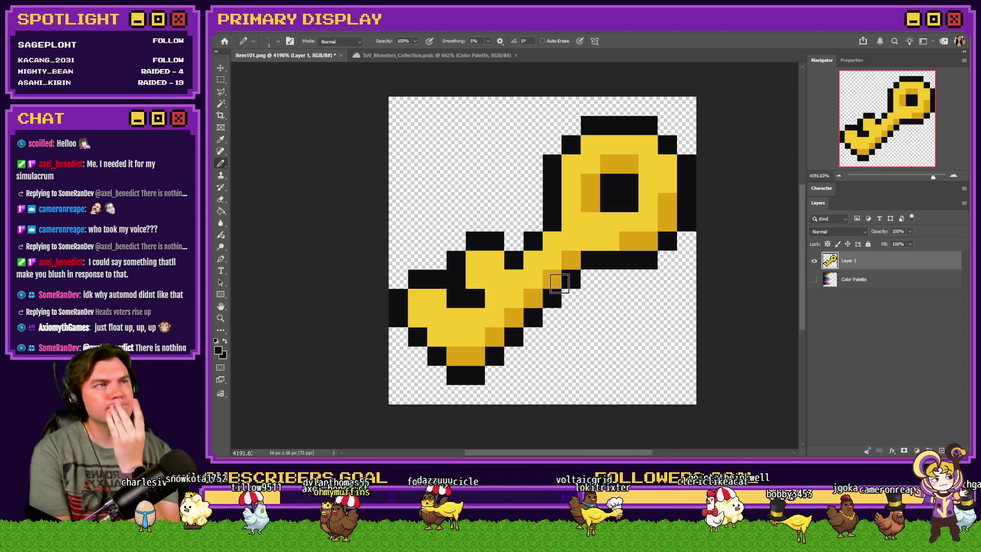
left_click(814, 279)
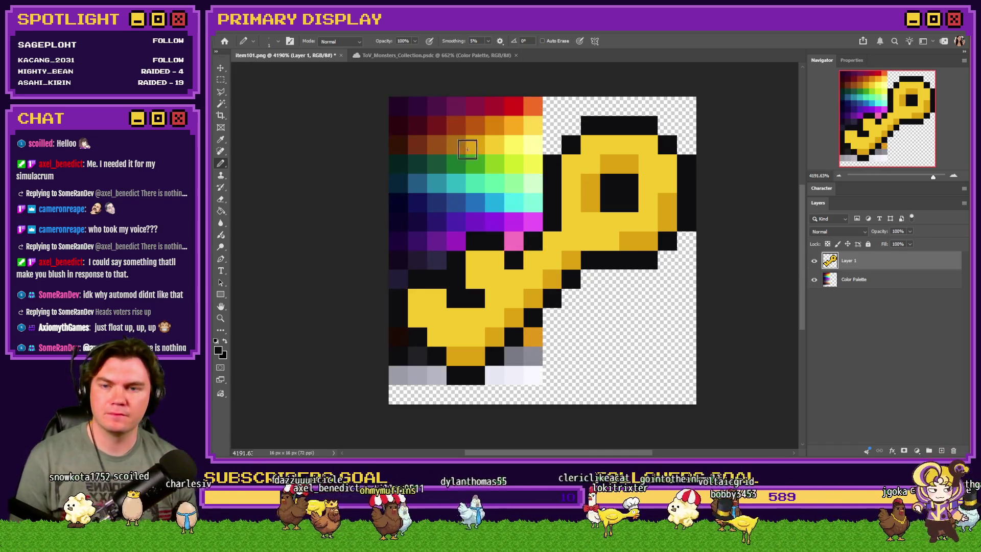
Step: Sample a darker orange, hide the palette, and paint shaft and lower-left pixels dark brown
mouse_move(466, 140)
left_mouse_down()
mouse_move(486, 139)
mouse_move(470, 145)
left_mouse_up()
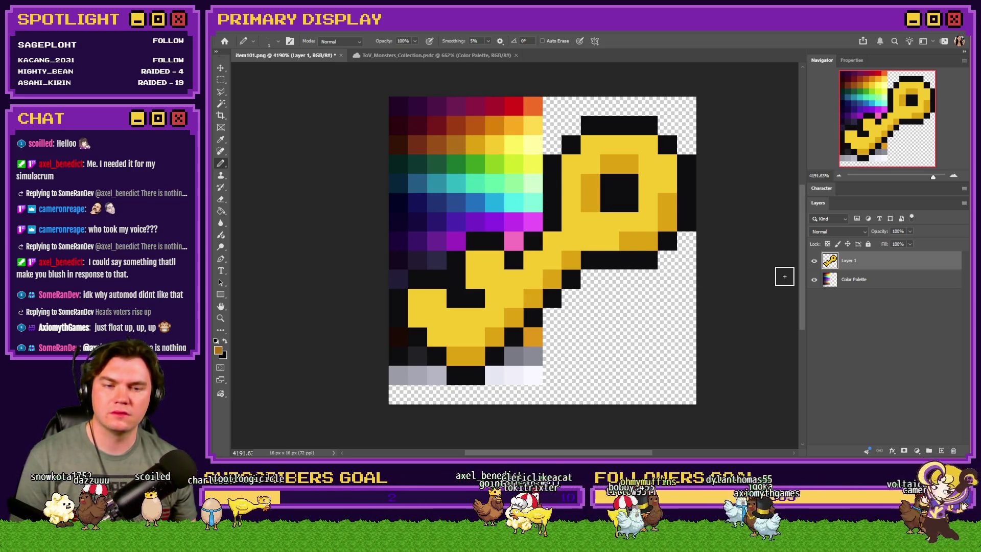
left_click(813, 279)
left_click_drag(552, 260, 448, 370)
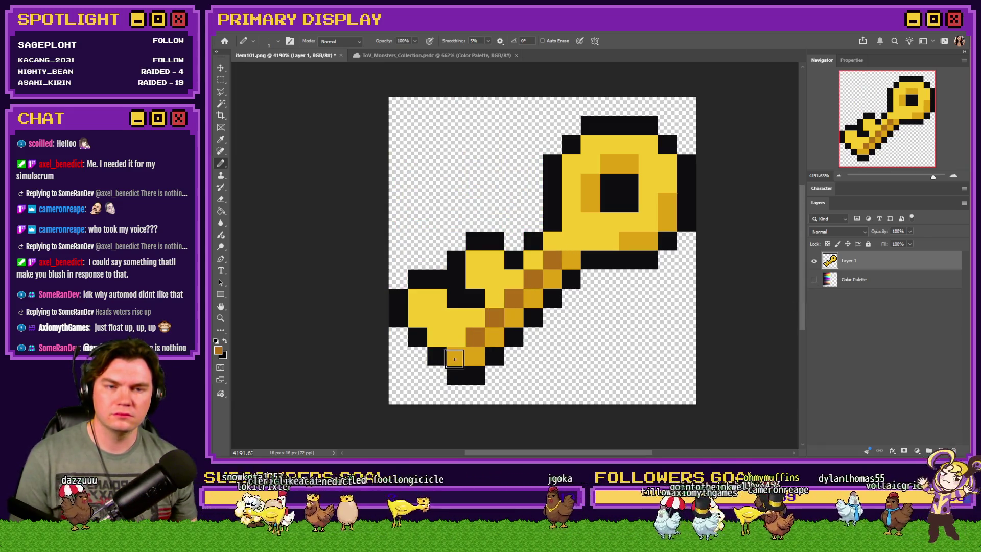
left_click(459, 346)
left_click(437, 337)
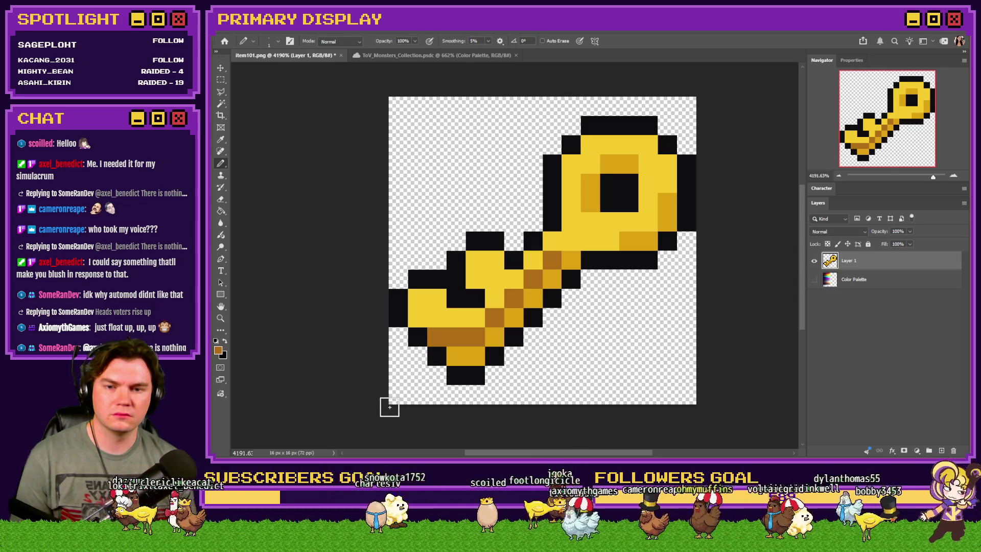
left_click(475, 279)
key("ctrl+z")
Step: Paint more shaft pixels brown, then undo all the brown shading on the shaft
left_click(475, 259)
left_click(495, 279)
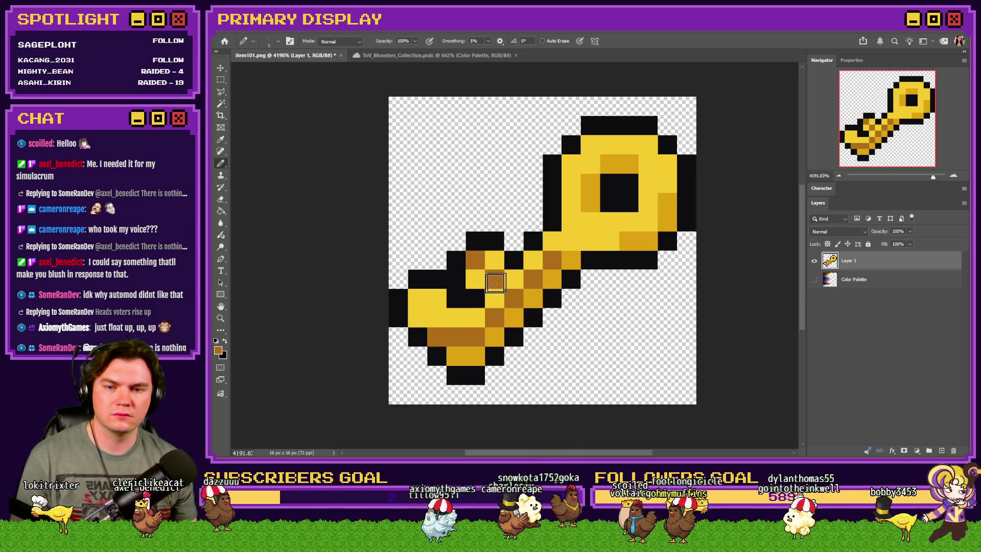
left_click(417, 299)
left_click(437, 318)
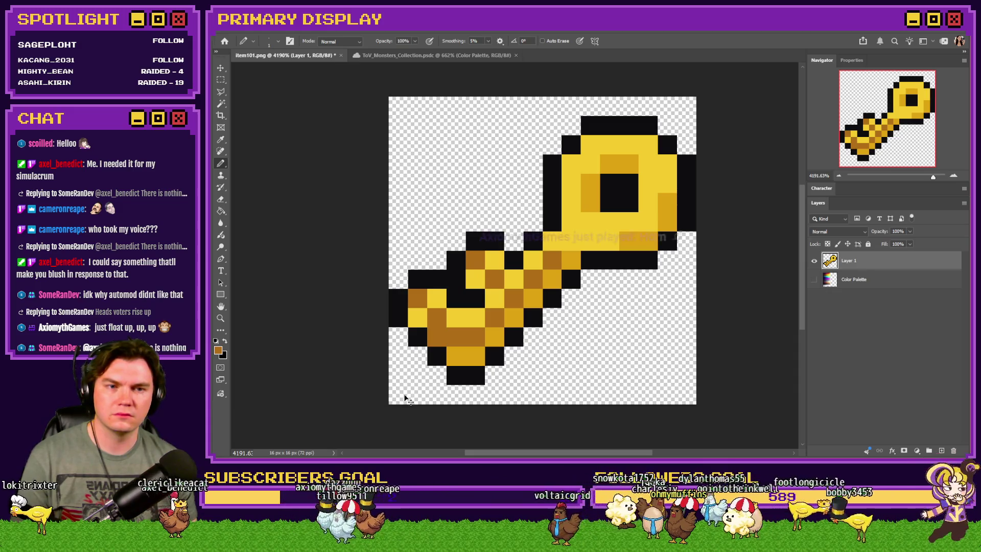
key("ctrl+z")
key("ctrl+z")
key("ctrl+z")
left_click(454, 356)
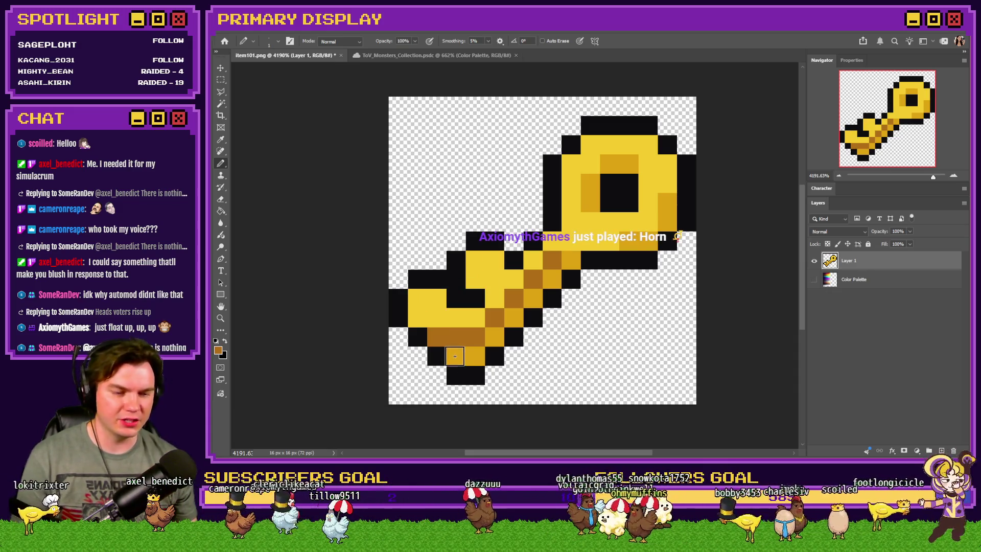
key("ctrl+z")
key("ctrl+z")
key("ctrl+z")
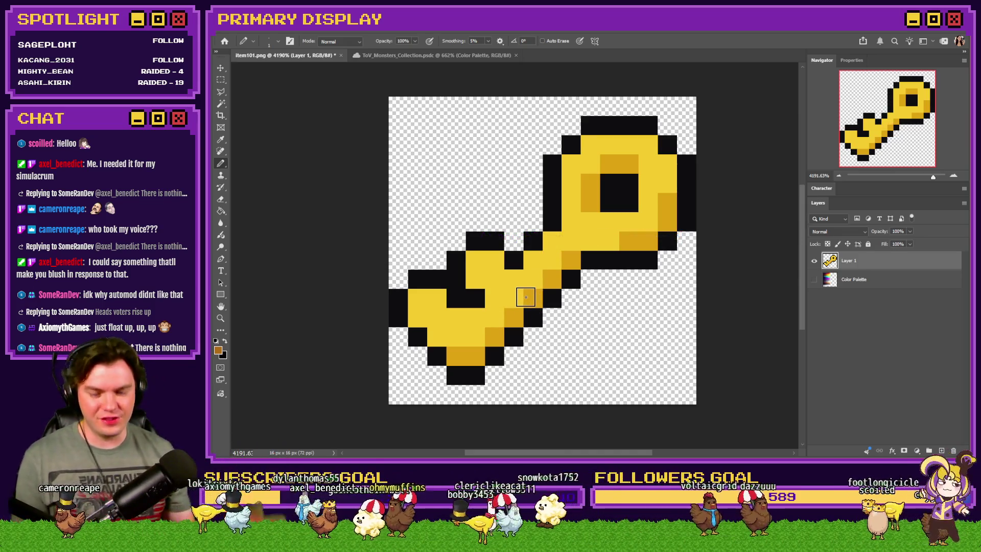
key("ctrl+minus")
key("ctrl+minus")
key("ctrl+minus")
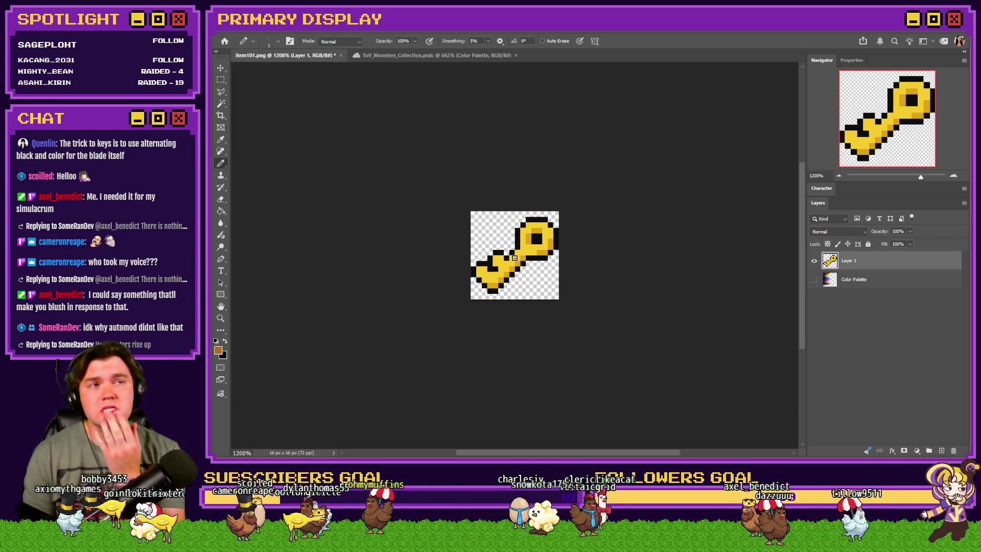
Step: Show the colour palette and pick yellow and a brownish orange from it
scroll(514, 258, "up", 3)
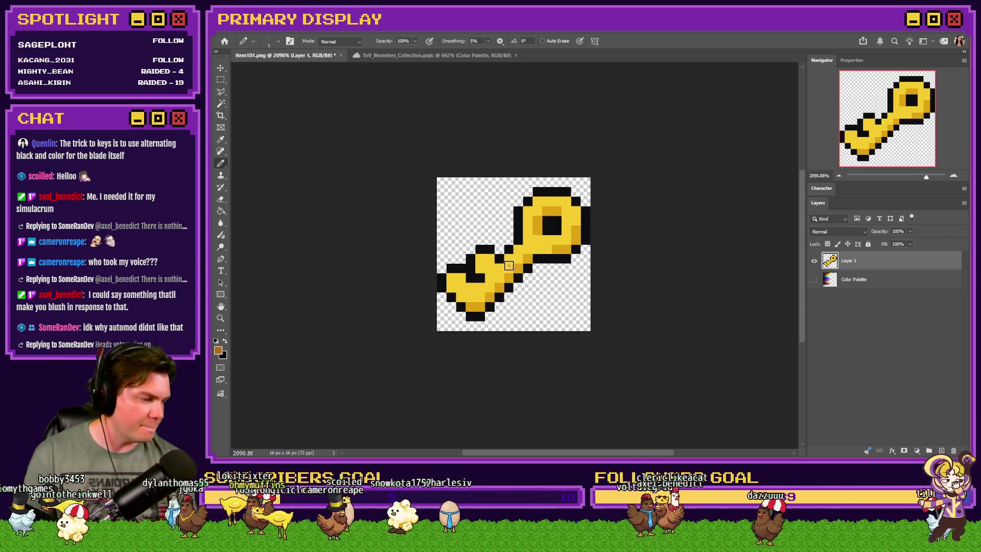
scroll(509, 265, "up", 2)
left_click(814, 279)
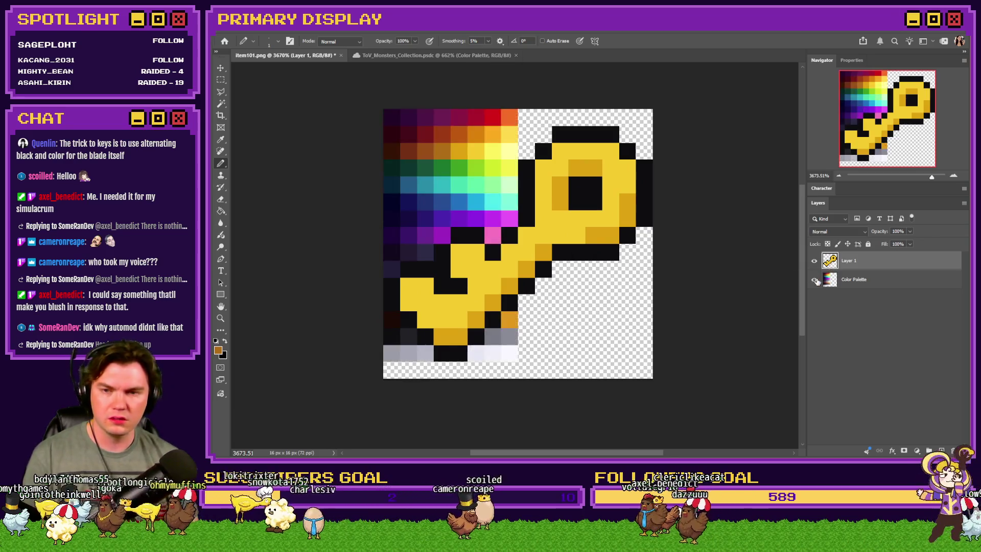
scroll(447, 227, "up", 1)
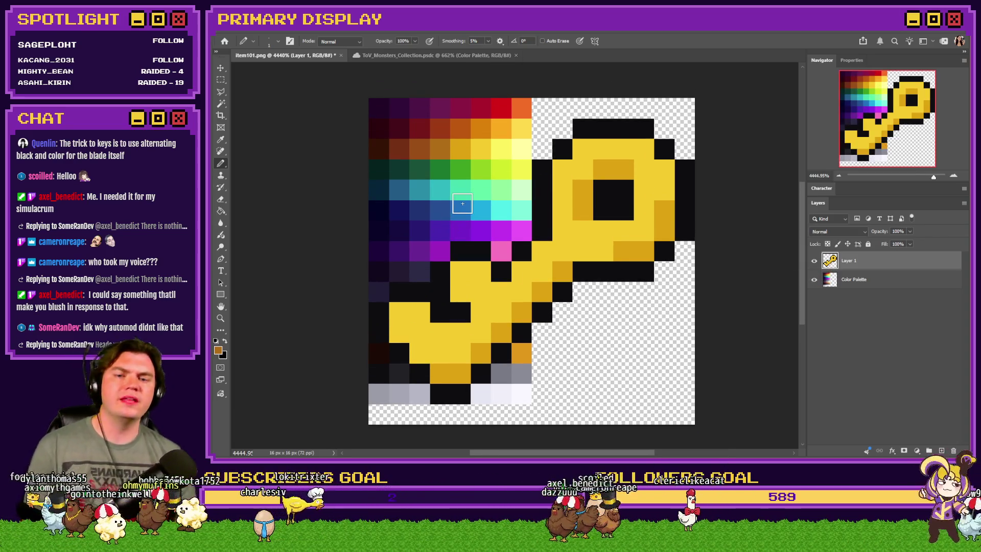
left_click(472, 147, "alt")
left_click_drag(473, 144, 444, 147)
Step: Paint a brown diagonal along the shaft and blade bottom, recolour shaft darker gold, then hide the palette
left_click_drag(561, 271, 521, 312)
left_click_drag(461, 368, 446, 372)
left_click(449, 146, "alt")
mouse_move(528, 292)
left_mouse_down()
mouse_move(525, 273)
mouse_move(499, 289)
mouse_move(468, 281)
mouse_move(486, 306)
mouse_move(481, 322)
mouse_move(457, 344)
mouse_move(415, 330)
mouse_move(434, 328)
left_mouse_up()
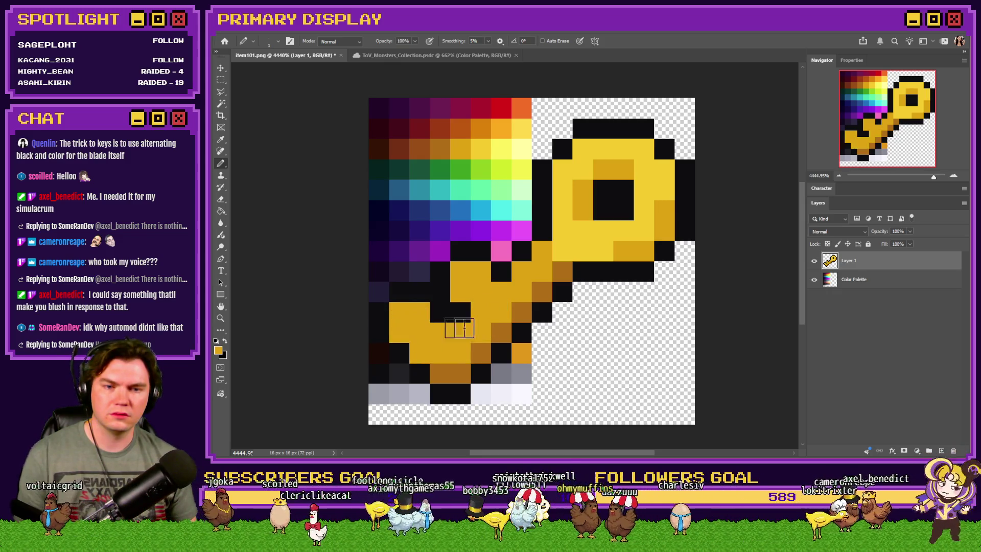
left_click(814, 279)
scroll(524, 274, "down", 10)
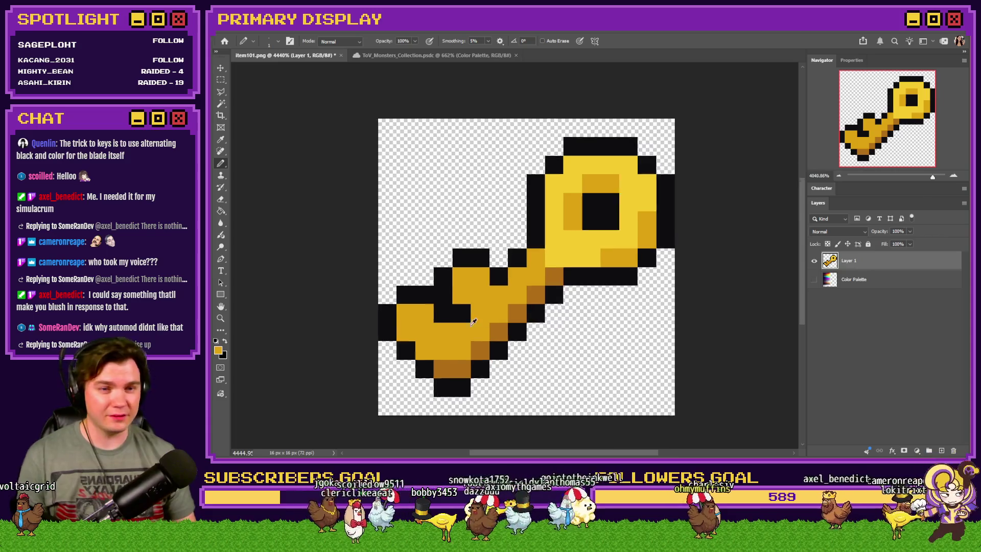
scroll(468, 285, "up", 10)
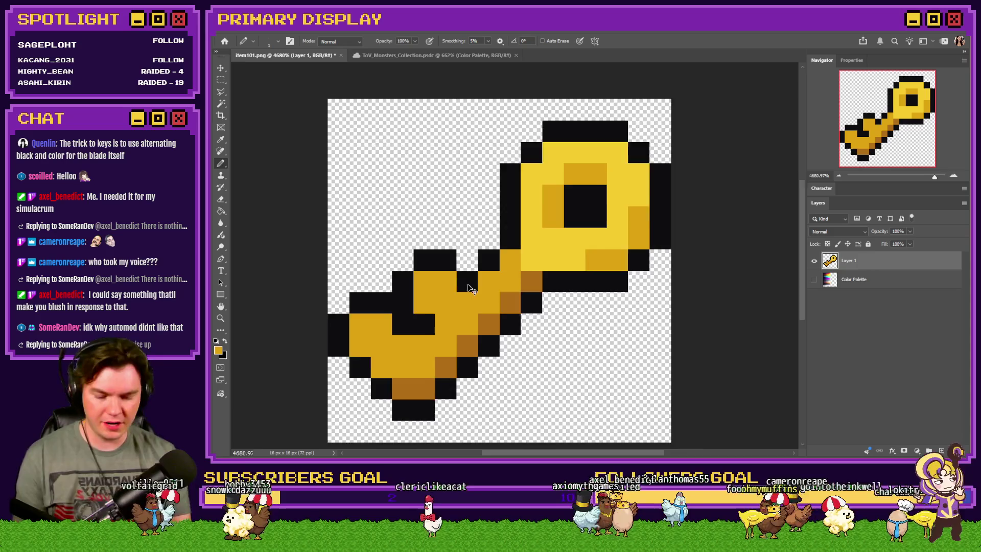
scroll(468, 284, "down", 5)
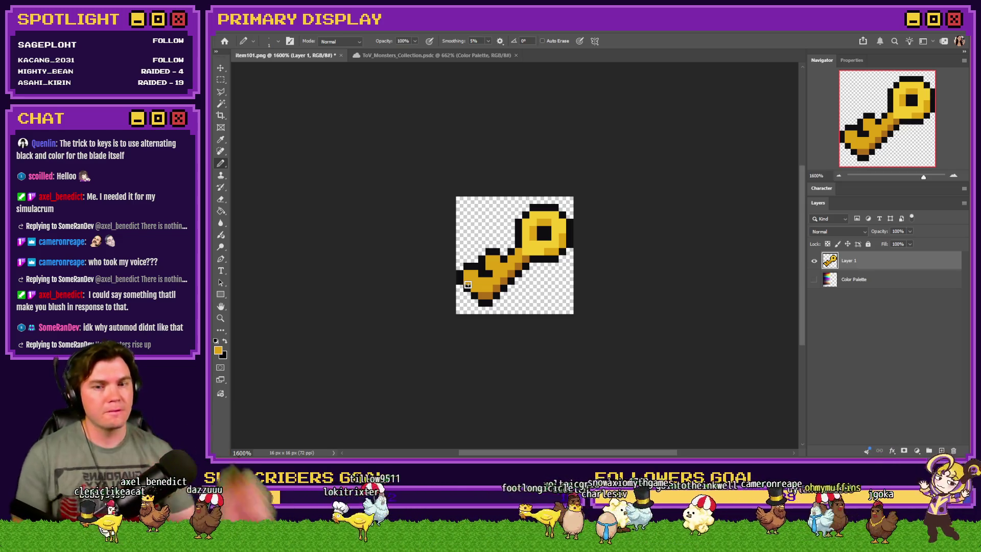
Step: Sample light yellow from the key head, highlight two blade pixels, then sample darker gold
scroll(468, 284, "up", 5)
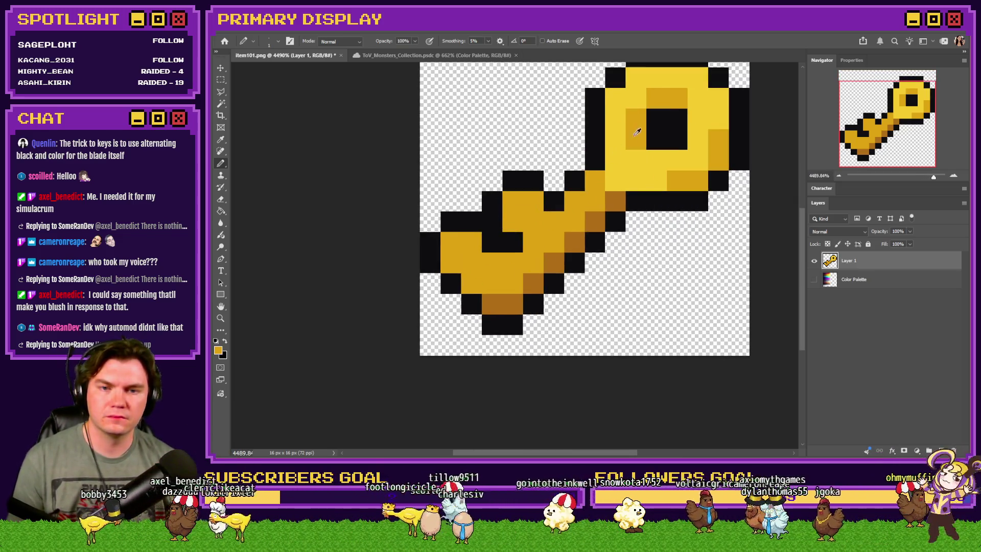
left_click(615, 141, "alt")
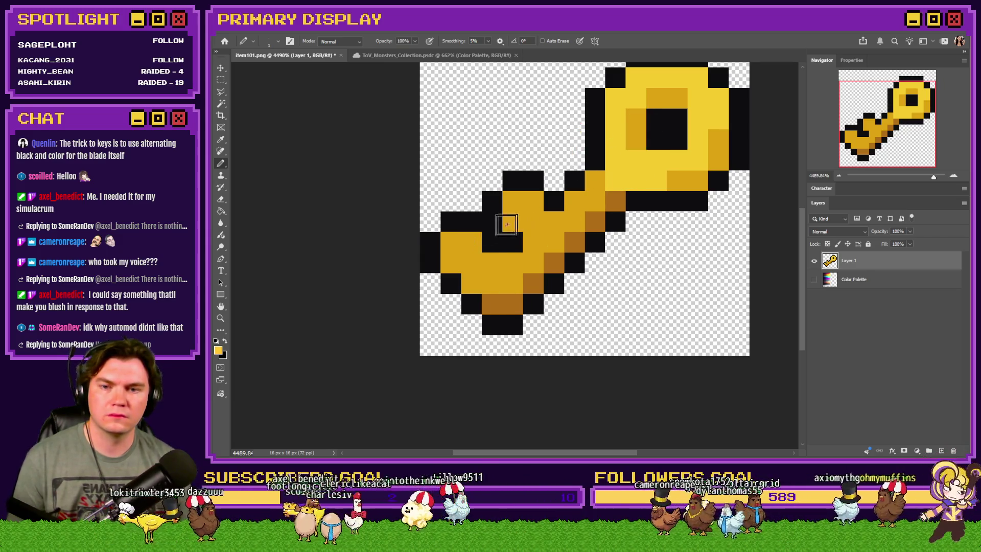
left_click(471, 242)
left_click(532, 201)
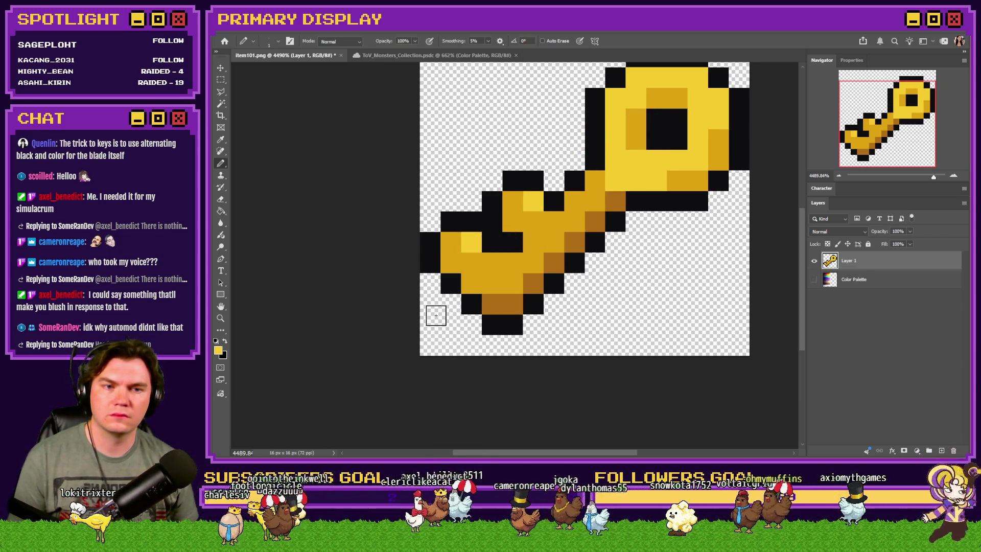
scroll(515, 264, "down", 5)
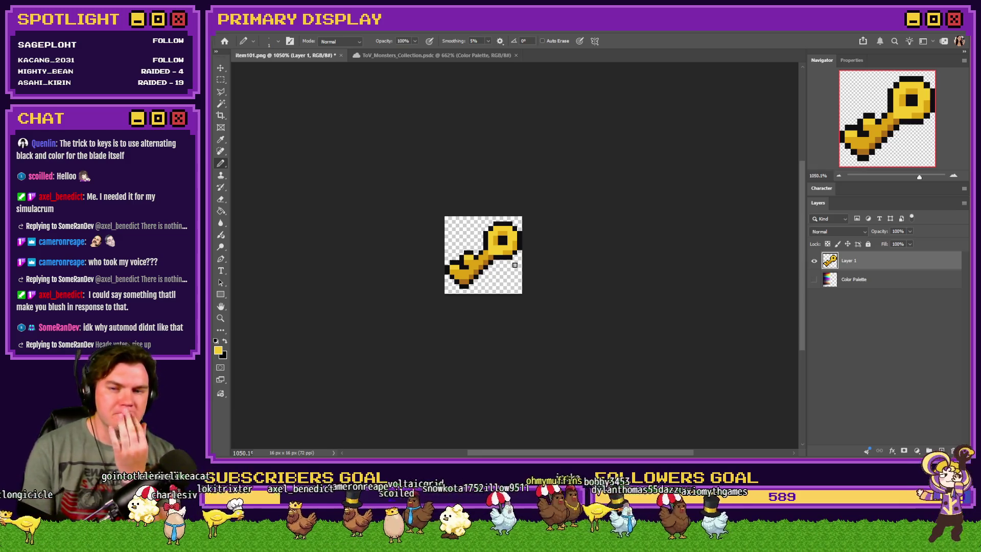
scroll(495, 266, "up", 3)
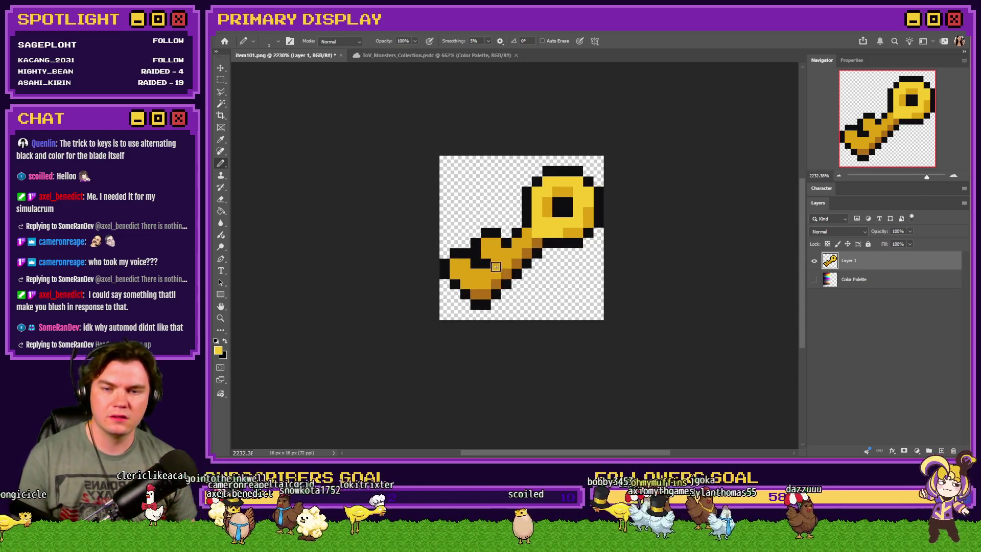
scroll(494, 266, "up", 4)
left_click(577, 207, "alt")
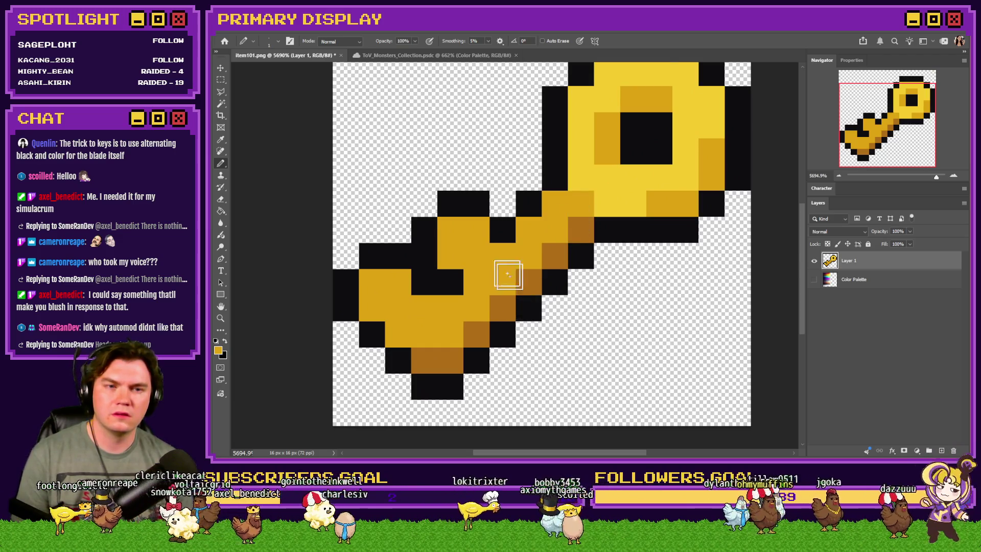
scroll(511, 278, "down", 2)
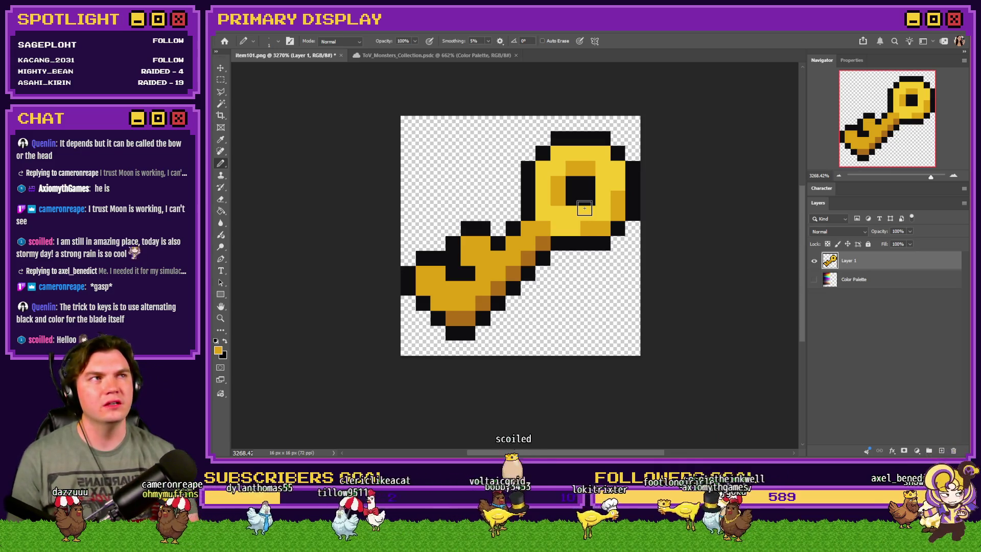
Step: Paint light yellow highlights along the blade's top and dark orange on its tip pixels
scroll(546, 207, "up", 3)
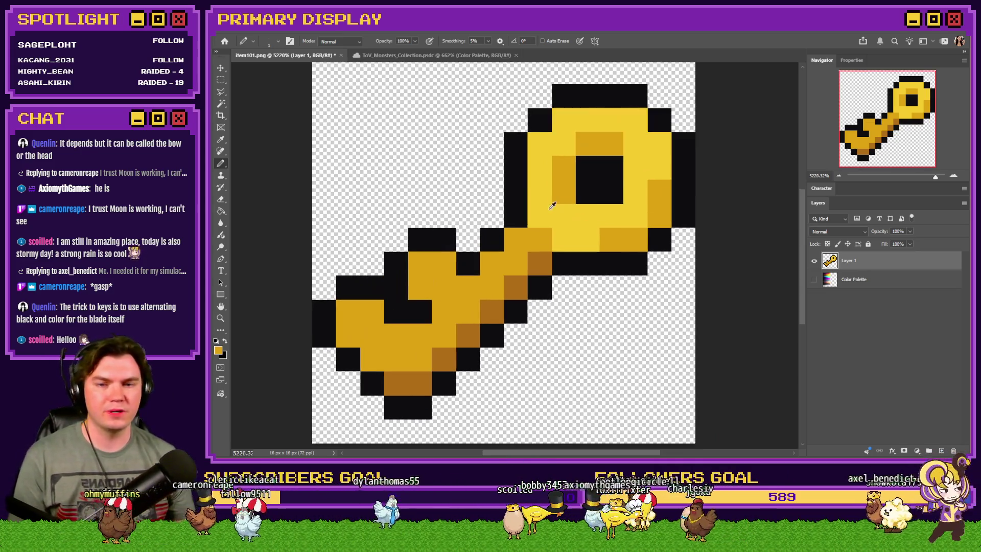
left_click(492, 261)
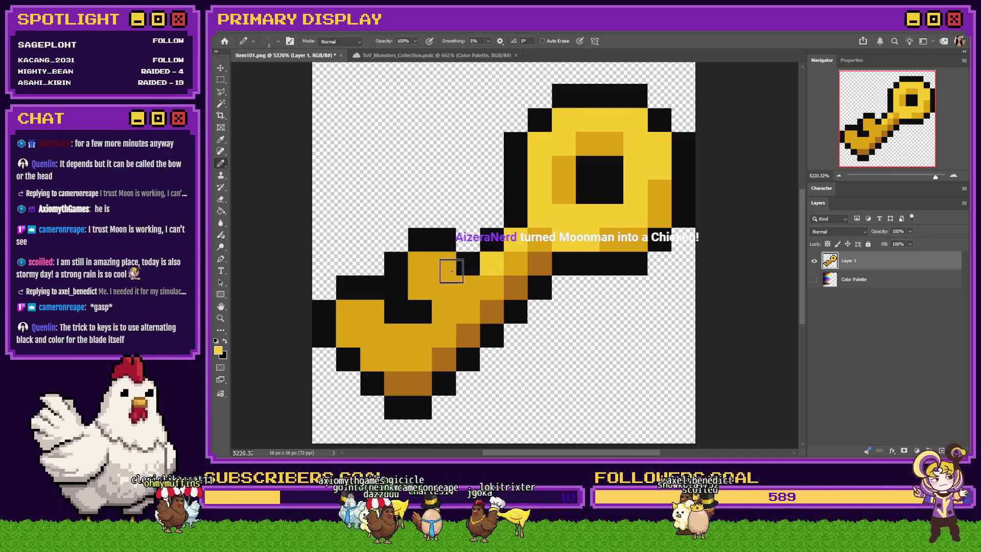
left_click_drag(444, 263, 420, 263)
left_click_drag(372, 311, 348, 311)
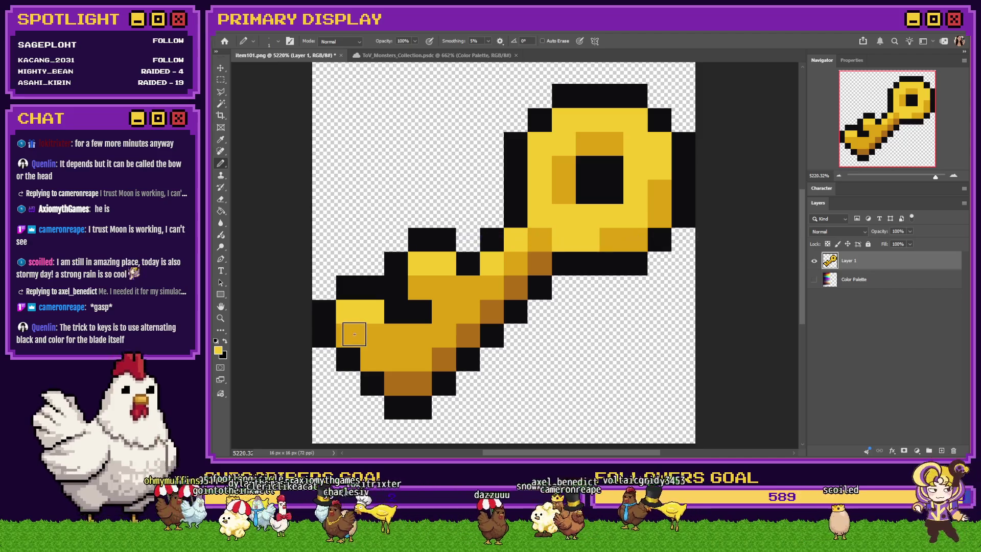
left_click(395, 382, "alt")
left_click_drag(372, 359, 373, 322)
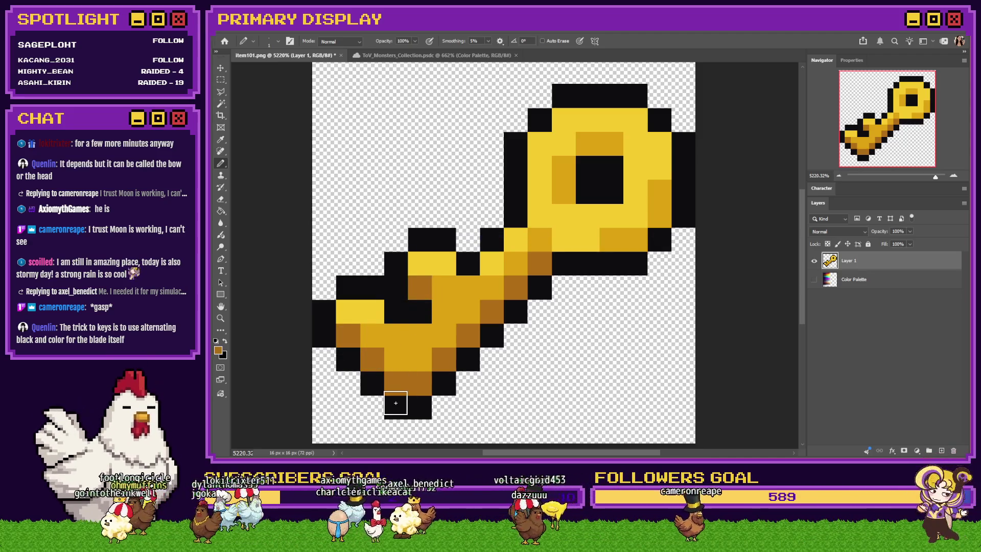
scroll(460, 337, "down", 6)
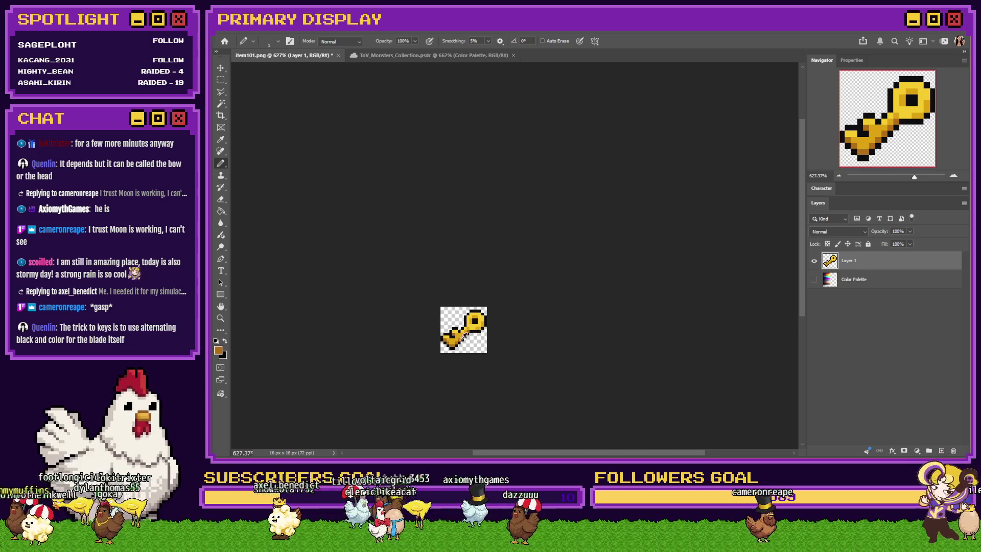
scroll(451, 339, "up", 6)
scroll(445, 336, "down", 5)
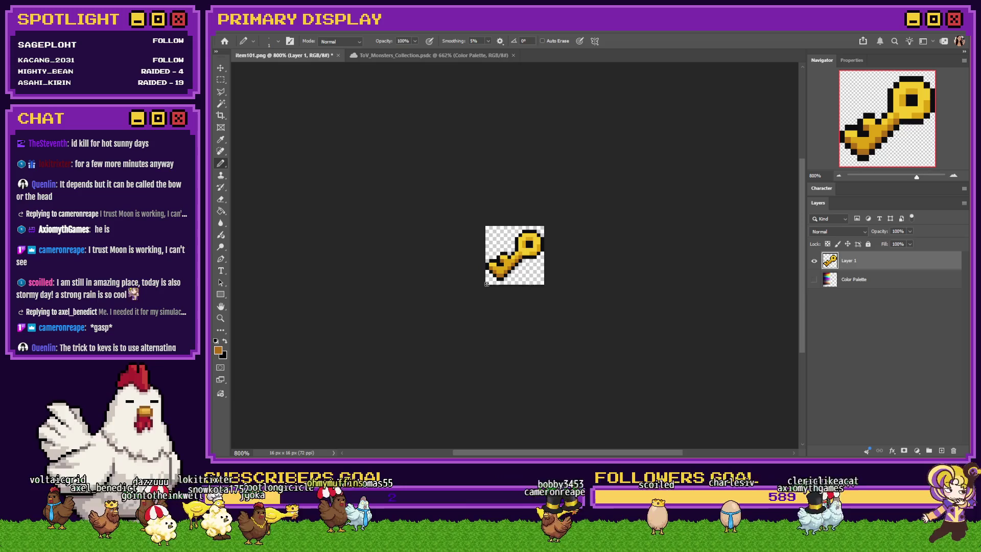
scroll(486, 283, "up", 6)
left_click(605, 212, "alt")
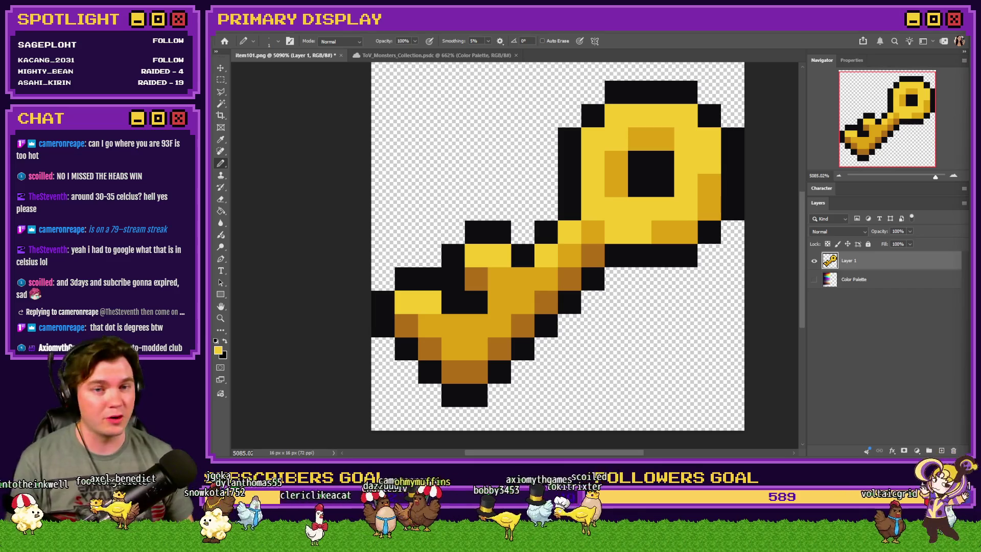
key("ctrl+minus")
key("ctrl+minus")
key("ctrl+minus")
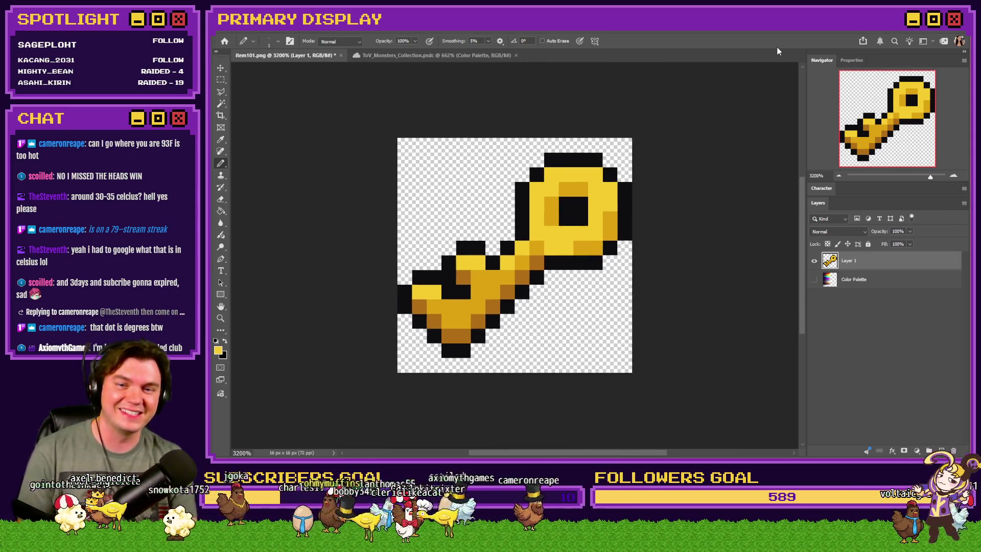
scroll(523, 255, "up", 5)
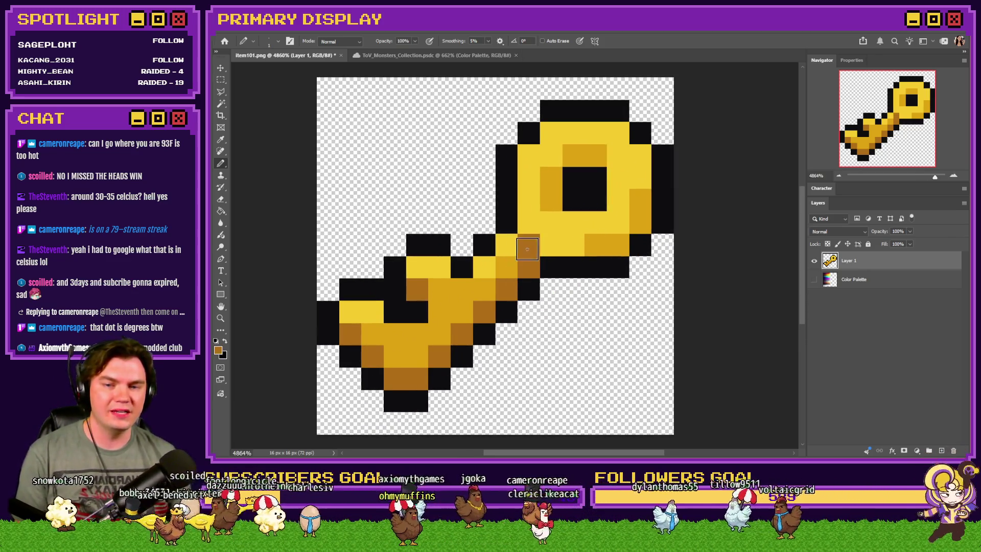
Step: Try a brighter yellow on key pixels and undo it, then switch to the Trello board
left_click(567, 237, "alt")
left_click(532, 245)
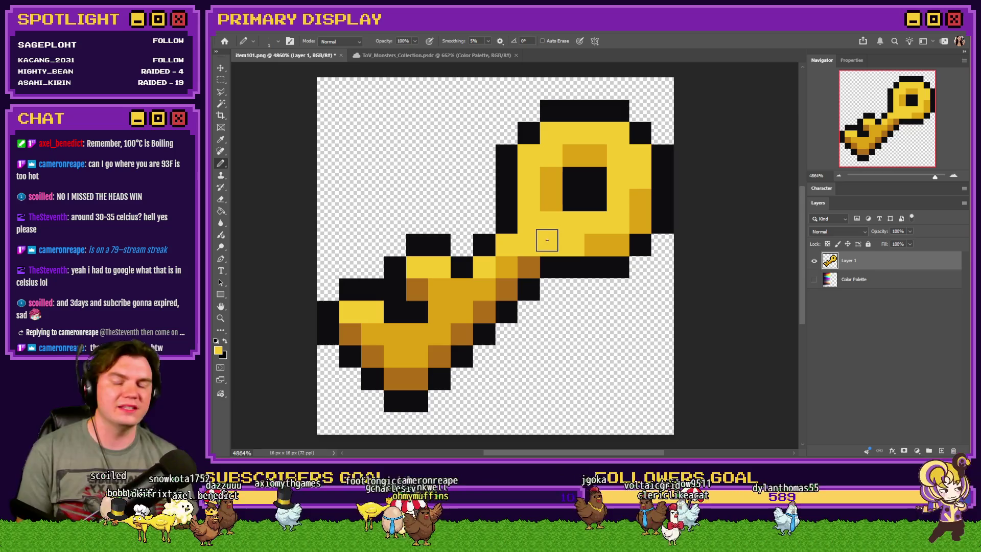
key("ctrl+z")
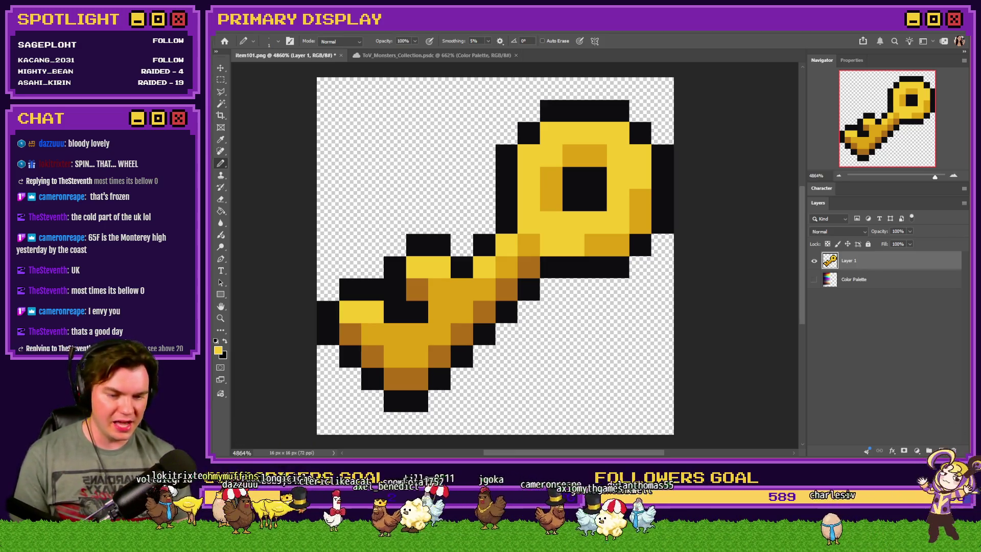
key("alt+Tab")
left_click(886, 326)
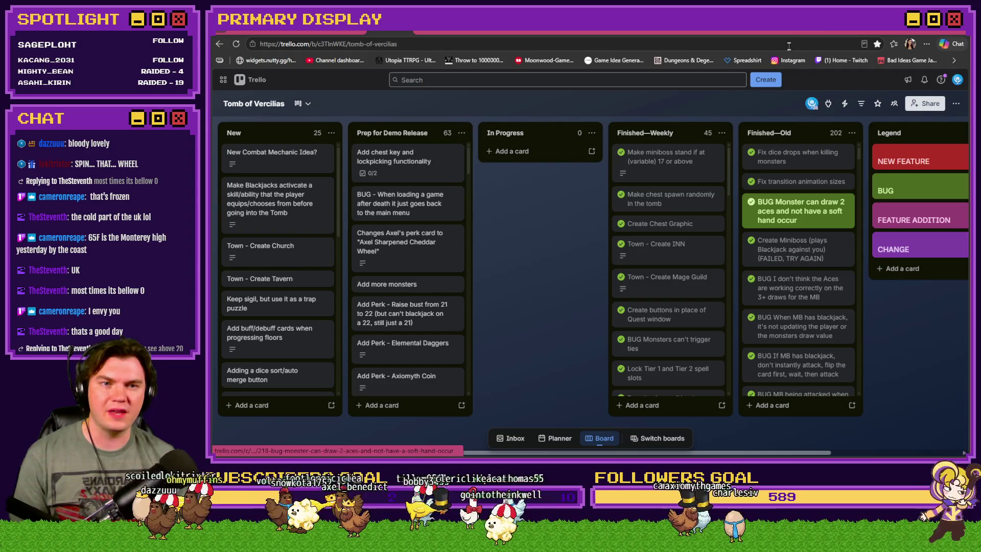
Step: Switch the browser from the Tomb of Vercilias Trello board to the Moonwood Games Discord #art channel
mouse_move(796, 32)
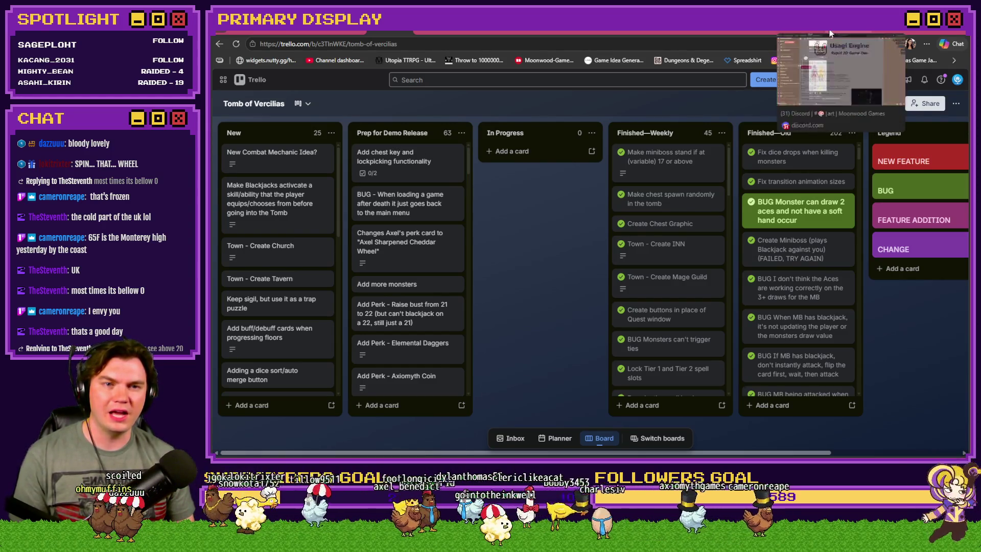
left_click(838, 33)
left_click(804, 33)
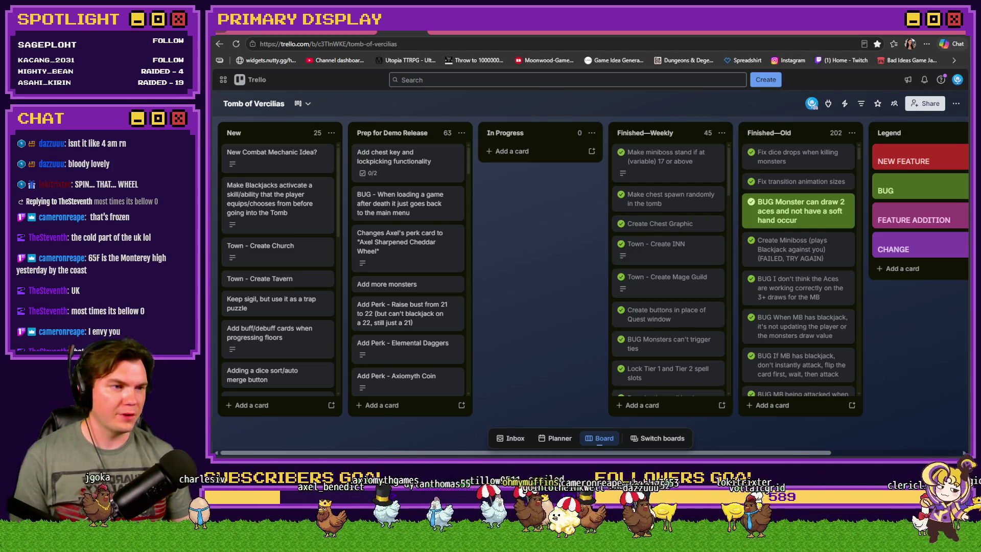
left_click(835, 32)
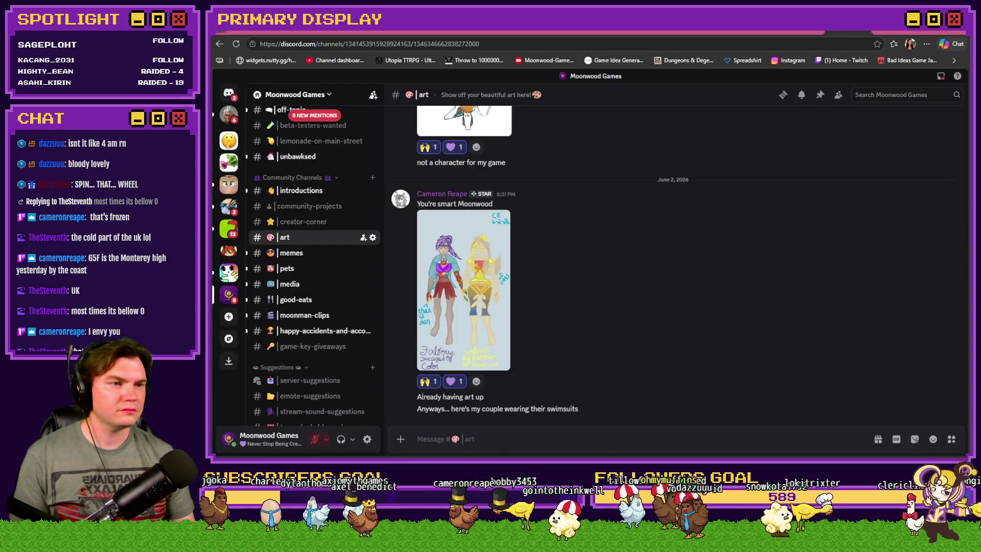
Step: Bring up the Moonwood Games #art channel and scroll through the posted art
left_click(833, 33)
scroll(746, 225, "down", 1)
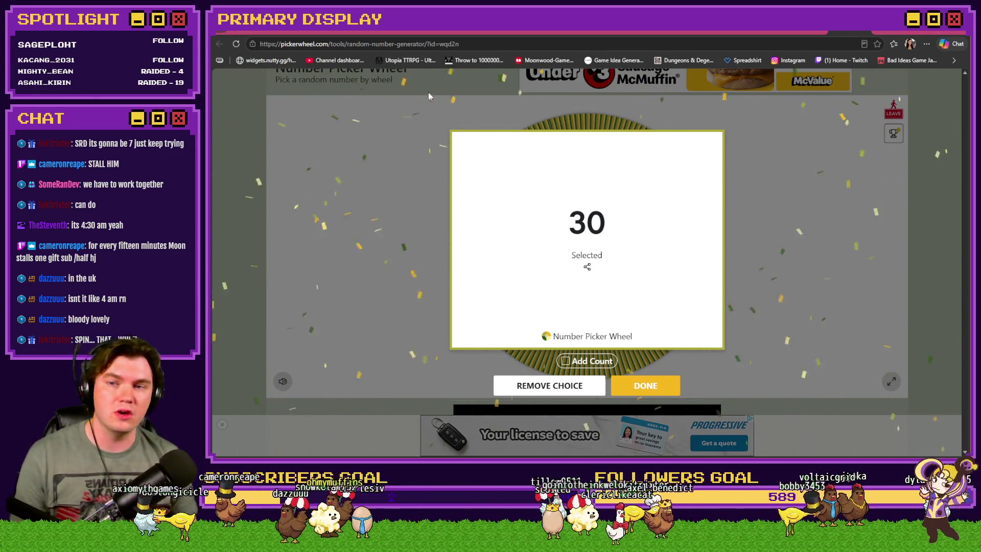
Step: Remove 30 from the Picker Wheel and go back to the Tomb of Vercilias Trello board
left_click(549, 385)
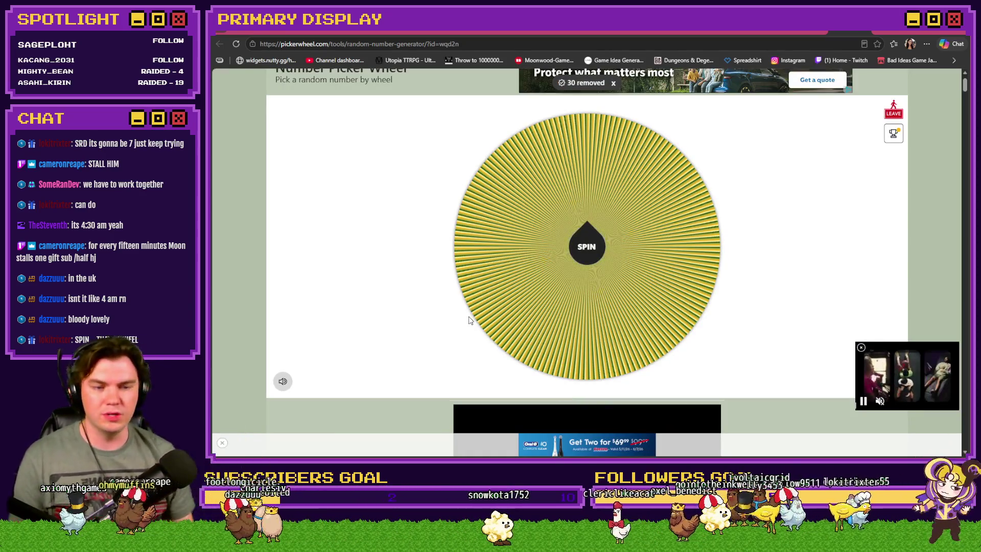
left_click(378, 60)
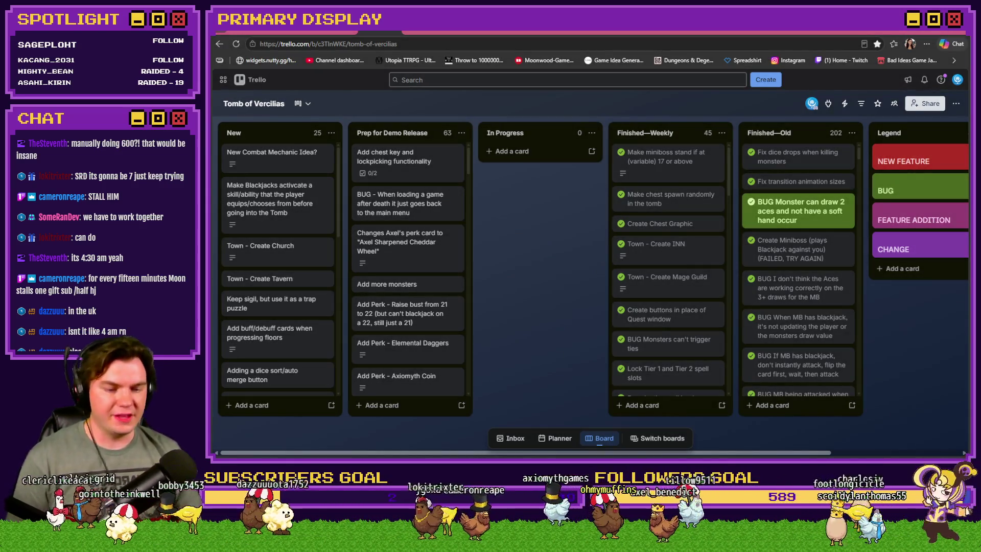
Step: Enlarge the key sprite 400% to 64×64 px with Nearest Neighbor and fit it on screen
key("alt+Tab")
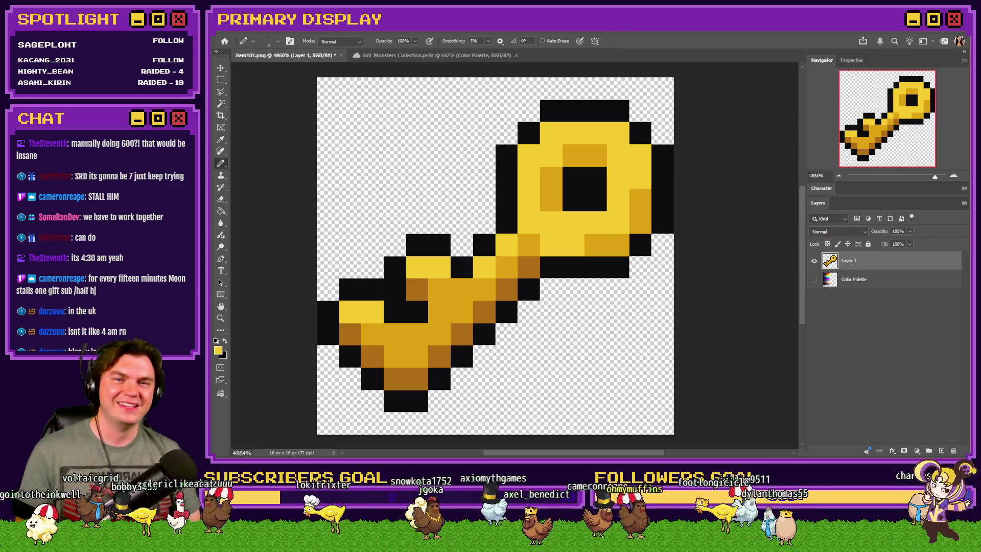
key("ctrl+alt+i")
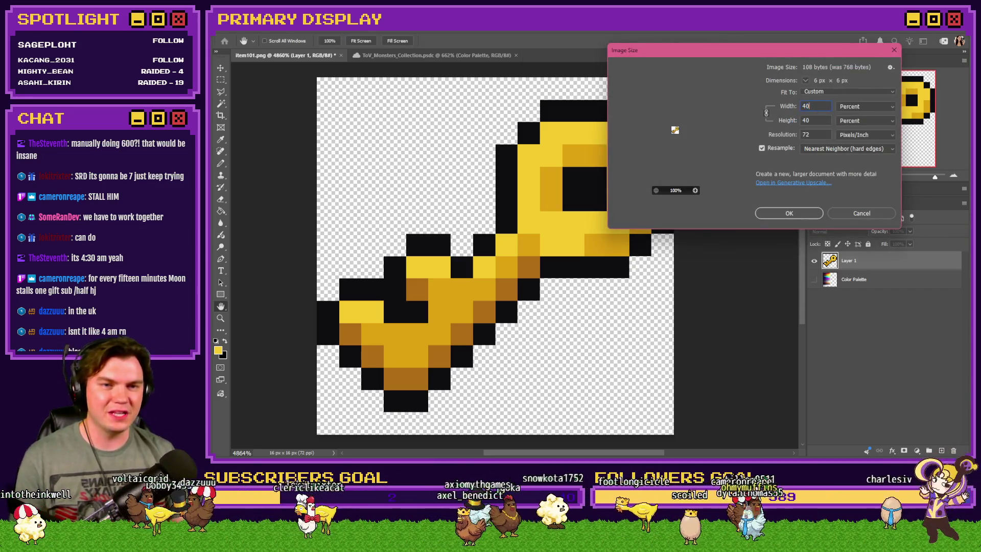
type("0")
key("Return")
key("ctrl+0")
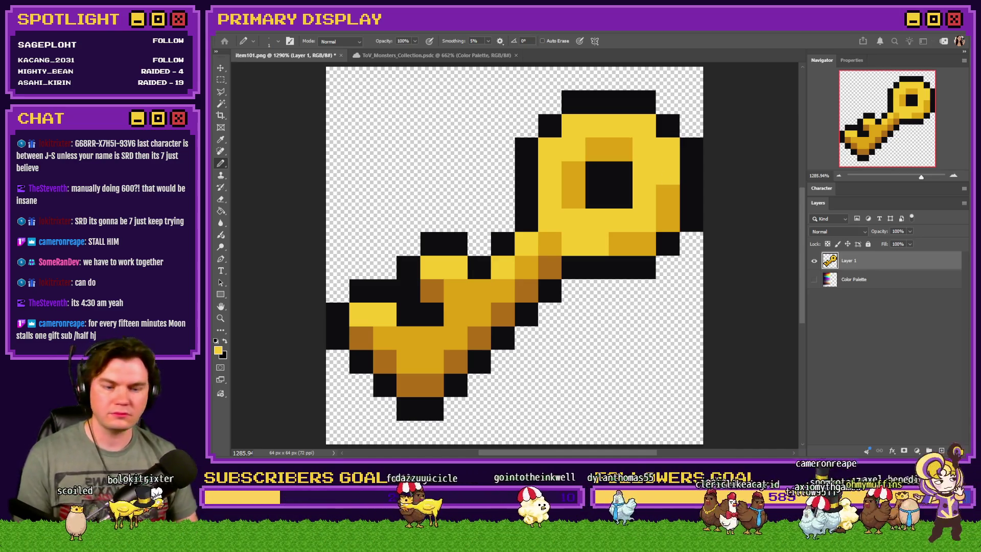
key("alt+Tab")
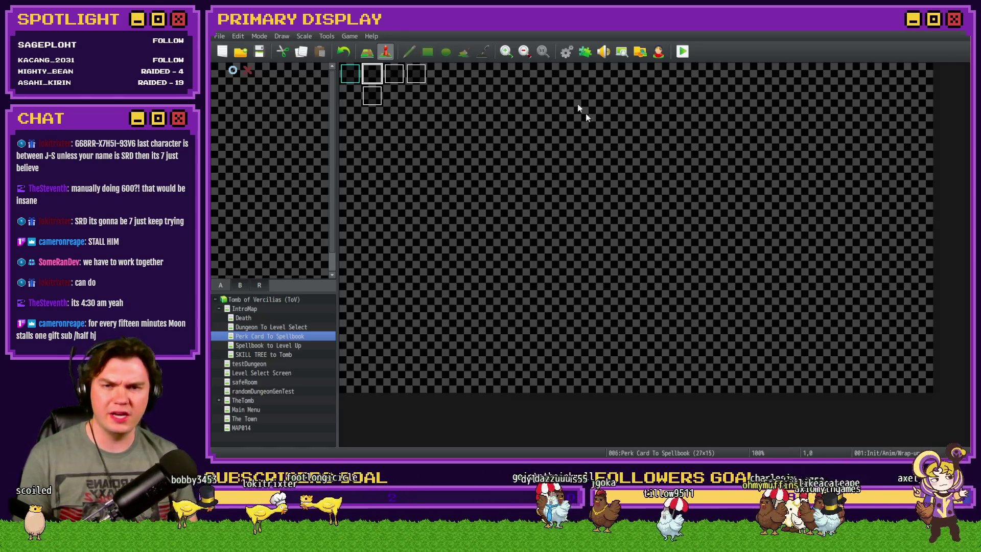
Step: Open the RPG Maker database and select item 0153 Chest Key
left_click(565, 51)
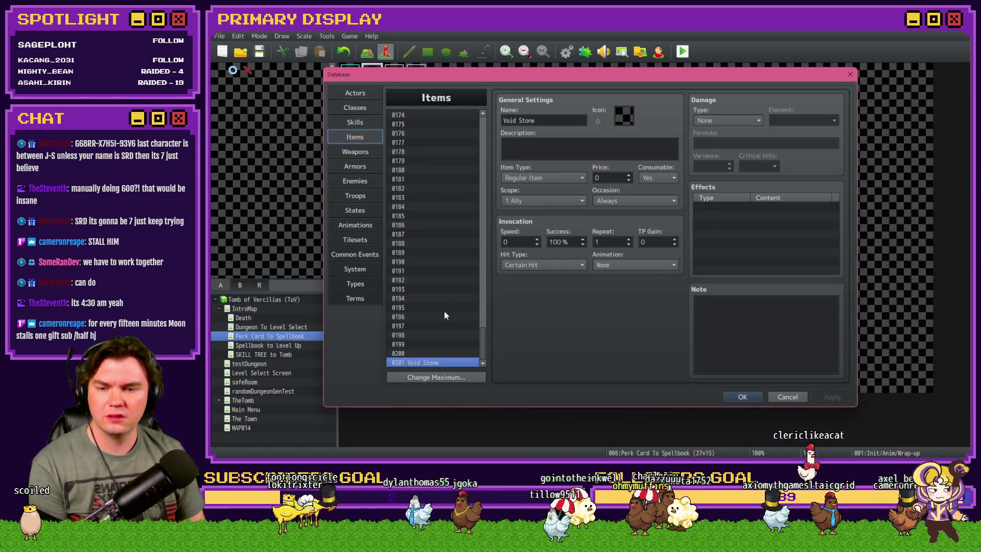
scroll(444, 315, "up", 9)
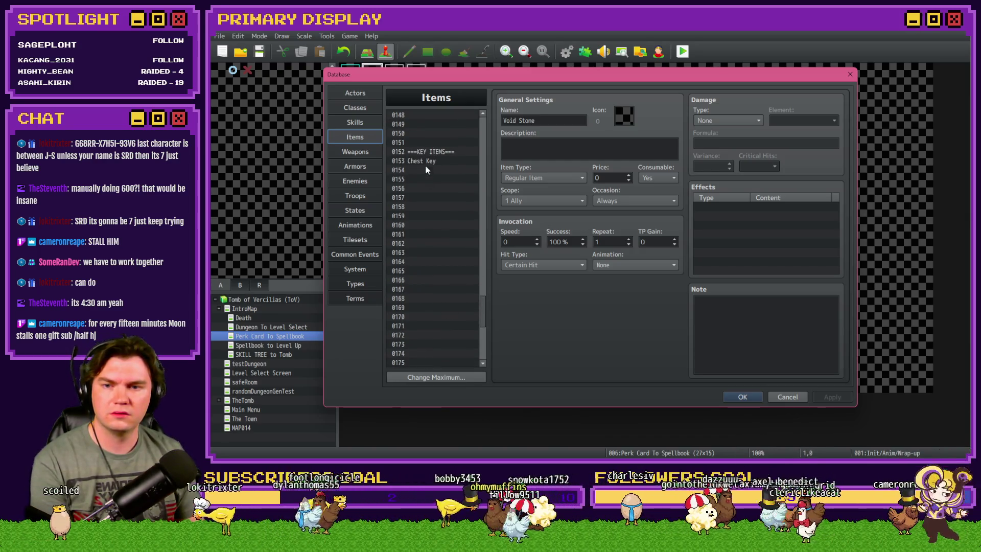
left_click(427, 161)
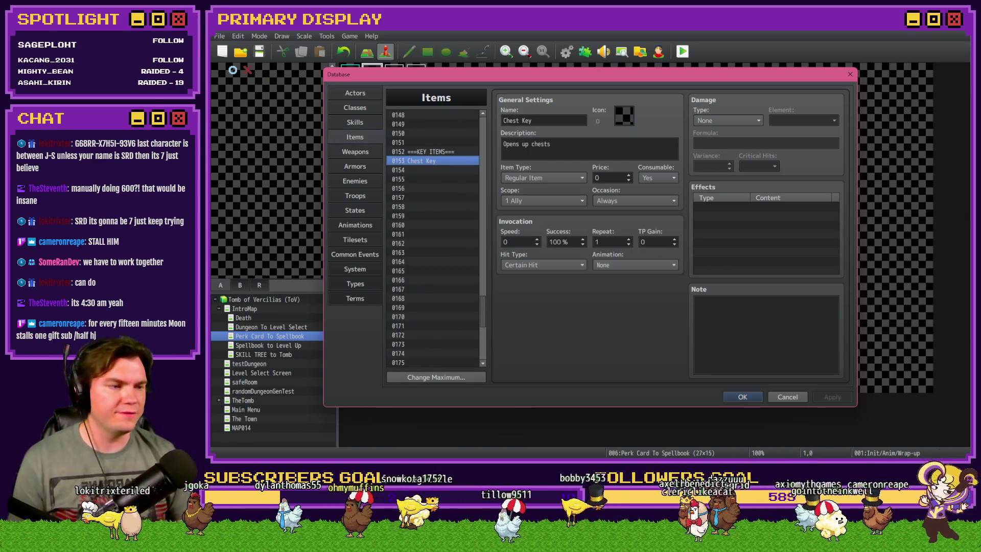
Step: Save the resized key sprite as item101.png and close the database
key("alt+Tab")
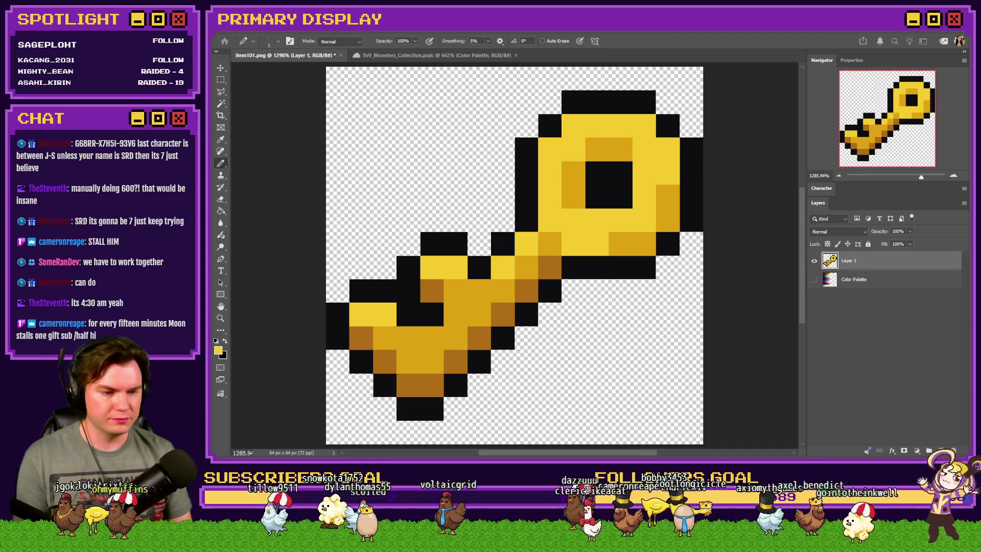
key("ctrl+s")
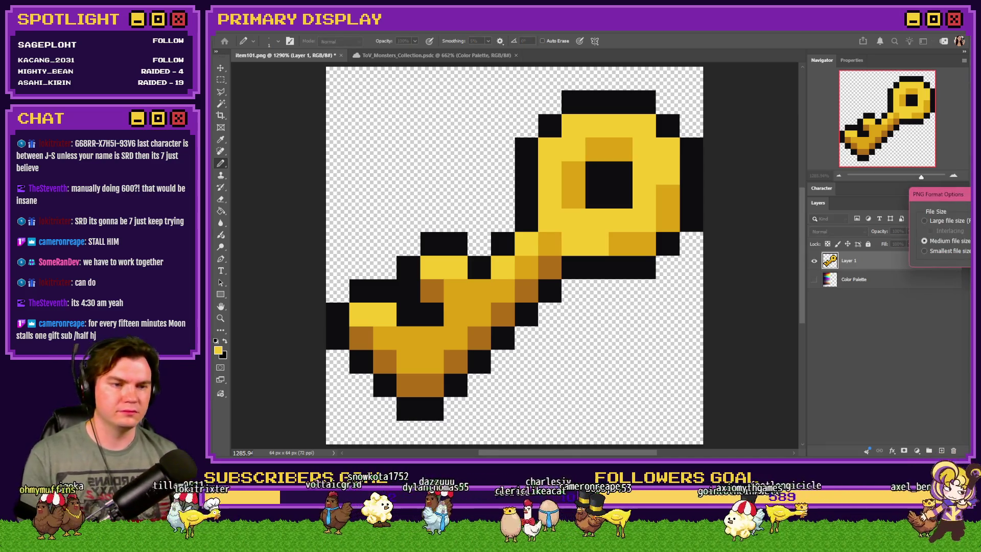
key("Return")
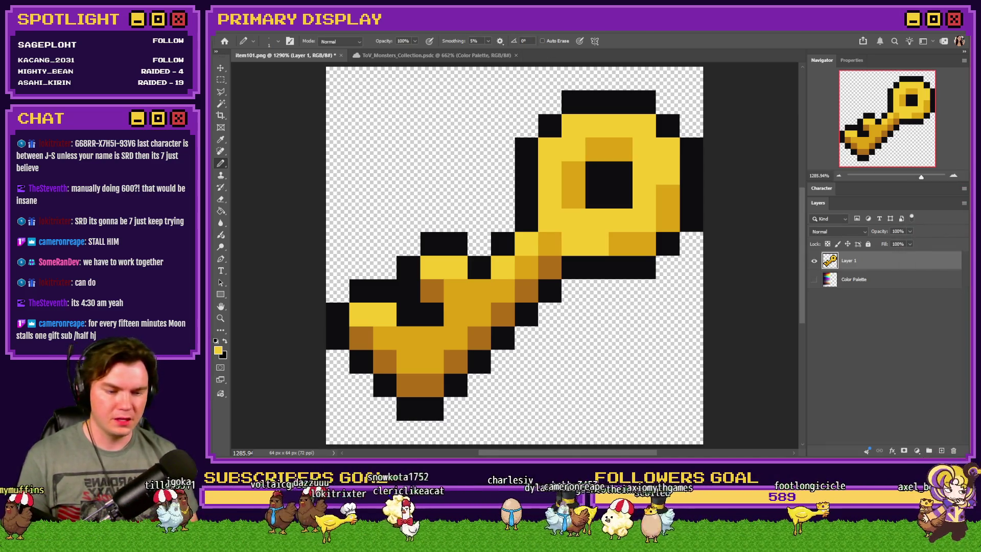
key("alt+Tab")
left_click(742, 393)
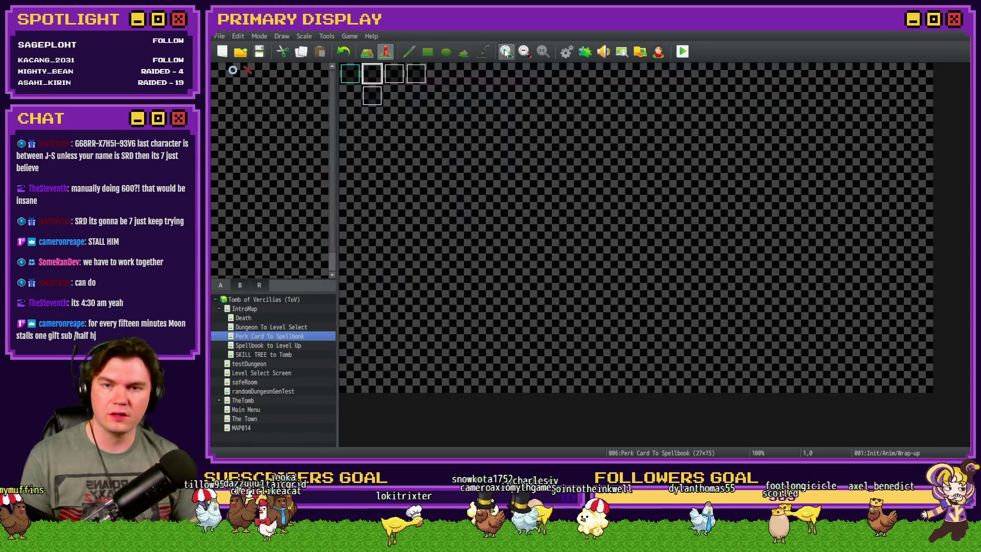
Step: Reopen the database on the ItemTooltips common event and select the Void Stone tooltip block
left_click(567, 51)
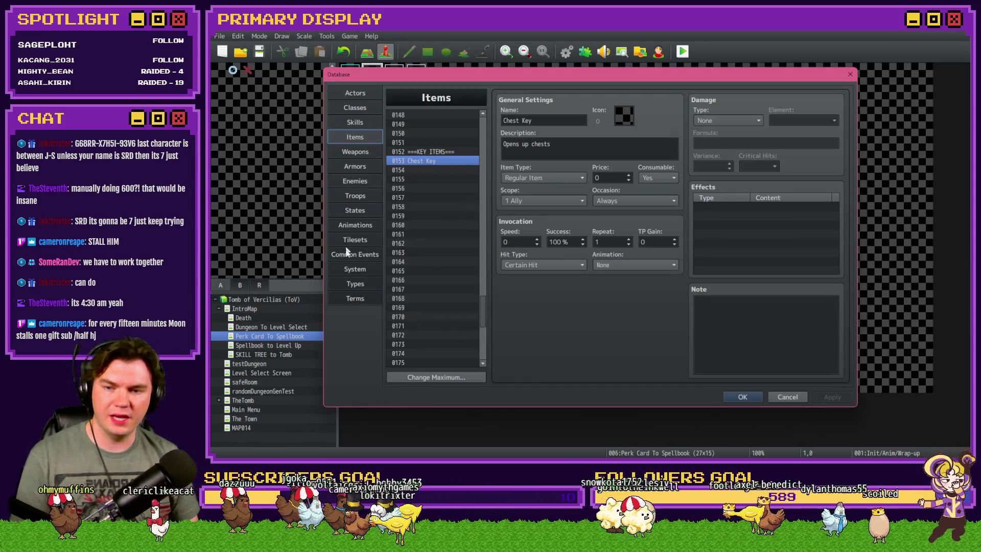
left_click(360, 256)
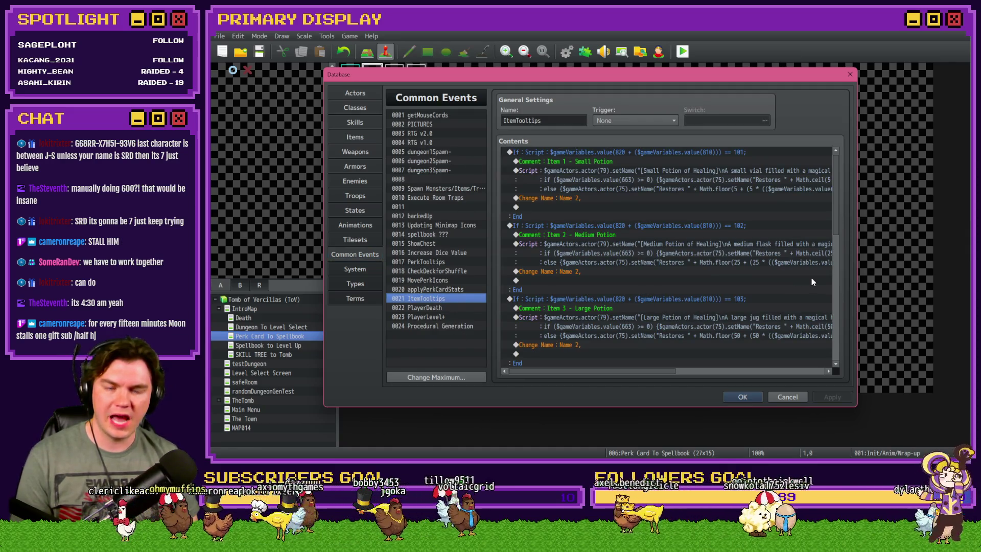
mouse_move(838, 177)
left_mouse_down()
mouse_move(844, 224)
mouse_move(853, 170)
left_mouse_up()
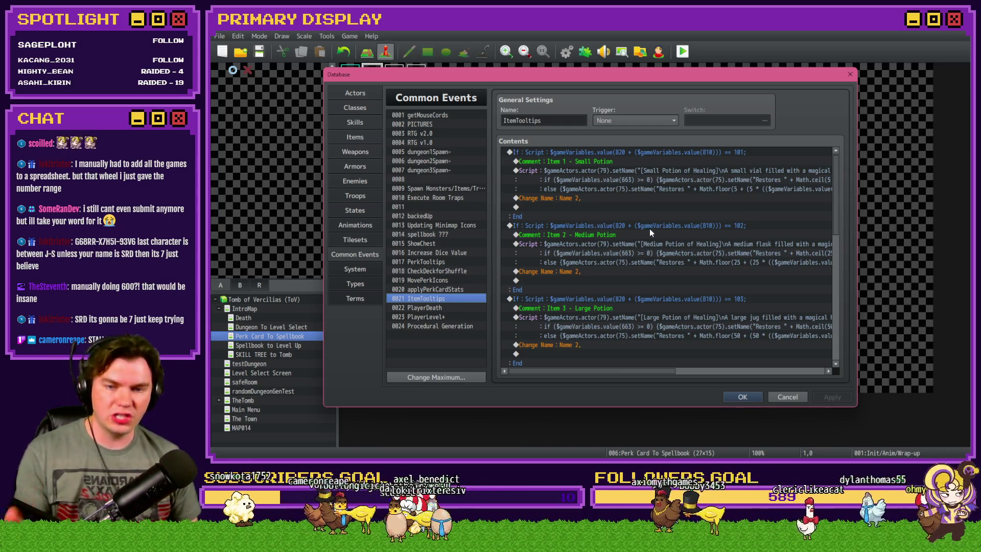
scroll(651, 231, "down", 5)
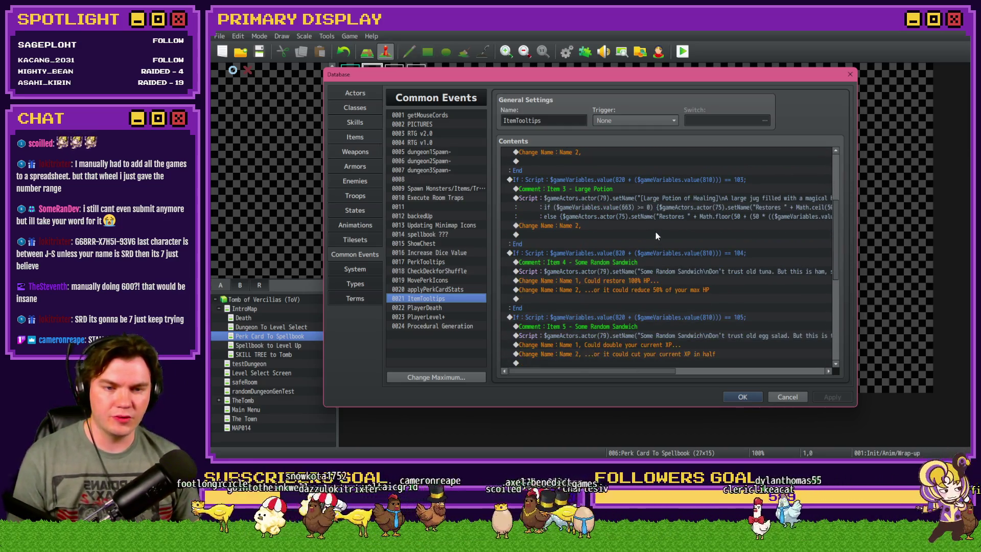
scroll(664, 231, "down", 8)
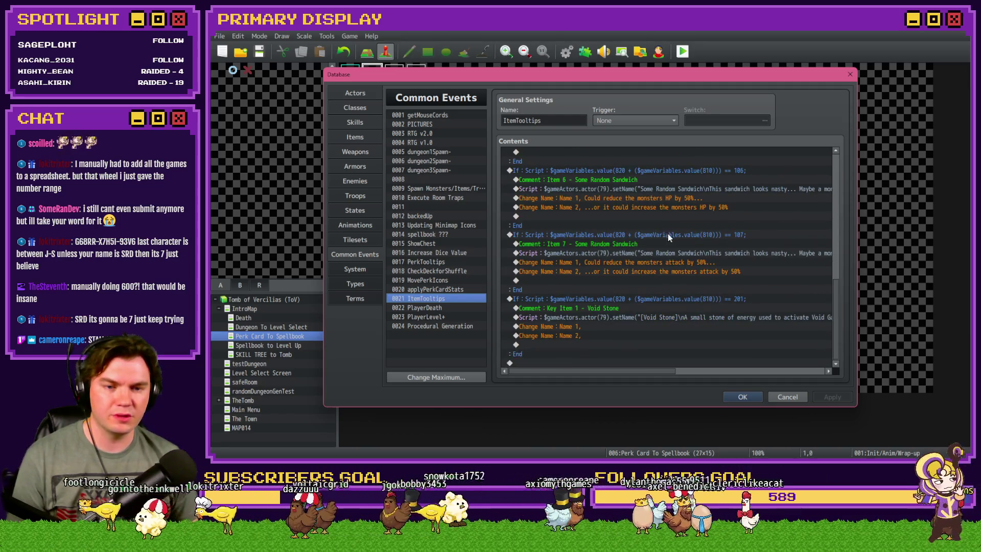
left_click(710, 299)
Step: Duplicate the Void Stone tooltip block and change its condition's item number to 15
key("ctrl+c")
key("ctrl+v")
double_click(709, 299)
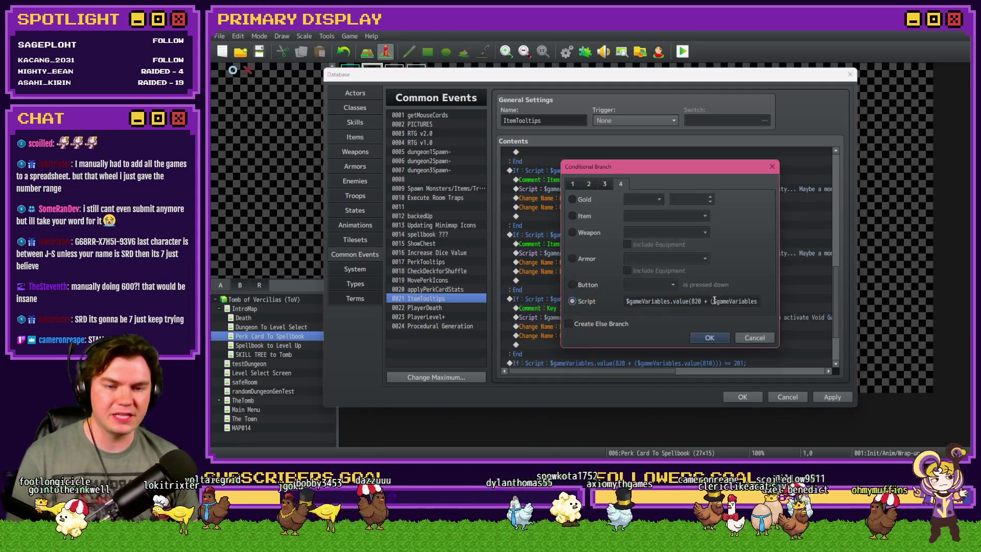
left_click(726, 303)
key("End")
double_click(749, 301)
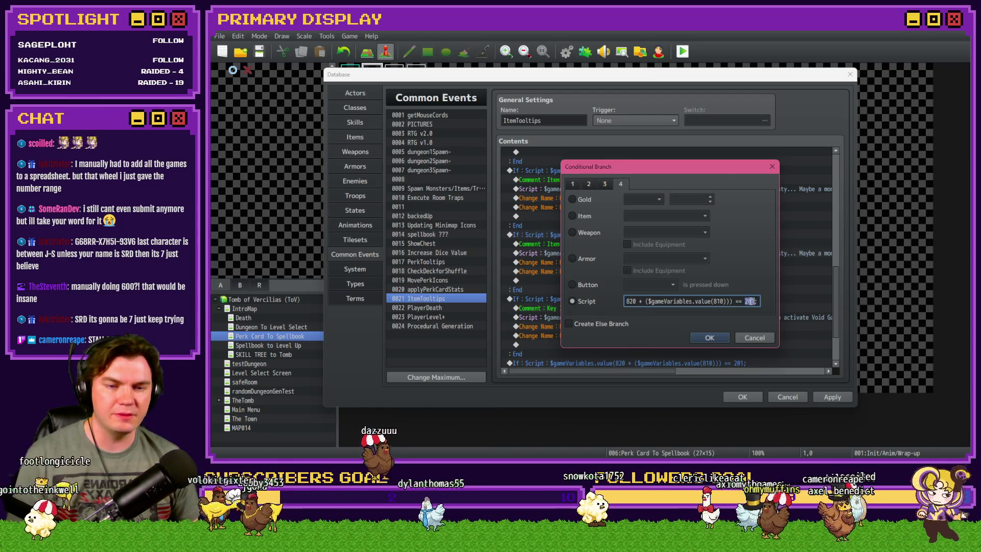
type("153")
left_click(708, 337)
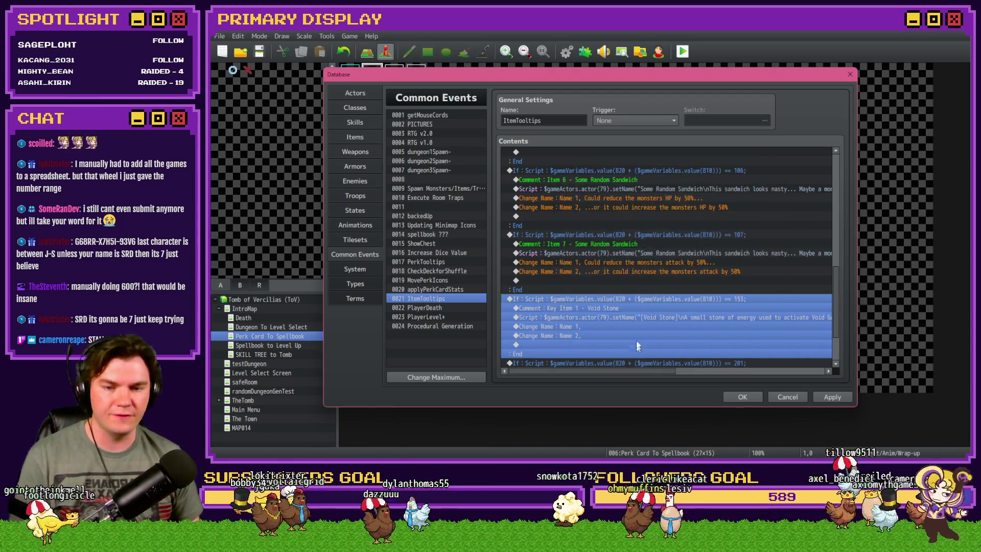
Step: Rename the tooltip block's comment to 'Chest Key'
double_click(636, 307)
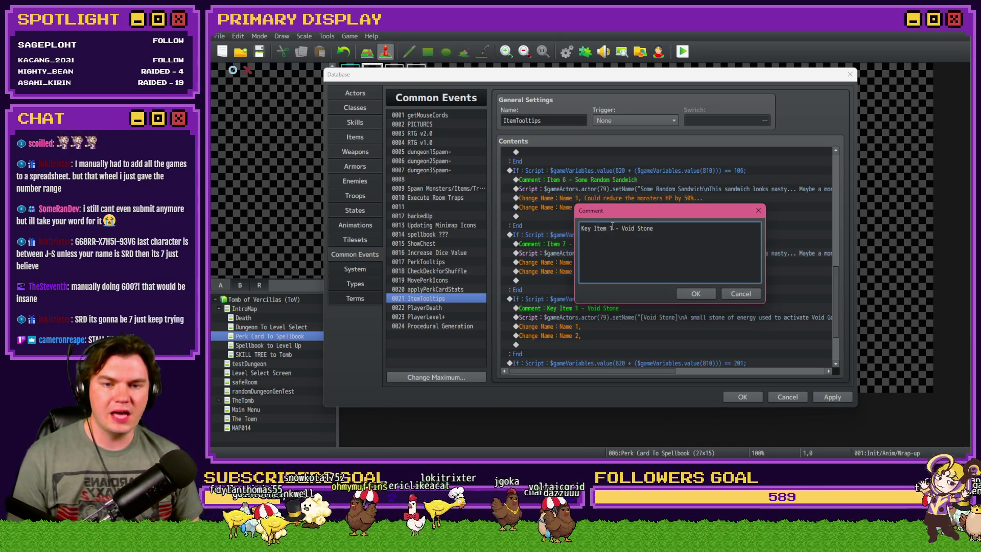
left_click(694, 293)
scroll(575, 348, "down", 3)
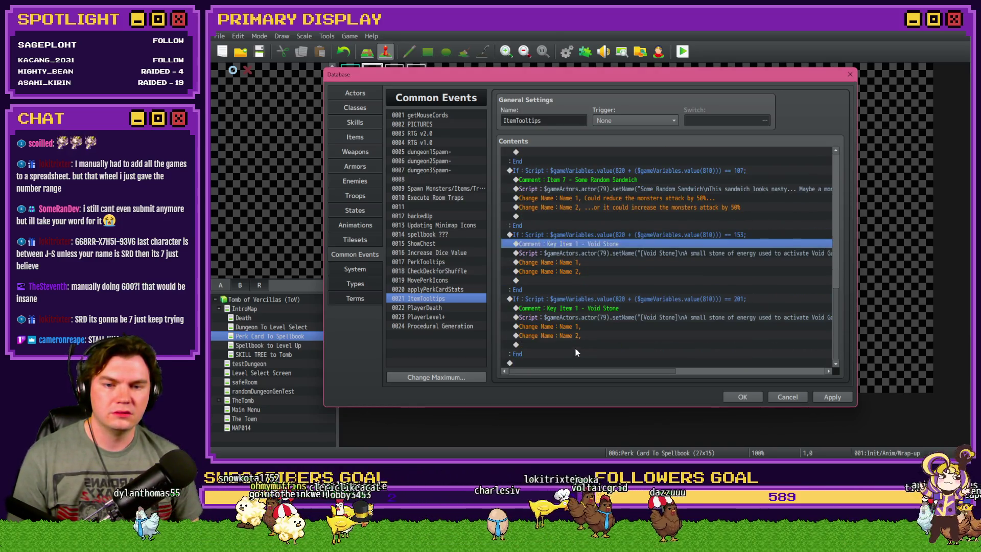
double_click(599, 244)
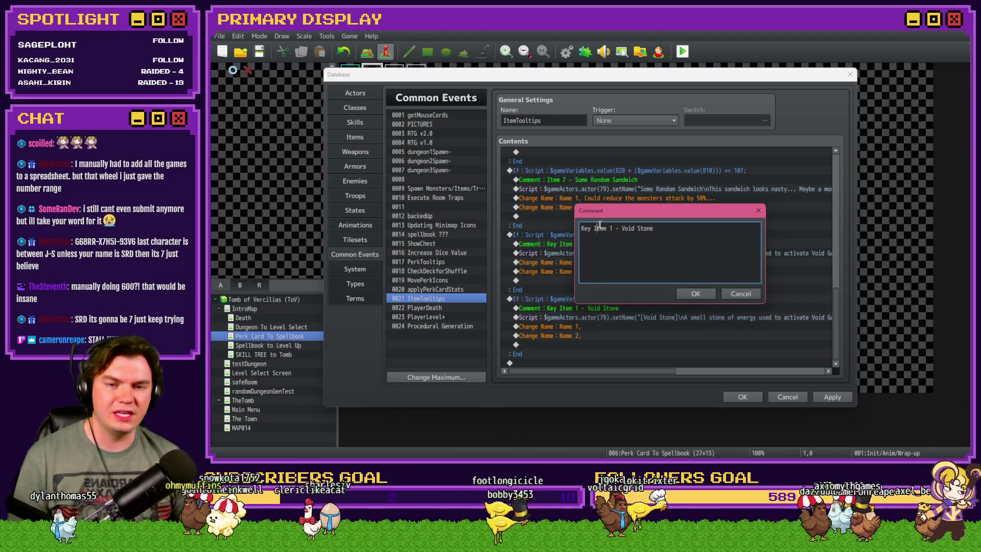
left_click_drag(619, 228, 557, 226)
key("BackSpace")
key("ctrl+a")
type("Chest Key")
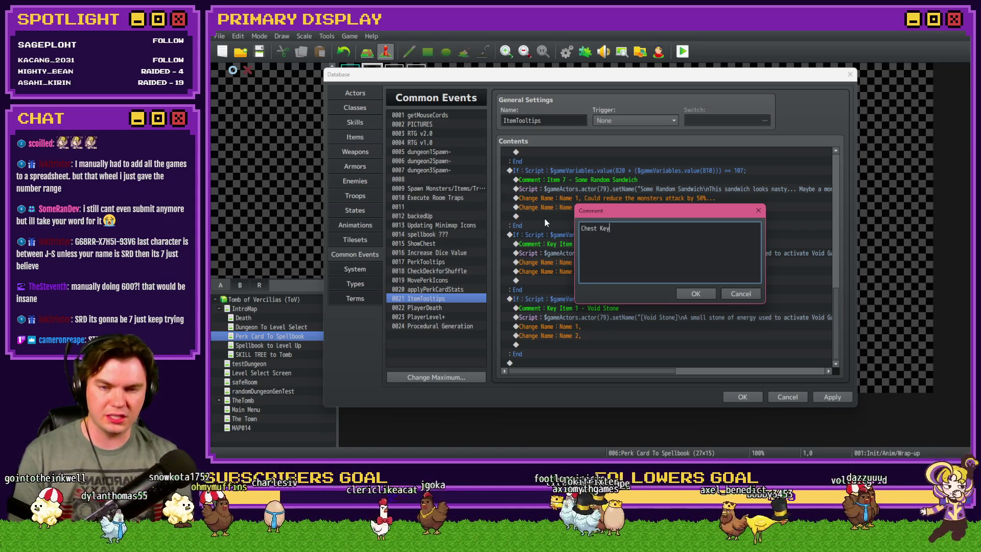
key("ctrl+Return")
Step: Rewrite the tooltip script with name 'Chest Key' and a golden-key-fits-every-locked-chest description
double_click(626, 262)
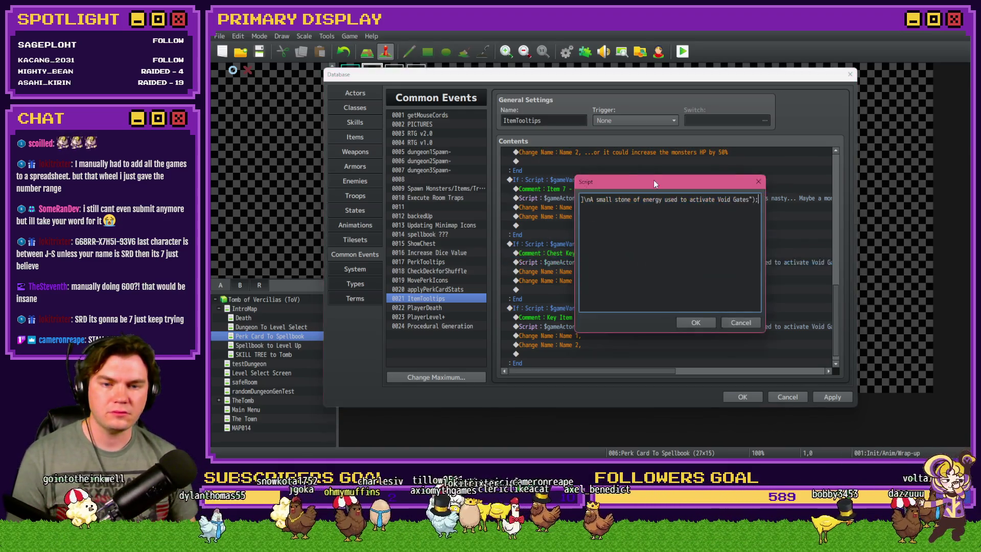
key("ctrl+a")
left_click_drag(680, 200, 713, 199)
key("Return")
type("C")
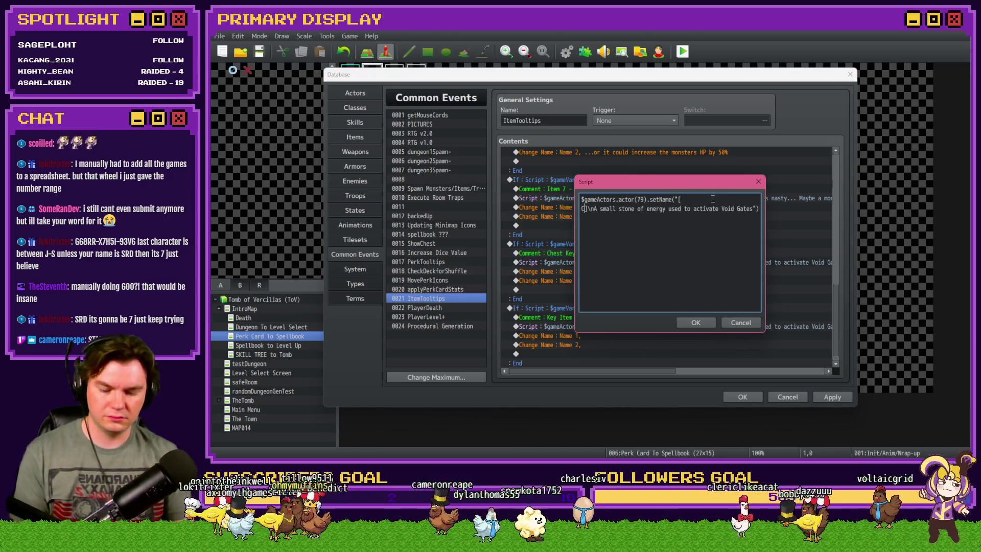
key("BackSpace")
key("BackSpace")
type("Chest Key")
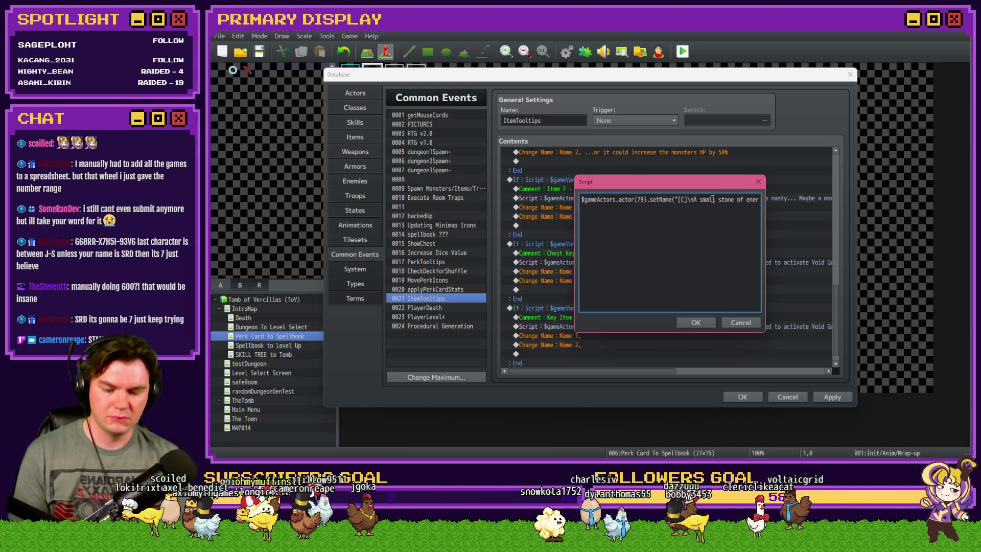
left_click_drag(716, 200, 766, 200)
key("shift+Left")
key("shift+Left")
key("shift+Left")
type("A ")
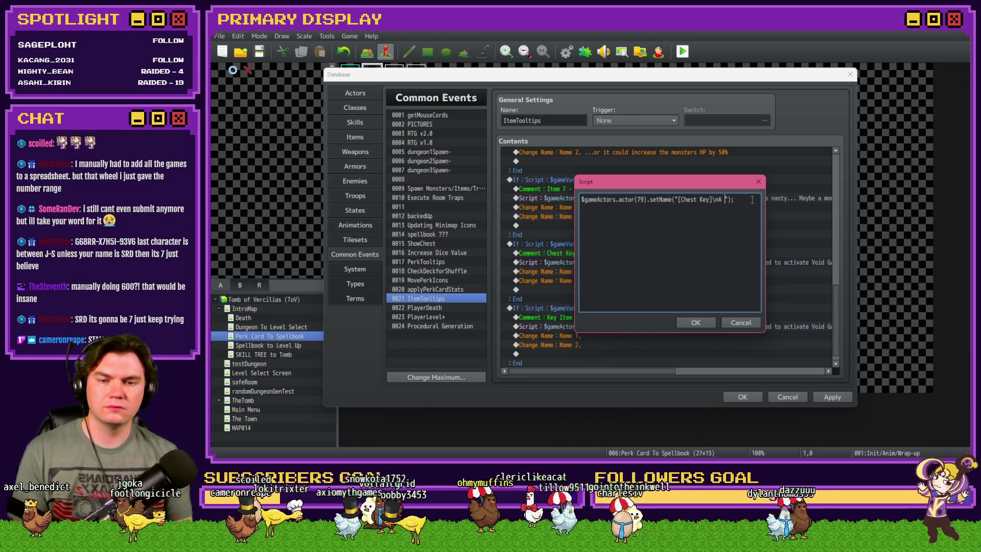
type("golden ")
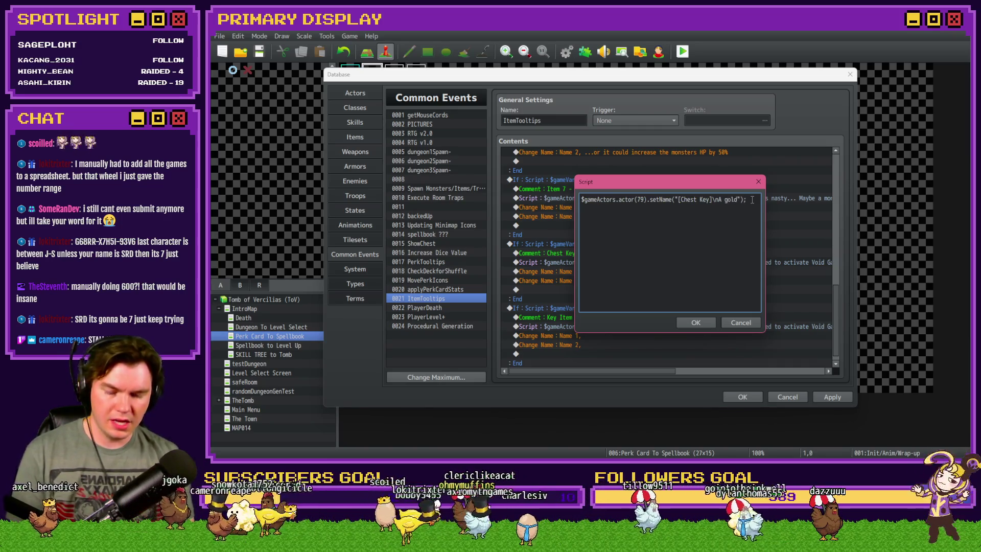
type("key that fit")
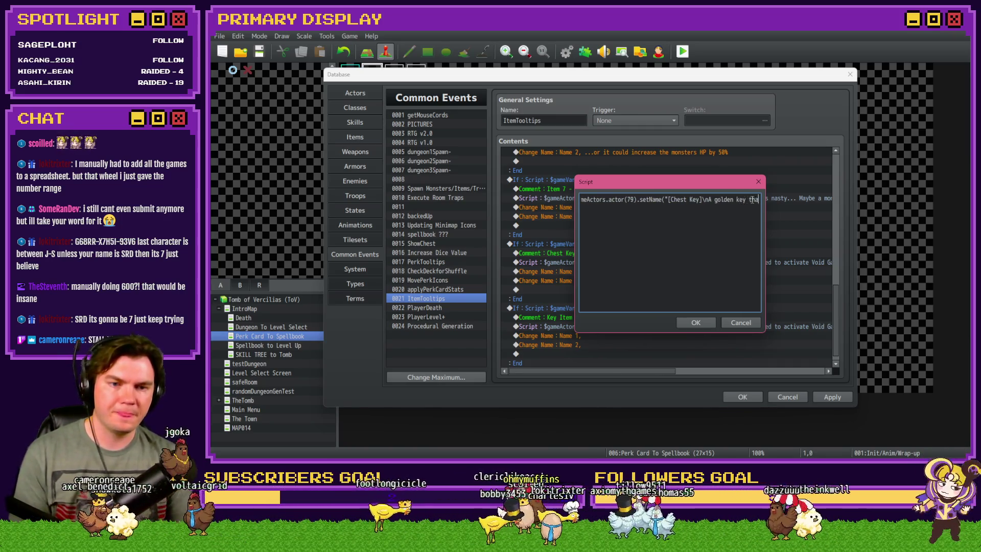
key("BackSpace")
key("BackSpace")
key("BackSpace")
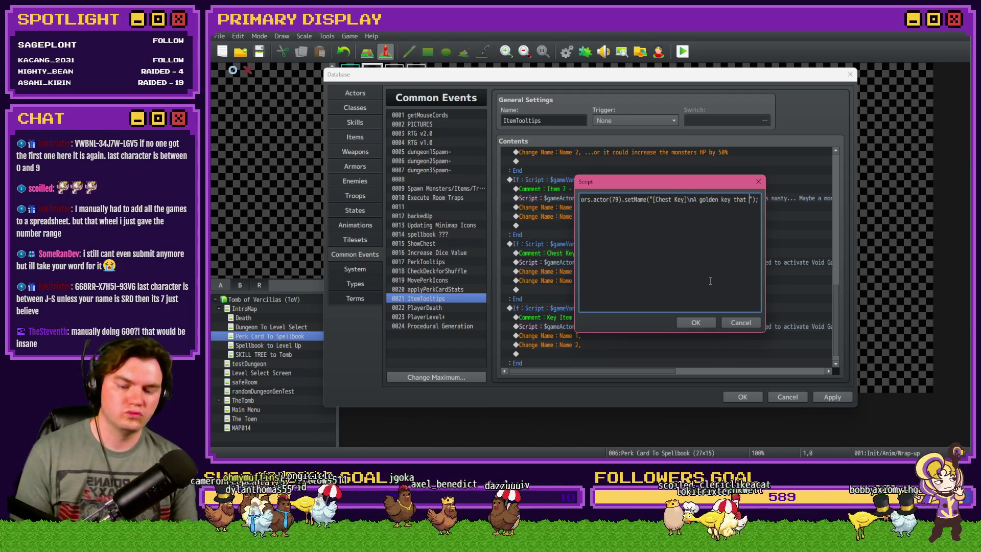
type("mysteriously fits the lock of every\\n")
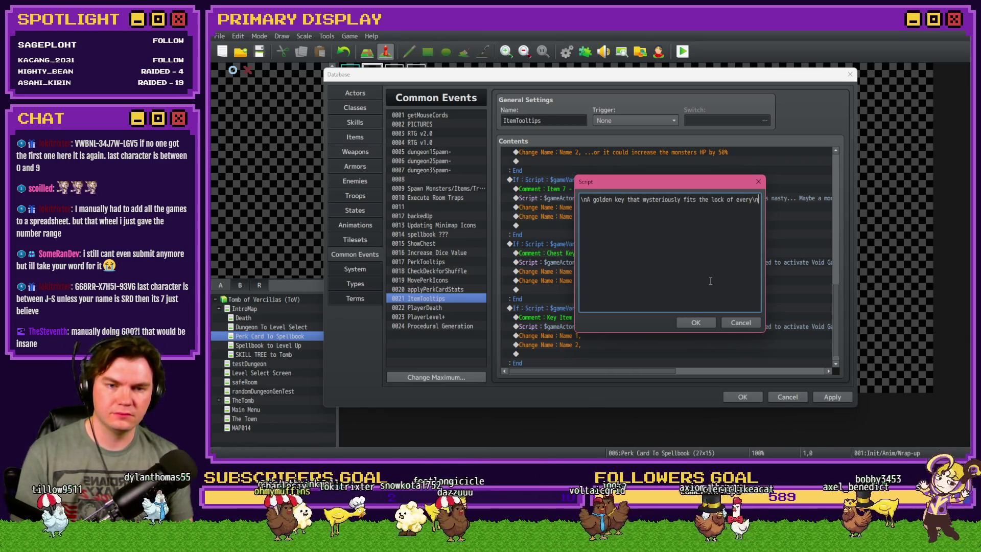
type(" loc")
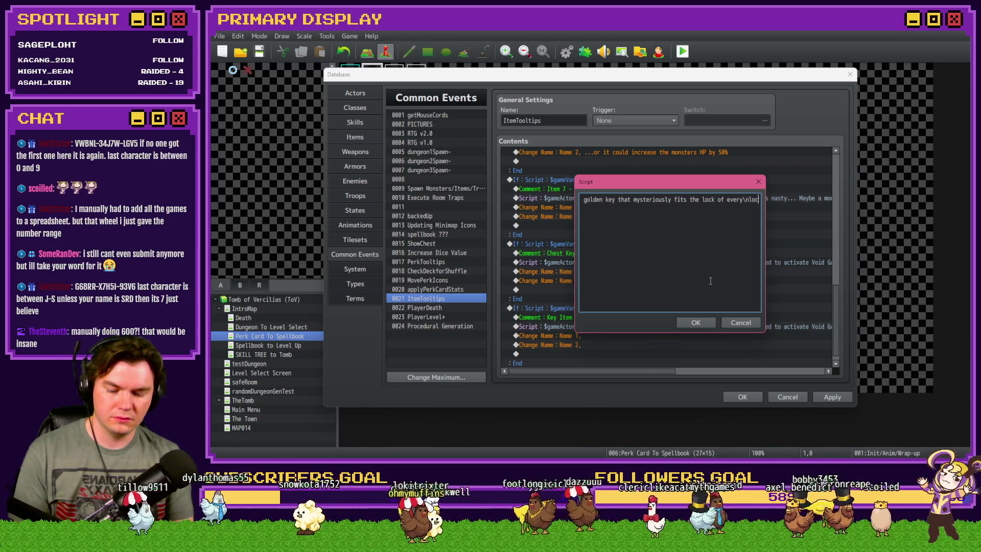
type("ked chest in t")
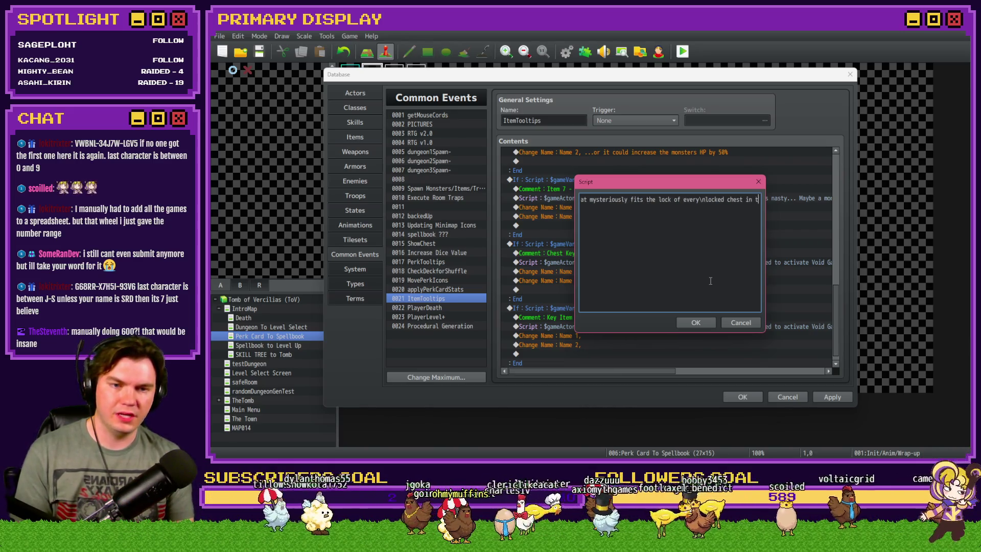
type("he Tomb.")
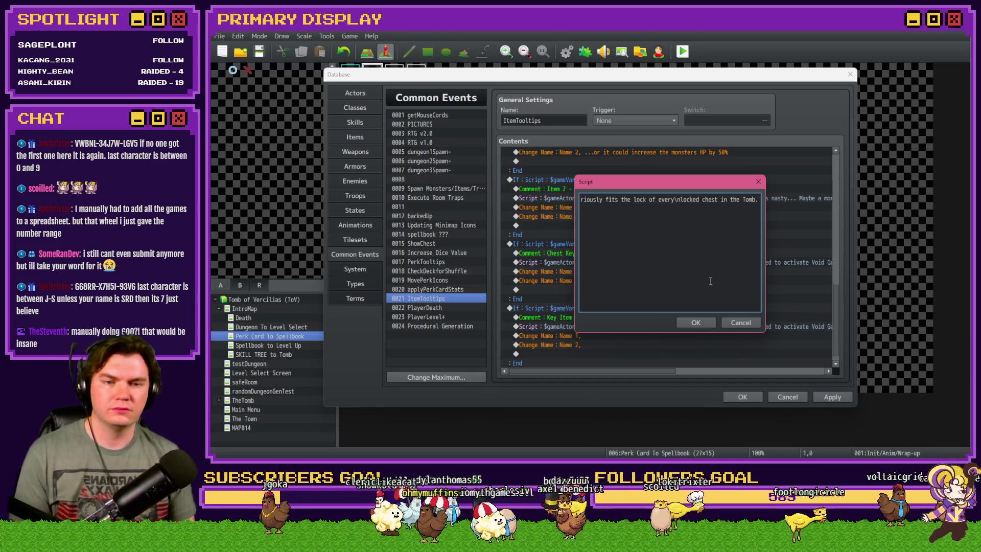
type("\");")
left_click(697, 324)
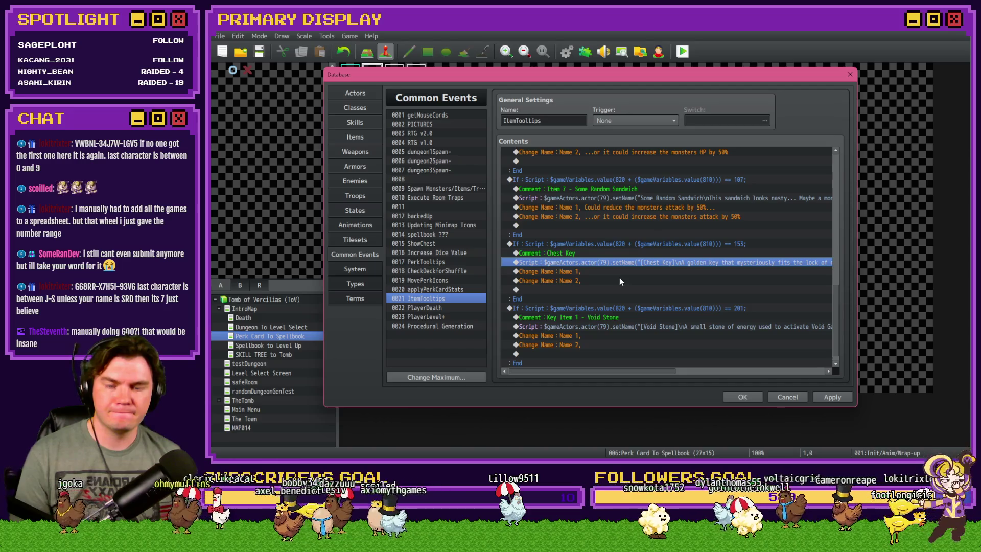
Step: Strip the item-number prefix from the Chest Key block's comment
double_click(602, 316)
left_click_drag(619, 228, 581, 227)
key("BackSpace")
left_click(696, 294)
Step: Strip the Item 7 and Item 6 prefixes, renaming them Some Random Sandwich 4 and 3
scroll(587, 286, "up", 3)
double_click(603, 262)
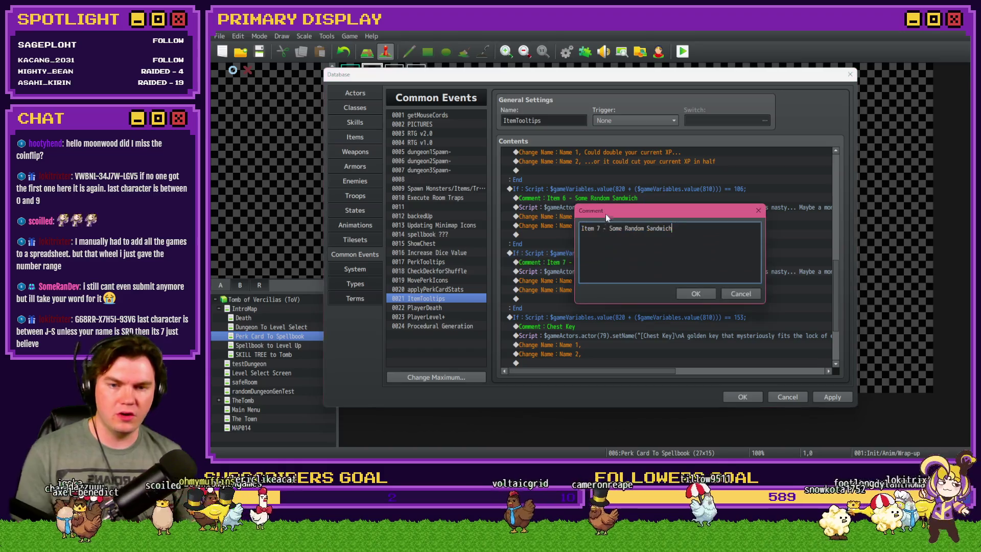
left_click_drag(617, 228, 581, 228)
key("BackSpace")
type("4")
left_click(696, 294)
left_click(631, 202)
double_click(632, 202)
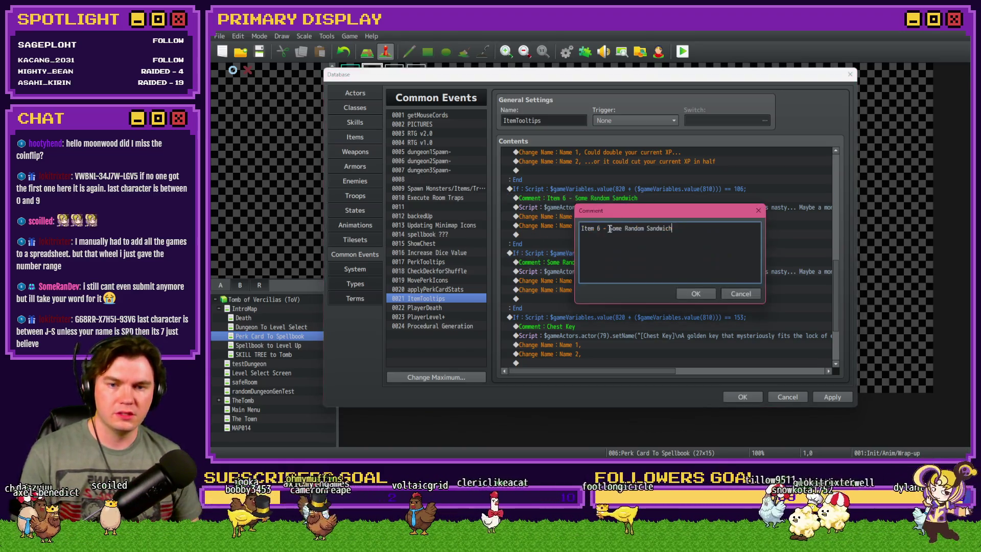
left_click_drag(611, 227, 577, 228)
key("BackSpace")
type("3")
left_click(695, 293)
Step: Strip the Item 5 and Item 4 prefixes, leaving Some Random Sandwich 2 and 1
scroll(640, 204, "up", 2)
left_click(641, 189)
double_click(640, 189)
left_click_drag(612, 228, 579, 228)
key("BackSpace")
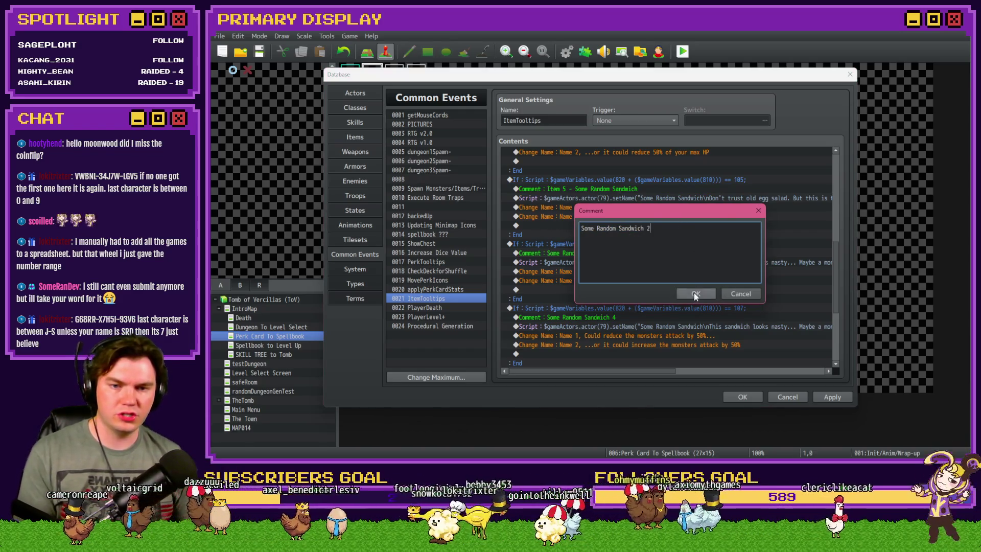
left_click(696, 294)
scroll(611, 215, "up", 2)
double_click(611, 204)
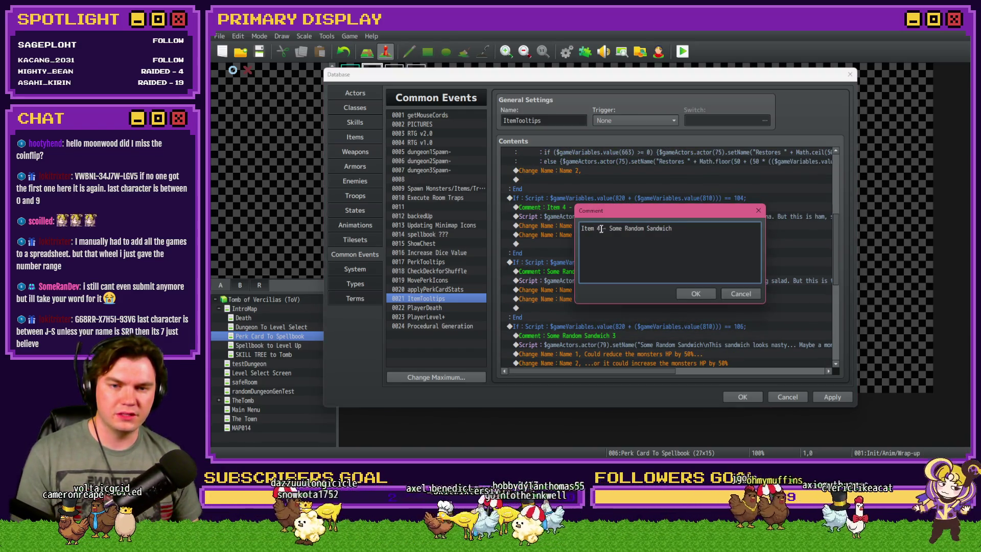
left_click_drag(608, 228, 579, 228)
key("BackSpace")
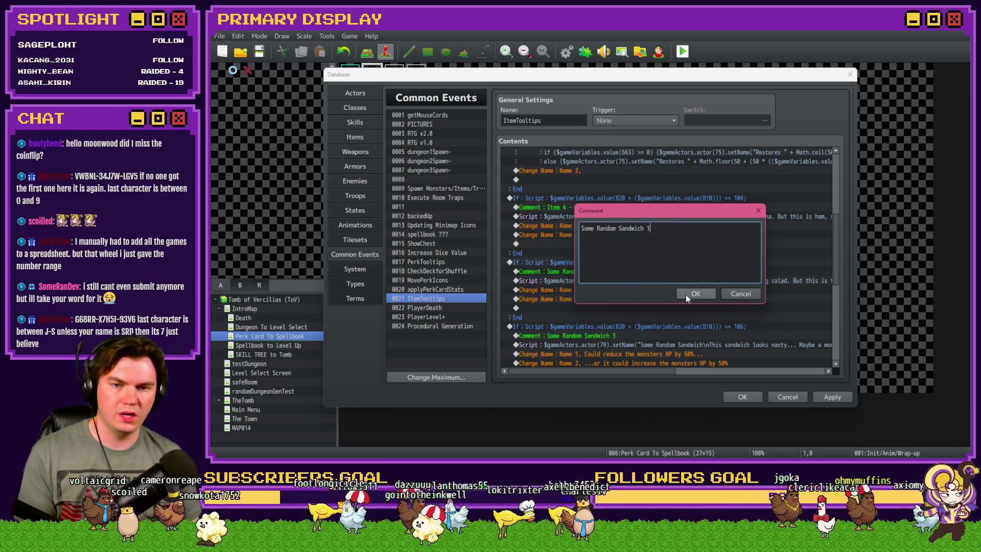
left_click(696, 293)
Step: Strip the Item 1–3 prefixes from the Small, Medium and Large Potion comments, then apply and save
scroll(613, 229, "up", 3)
double_click(595, 205)
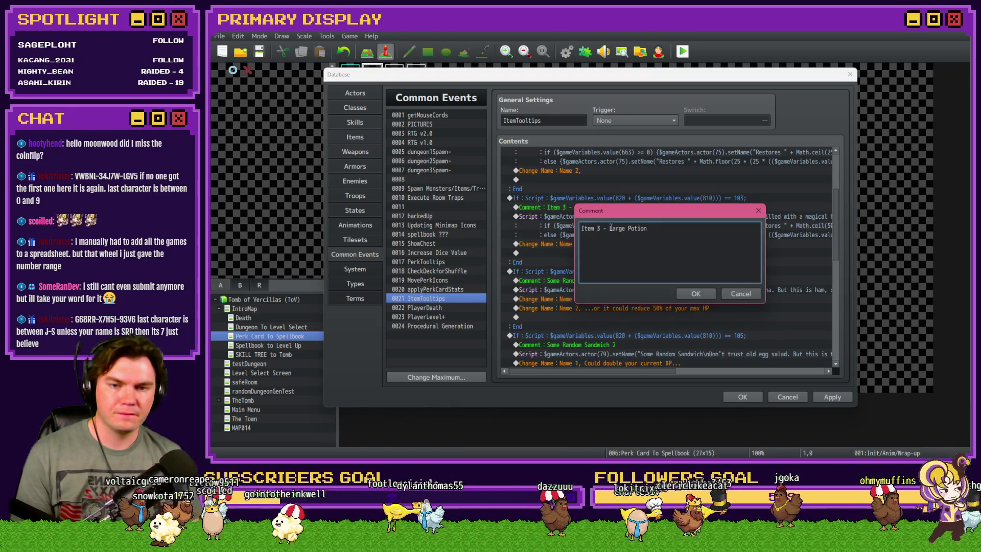
left_click_drag(609, 228, 580, 228)
key("BackSpace")
left_click(696, 294)
scroll(592, 238, "up", 2)
double_click(592, 199)
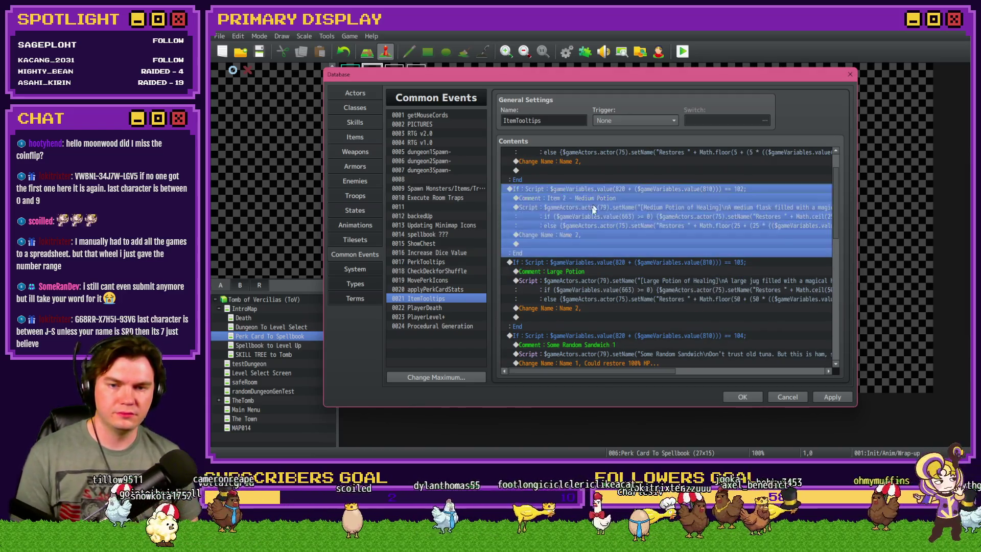
left_click_drag(609, 228, 553, 225)
key("BackSpace")
left_click(696, 294)
scroll(598, 205, "up", 2)
double_click(598, 162)
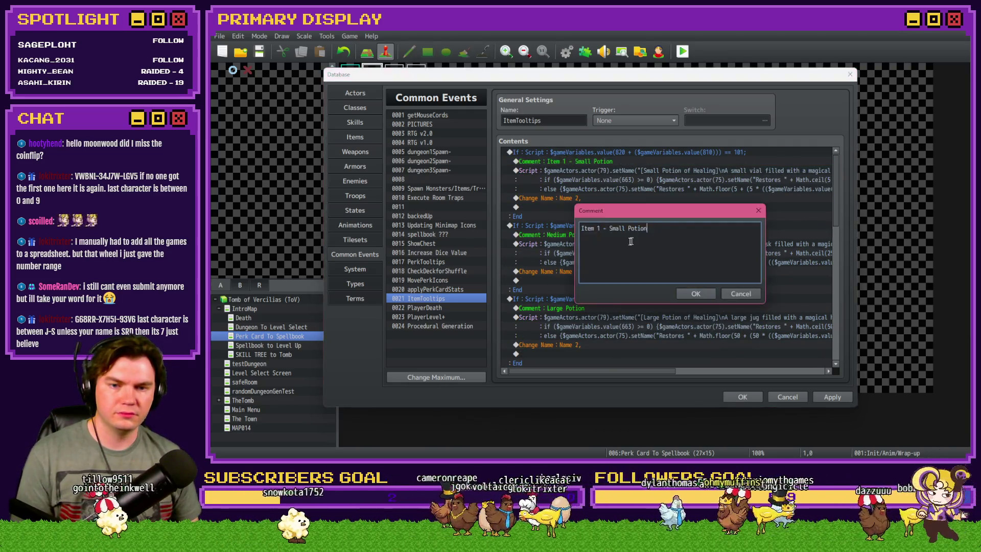
left_click_drag(610, 227, 538, 228)
key("BackSpace")
left_click(696, 294)
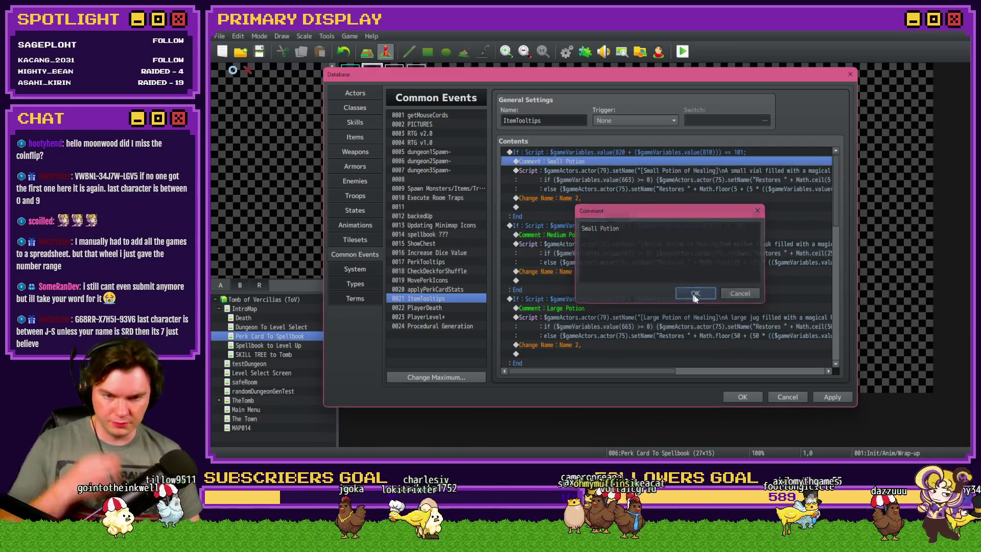
left_click(828, 394)
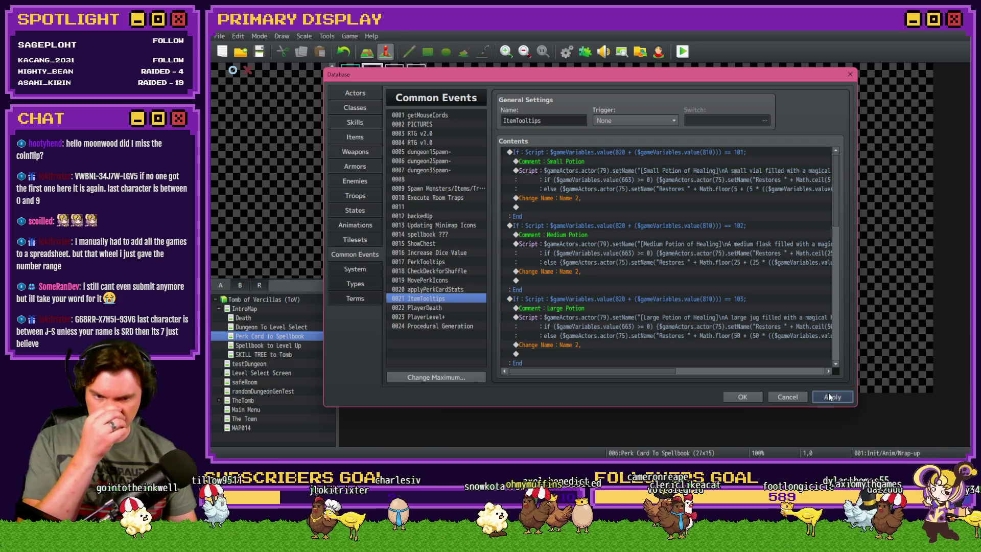
left_click(749, 399)
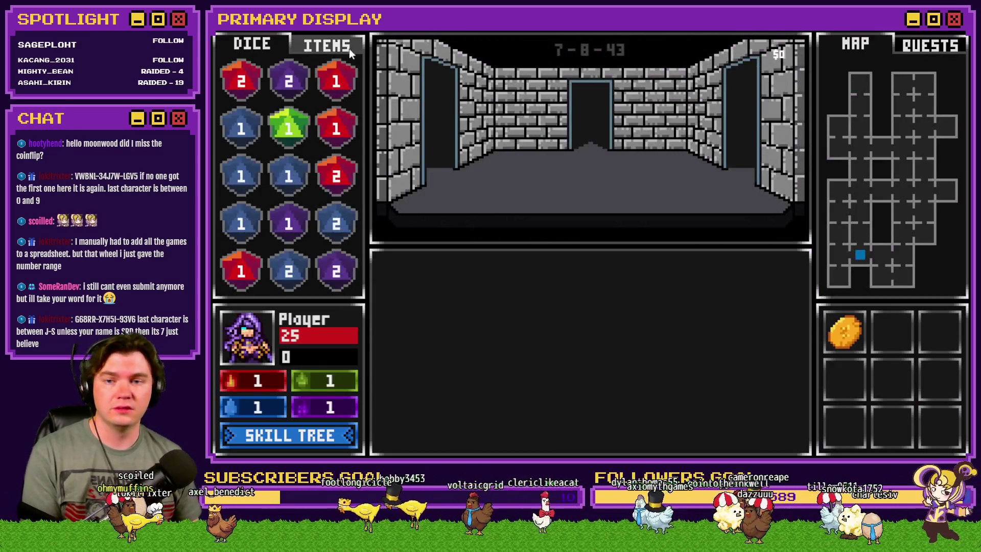
Step: In the playtest, view the Chest Key tooltip under ITEMS and use the key on the player
left_click(335, 45)
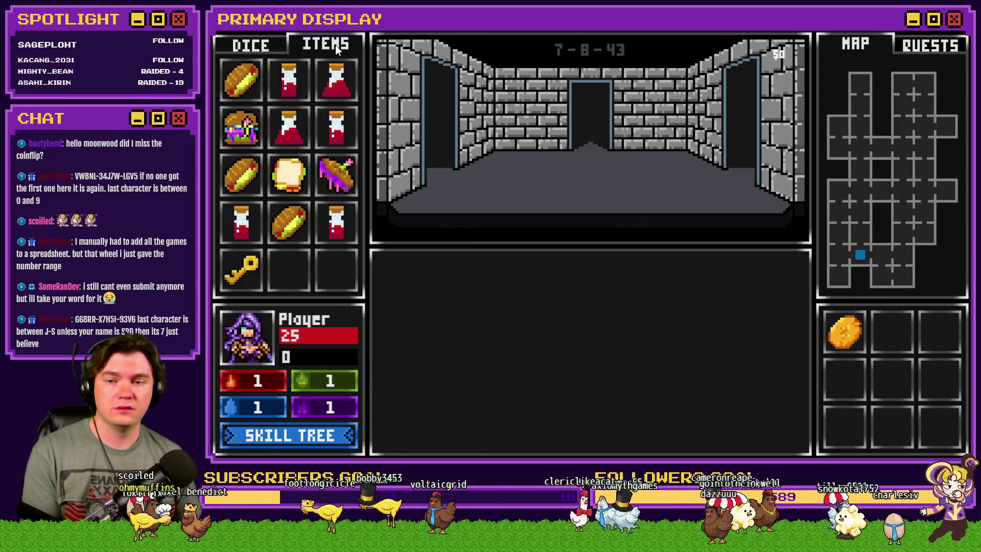
mouse_move(231, 275)
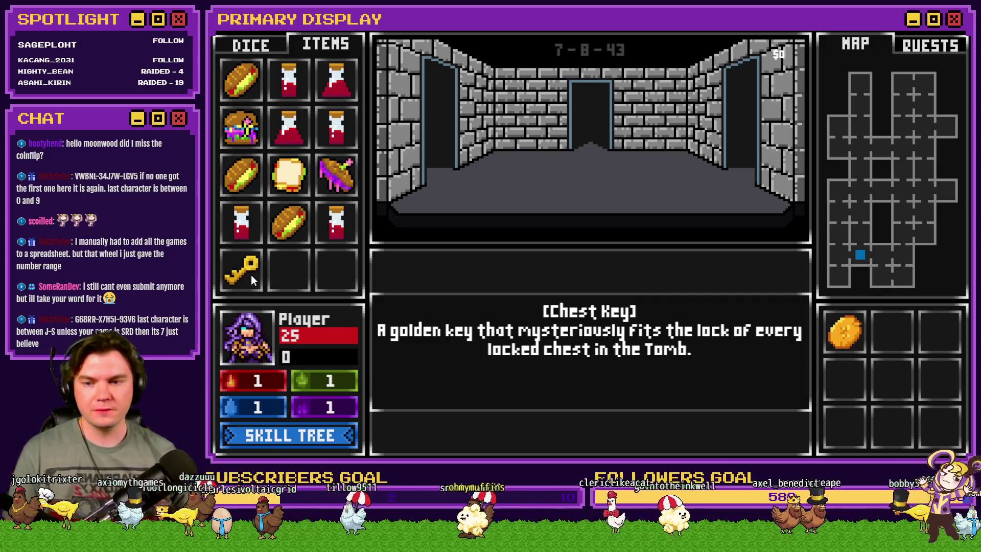
mouse_move(238, 265)
left_mouse_down()
mouse_move(276, 280)
mouse_move(257, 339)
left_mouse_up()
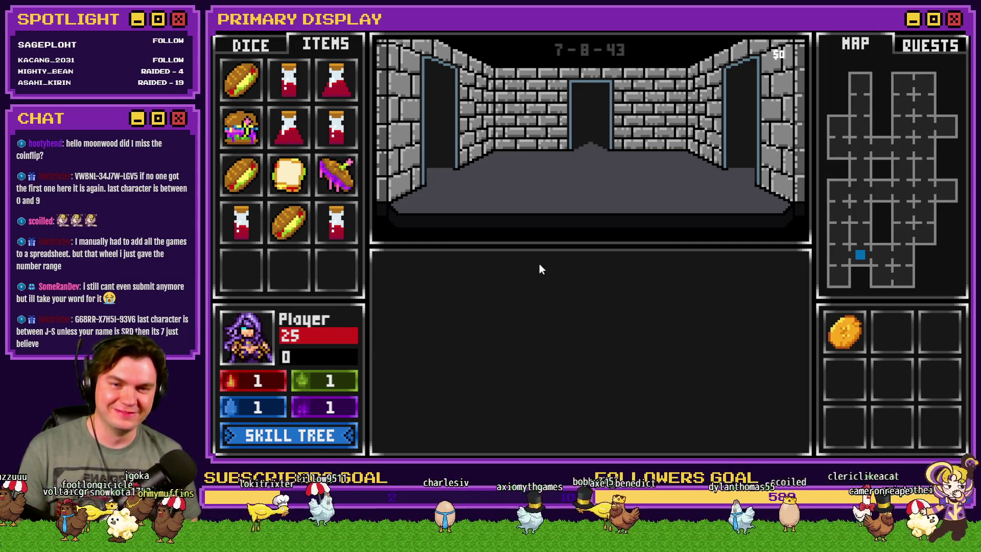
key("alt+F4")
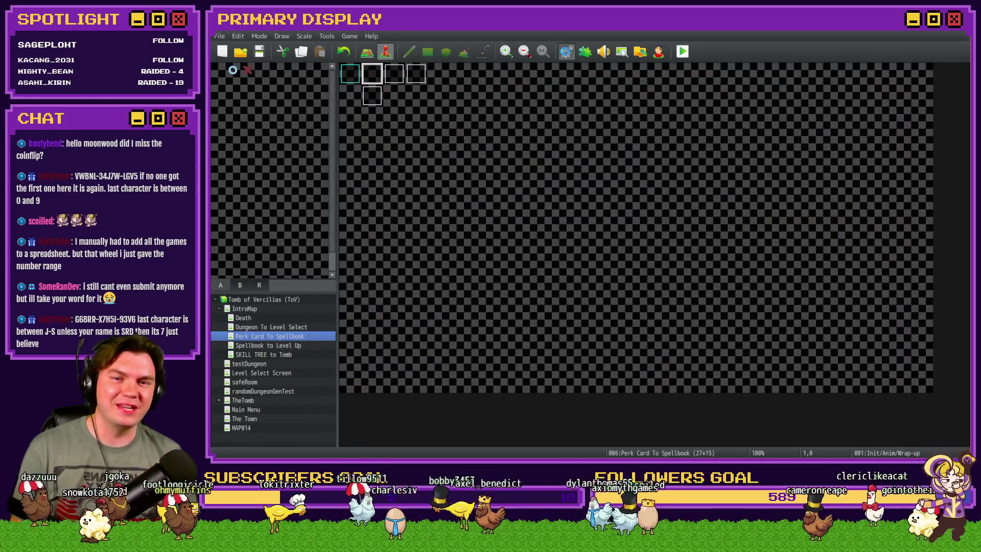
Step: Close the database unchanged, open TheTomb map and edit its DiceMove event
left_click(566, 51)
left_click(787, 396)
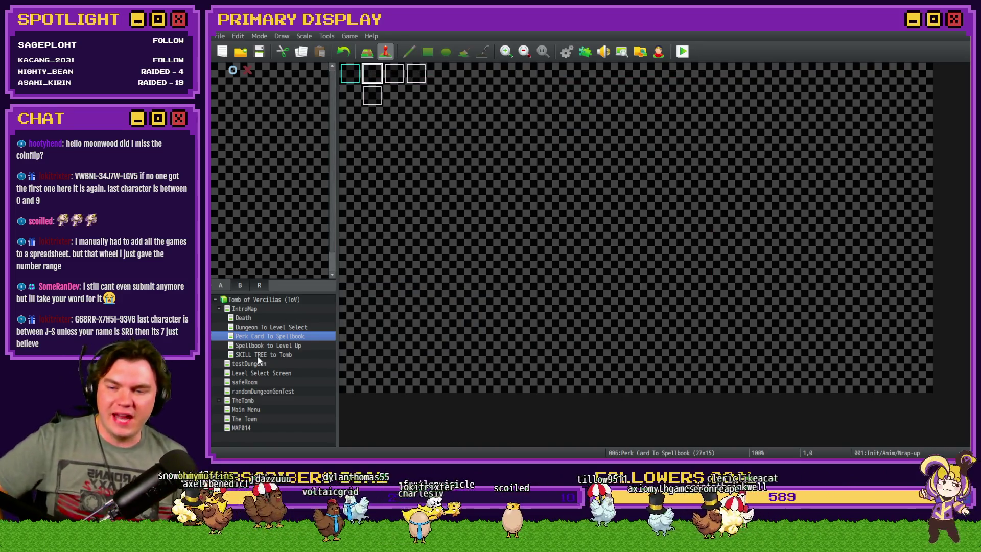
left_click(254, 400)
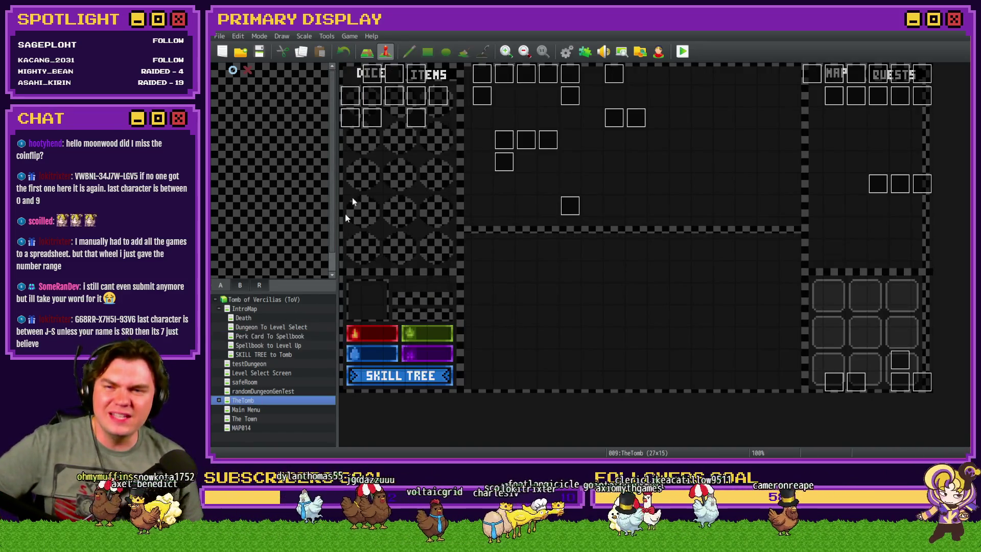
double_click(398, 83)
Step: Browse DiceMove's event pages up to page 6 and scroll through its Using Items script
left_click(436, 118)
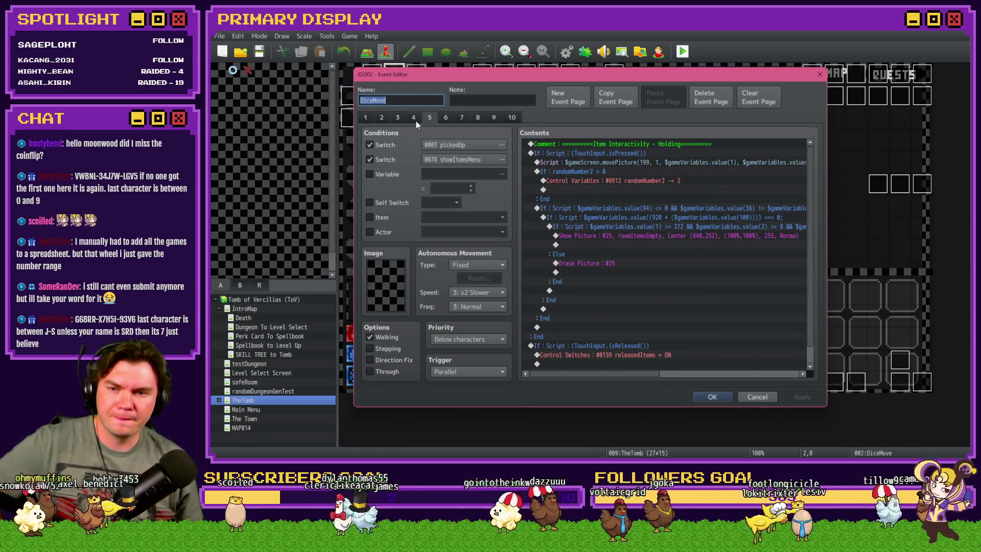
left_click(415, 118)
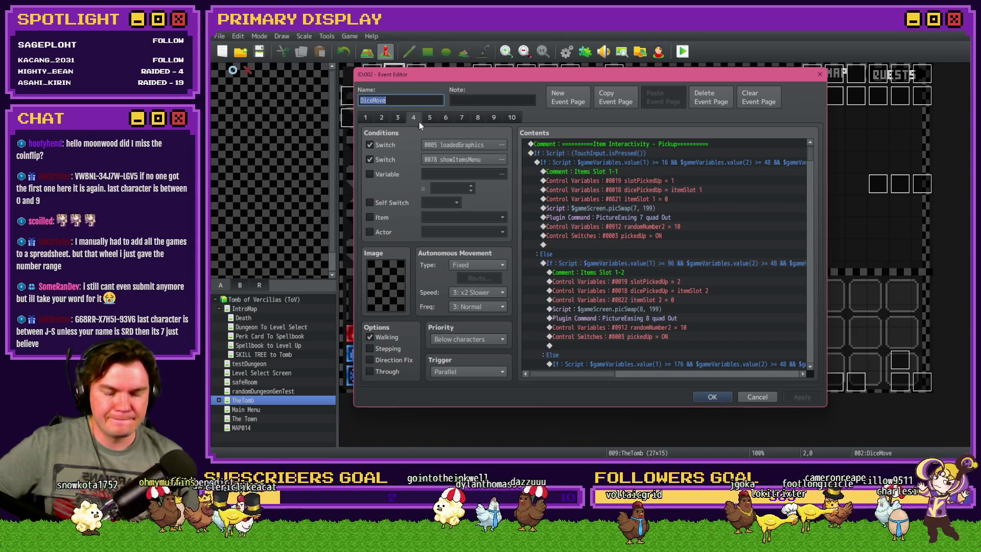
left_click(429, 118)
left_click(449, 117)
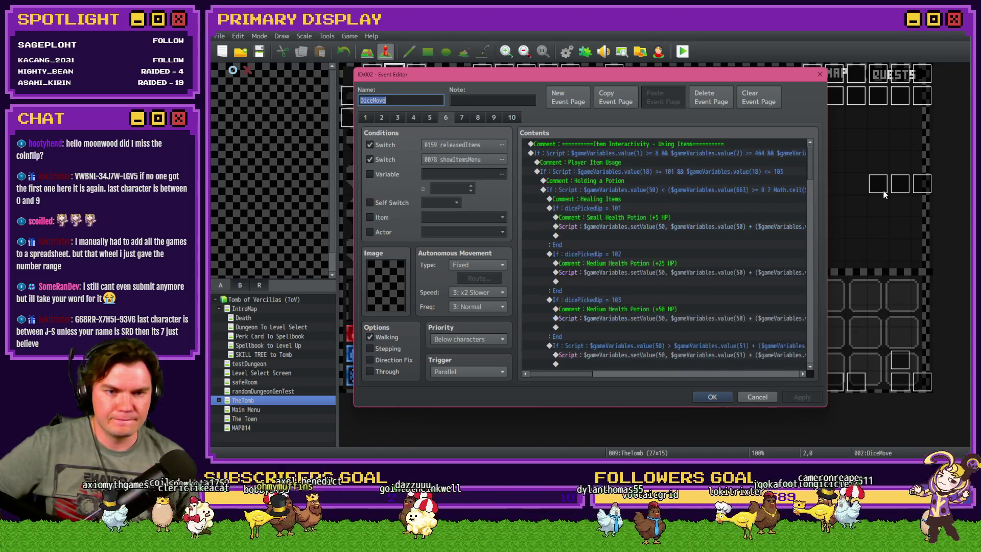
mouse_move(811, 160)
left_mouse_down()
mouse_move(814, 182)
mouse_move(818, 164)
left_mouse_up()
scroll(819, 165, "down", 8)
scroll(829, 196, "down", 6)
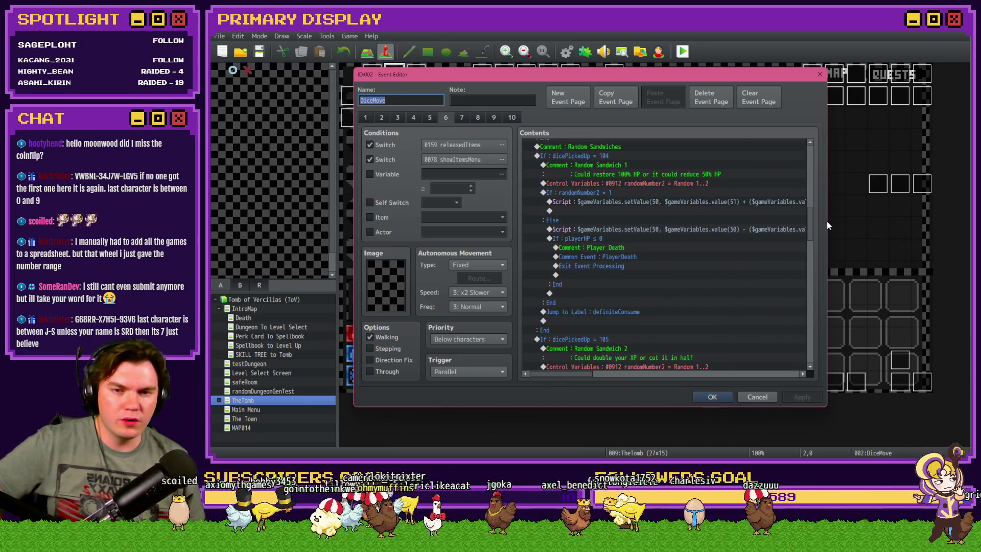
scroll(827, 221, "down", 4)
left_click_drag(819, 271, 820, 347)
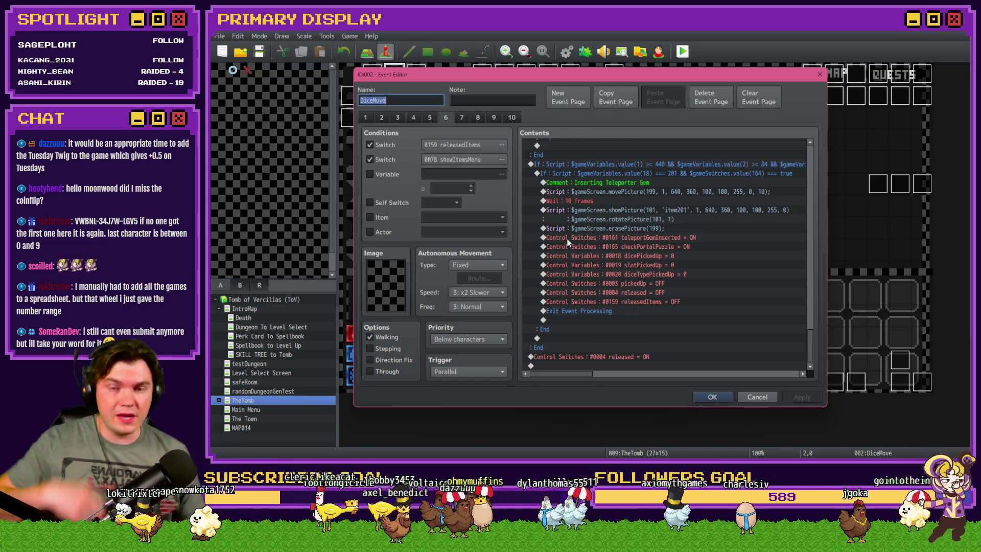
Step: Check event page 7's commands, return to page 6, and close the event editor
left_click(461, 118)
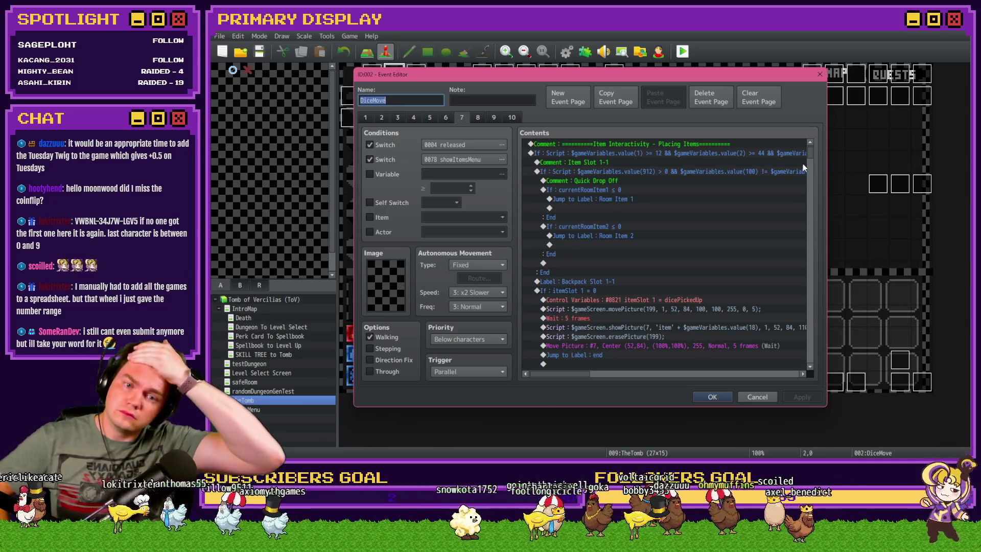
left_click(446, 118)
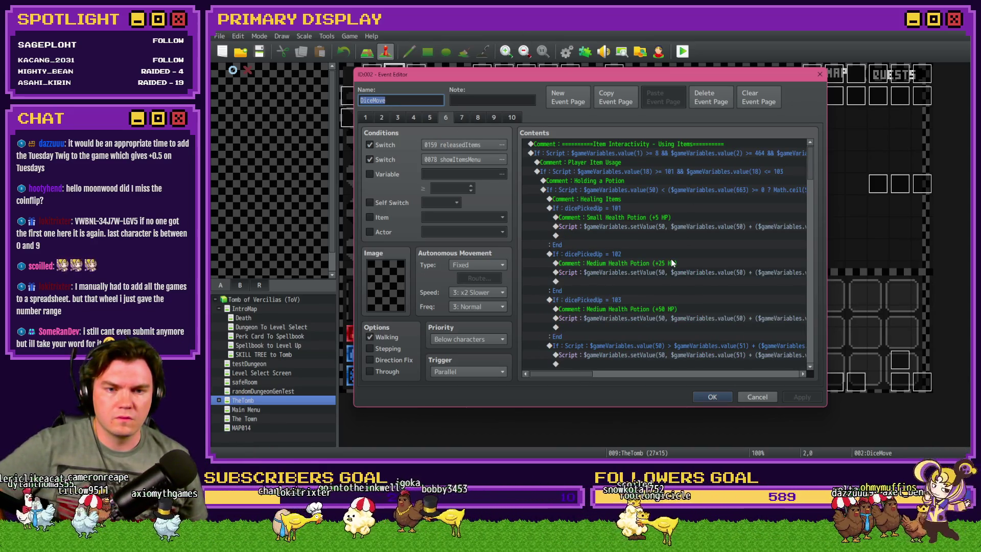
mouse_move(580, 373)
left_mouse_down()
mouse_move(608, 377)
mouse_move(572, 375)
left_mouse_up()
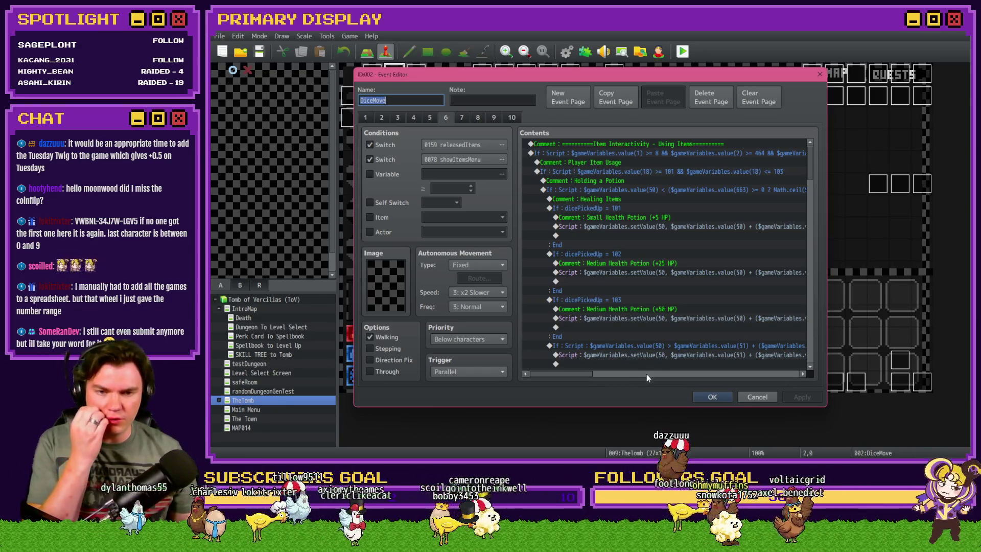
left_click(703, 397)
Step: Save and playtest the game, pick a perk card, drag the Chest Key in ITEMS, then quit
left_click(682, 51)
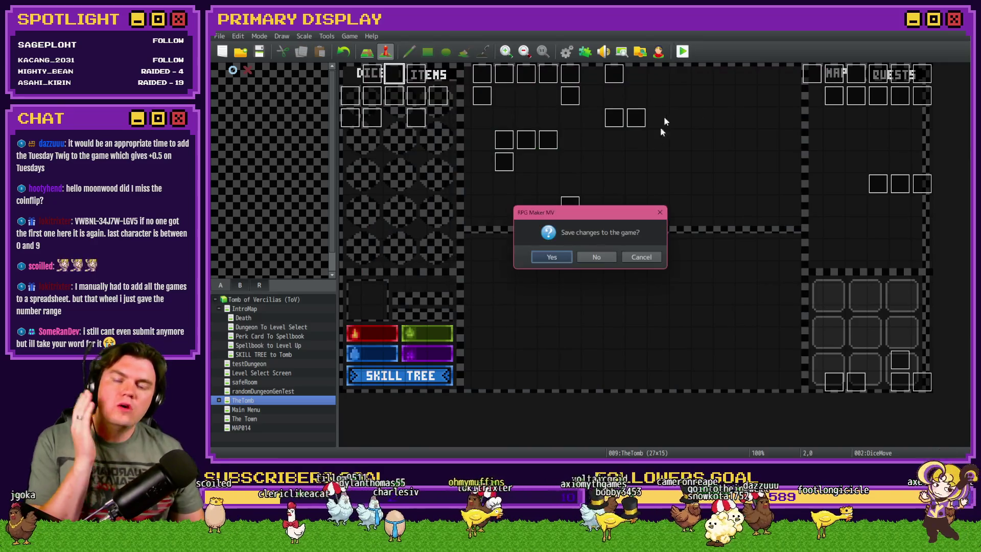
left_click(566, 262)
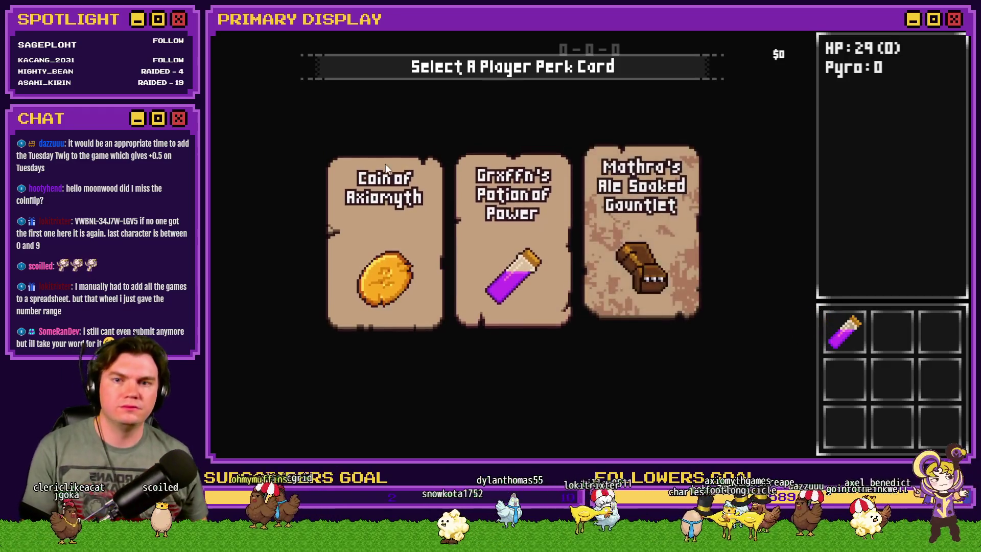
left_click(404, 168)
left_click(327, 48)
mouse_move(261, 265)
left_mouse_down()
mouse_move(546, 184)
mouse_move(547, 193)
mouse_move(550, 182)
mouse_move(513, 110)
mouse_move(556, 185)
mouse_move(287, 270)
mouse_move(458, 188)
mouse_move(314, 265)
left_mouse_up()
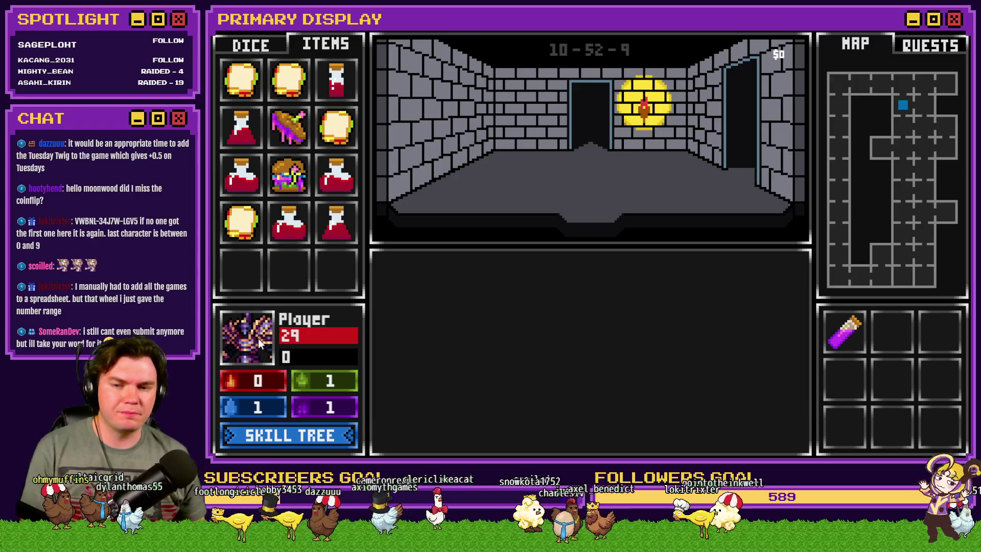
key("alt+F4")
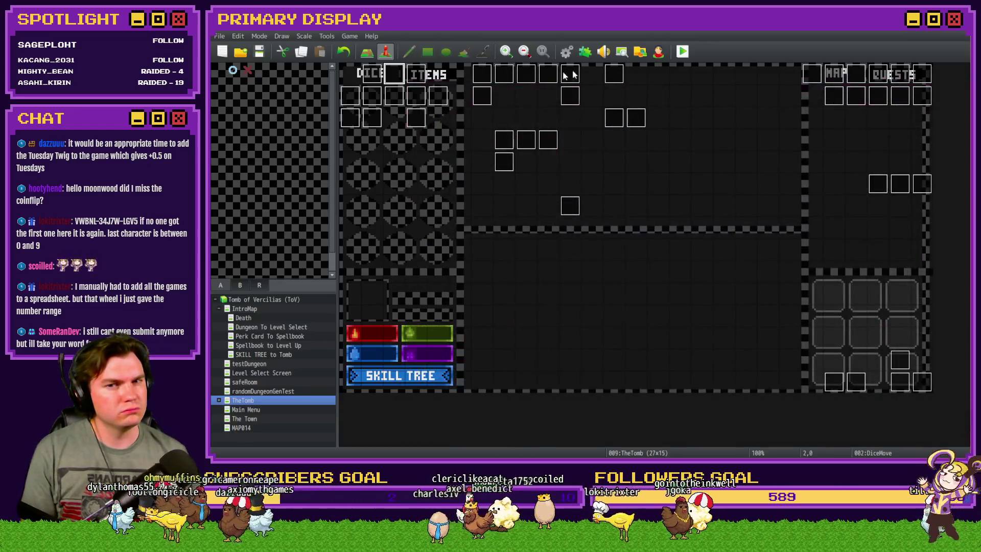
Step: Reopen the DiceMove event and review page 5 (Holding) and page 6 (Using Items) scripts
double_click(398, 78)
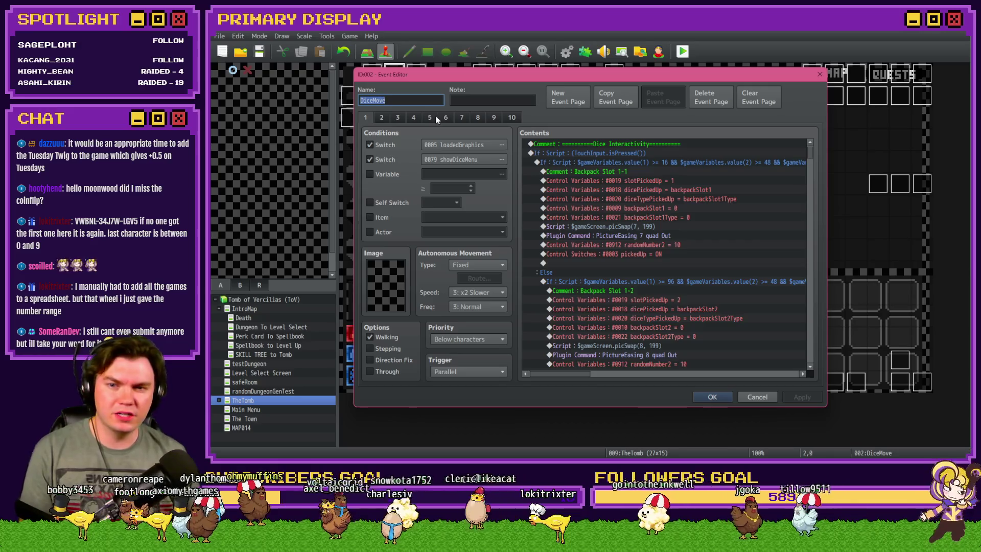
left_click(436, 119)
left_click(446, 119)
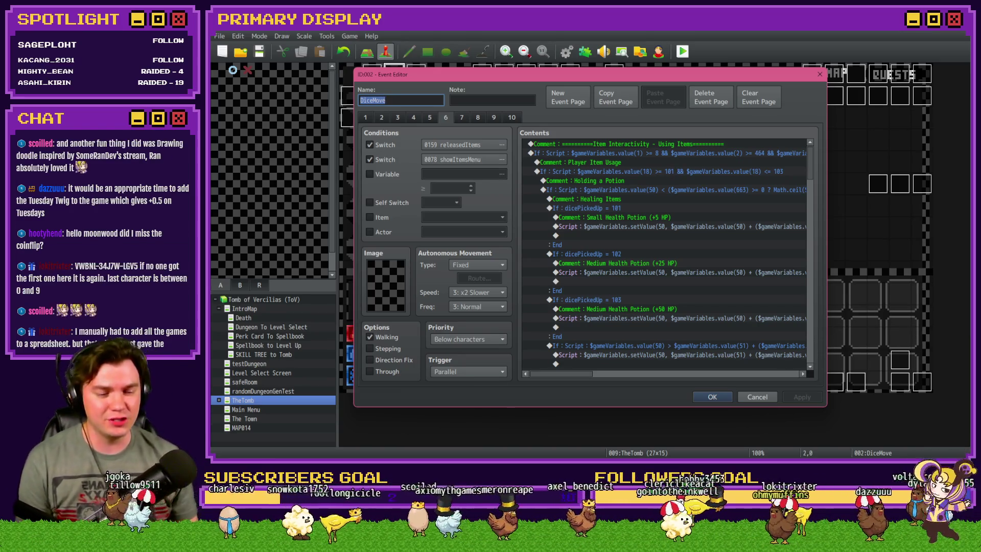
key("alt+Tab")
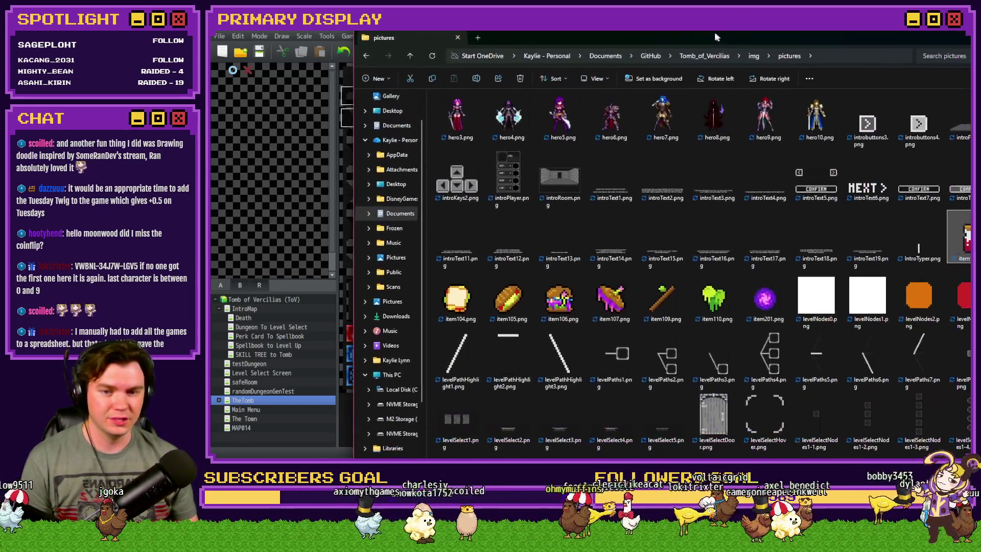
Step: View the stick sprite item109.png, then close the viewer and the pictures folder
double_click(665, 298)
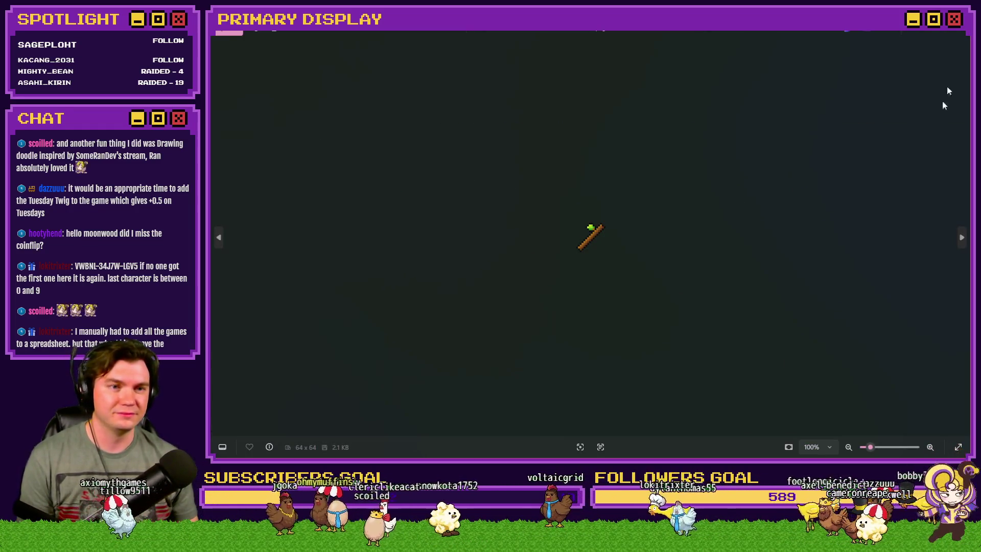
left_click(956, 36)
left_click(956, 35)
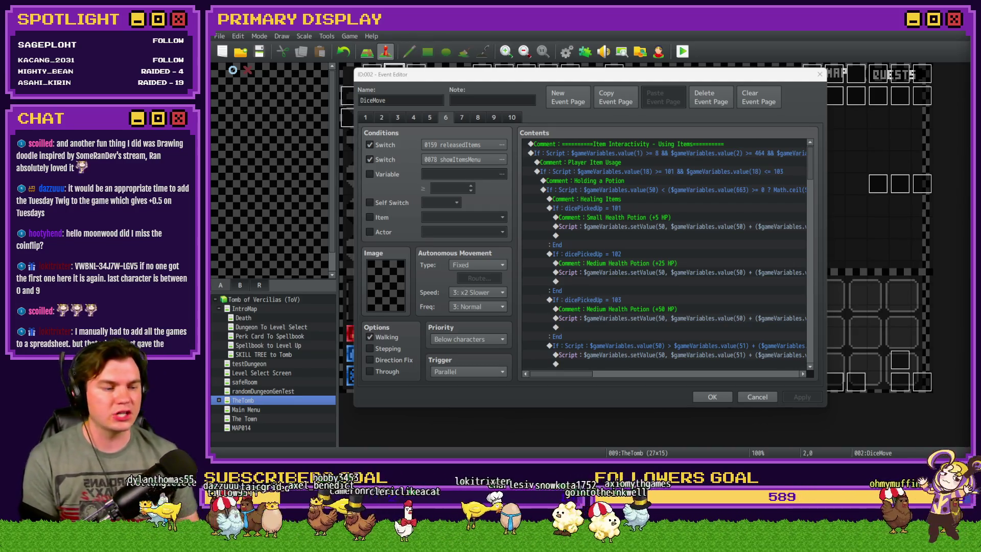
Step: Look over the DiceMove event, close it with OK, and launch a new saved playtest
left_click(732, 75)
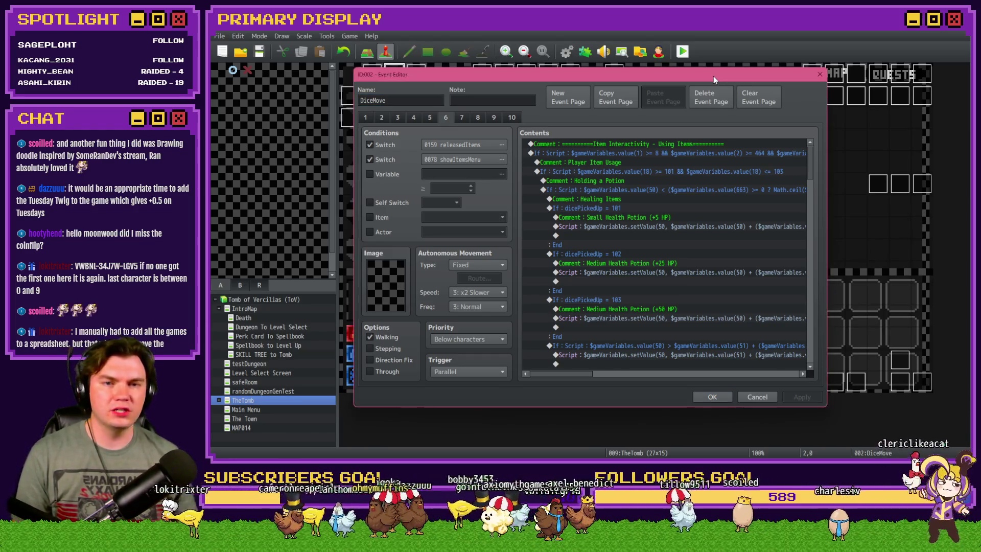
scroll(612, 225, "down", 1)
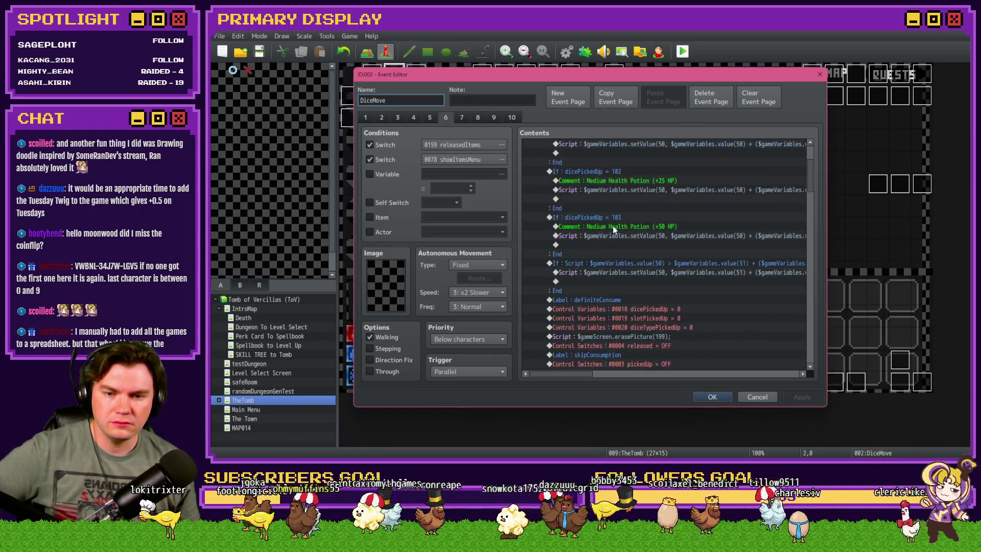
scroll(614, 227, "up", 1)
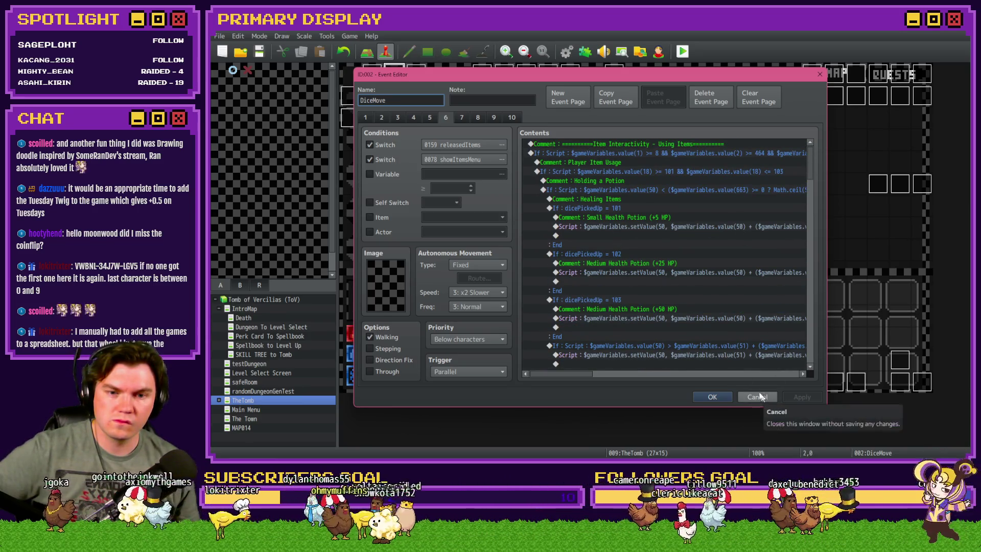
left_click(712, 397)
left_click(681, 51)
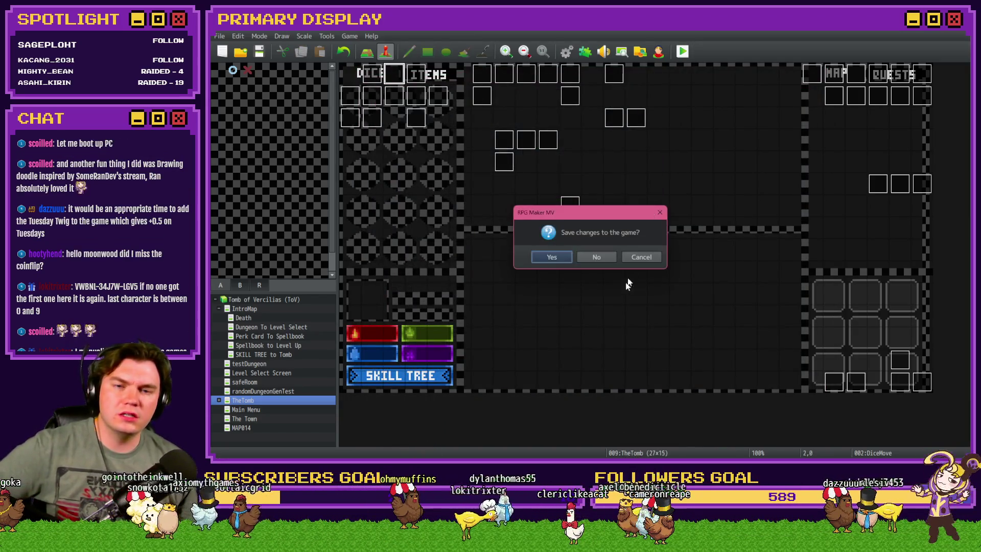
left_click(550, 261)
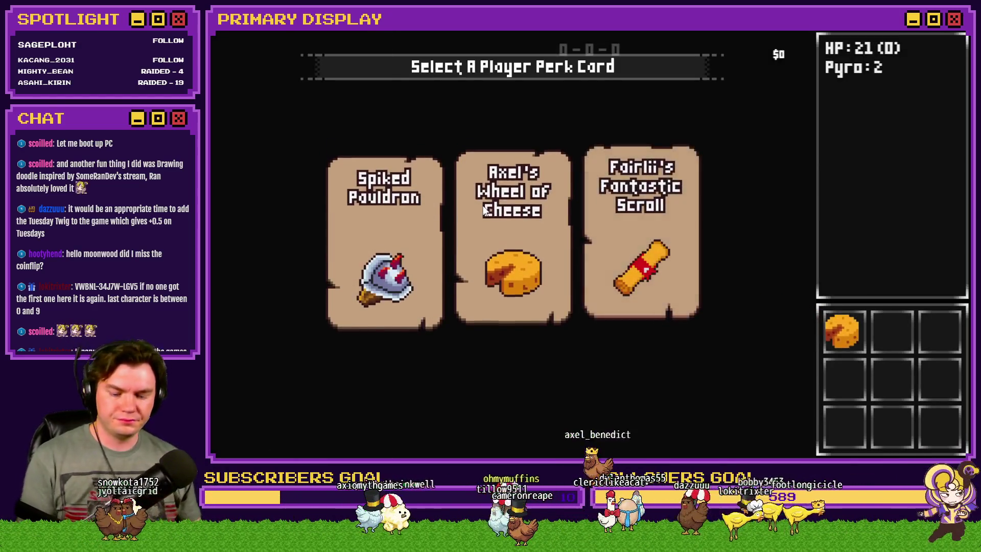
Step: Pick a perk card and walk through the dungeon rooms to the void stone room
left_click(489, 216)
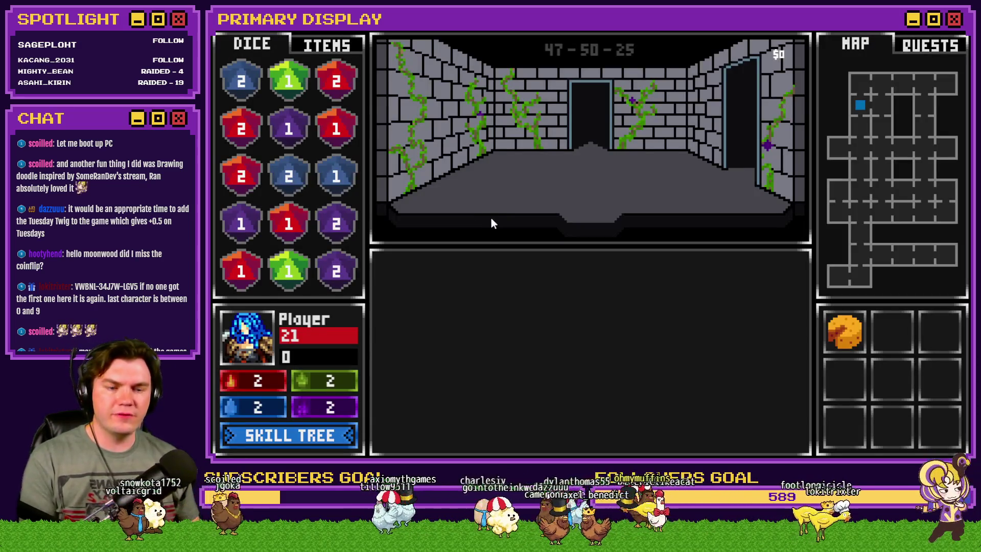
key("w")
key("w")
key("w")
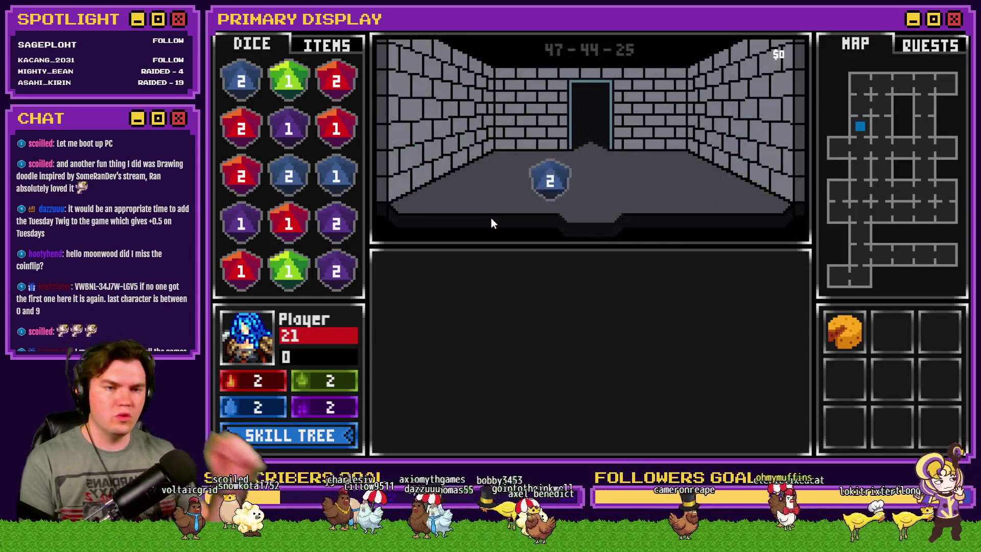
key("w")
key("w")
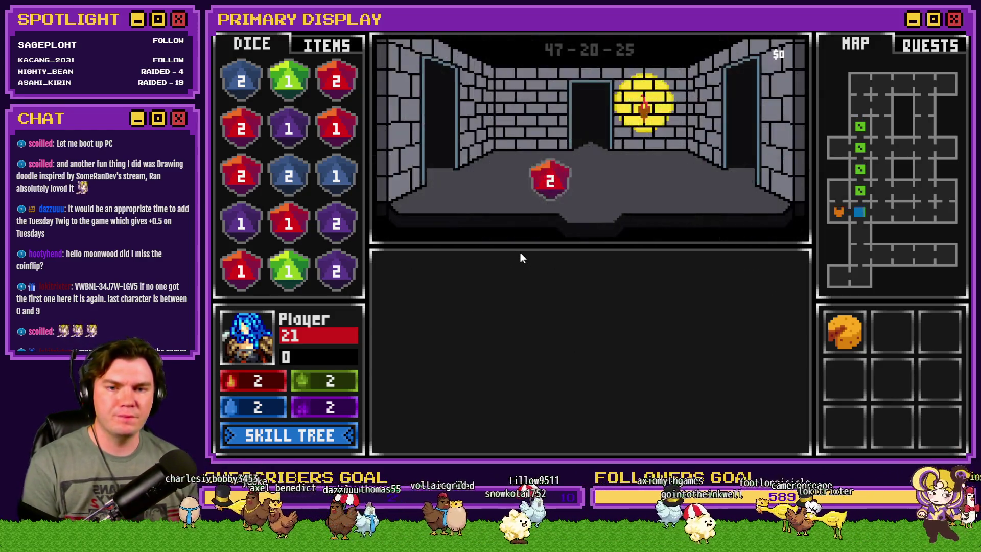
key("a")
key("w")
key("a")
key("w")
key("w")
key("w")
key("w")
key("a")
key("w")
key("w")
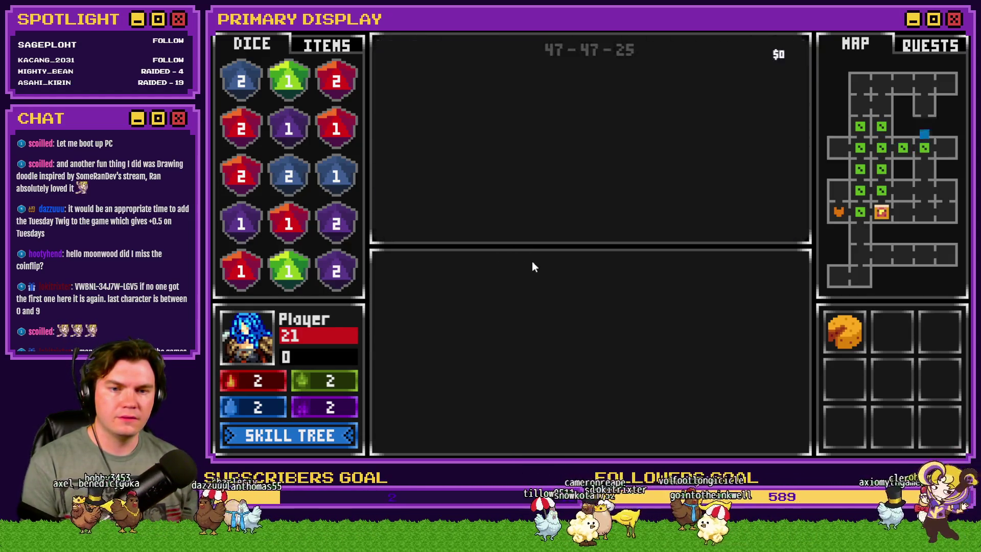
Step: Drag the void stone from the inventory onto the player portrait, then close the game
left_click(338, 46)
mouse_move(593, 124)
mouse_move(593, 120)
left_mouse_down()
mouse_move(335, 265)
mouse_move(259, 346)
left_mouse_up()
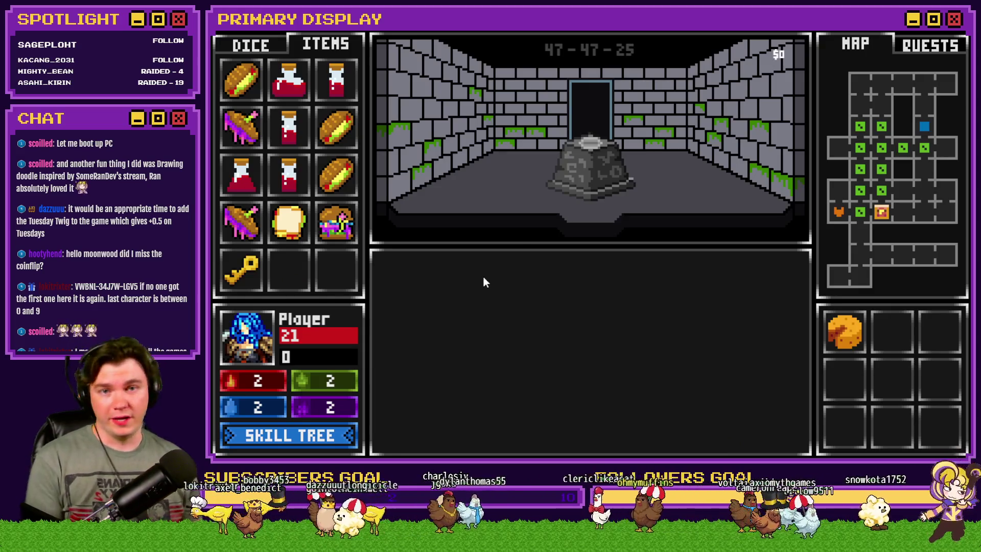
key("alt+F4")
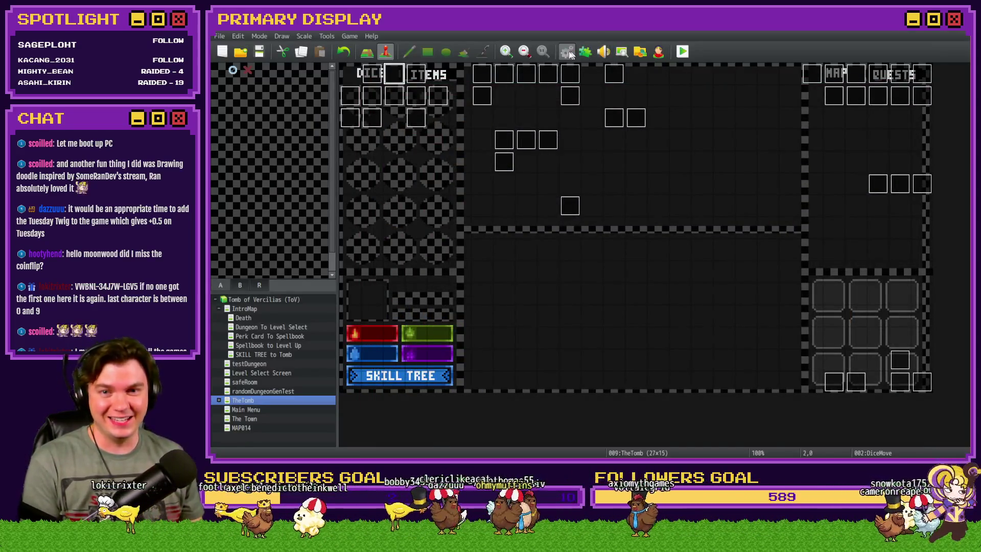
Step: Open the Database's common events, then close it with Escape
left_click(566, 53)
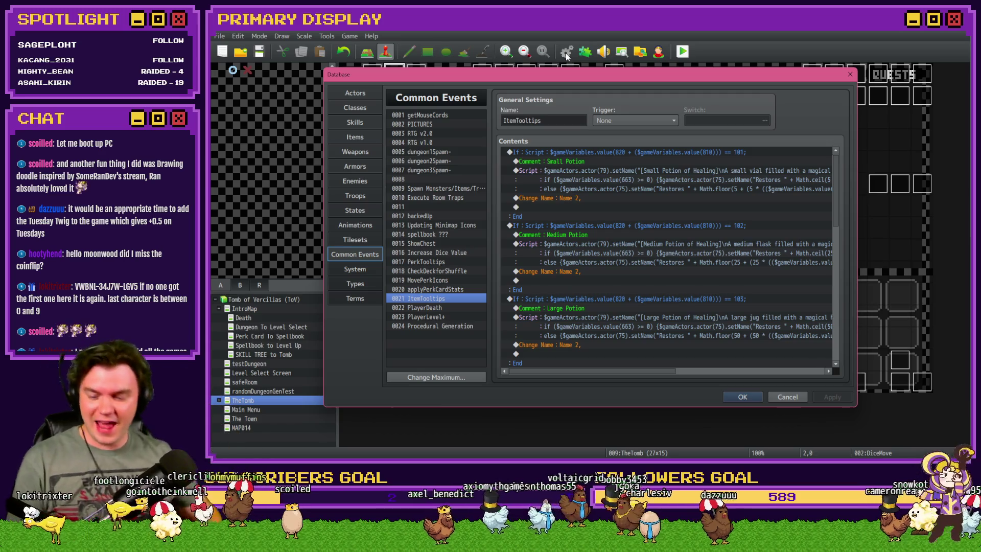
key("Escape")
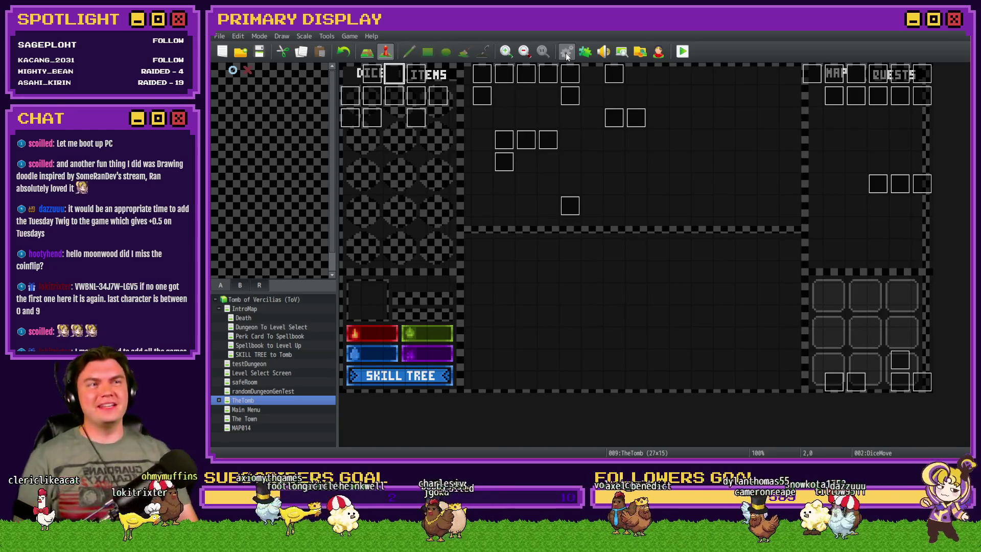
Step: Open the DiceMove event and review its item-holding and item-using pages
double_click(393, 77)
left_click(436, 118)
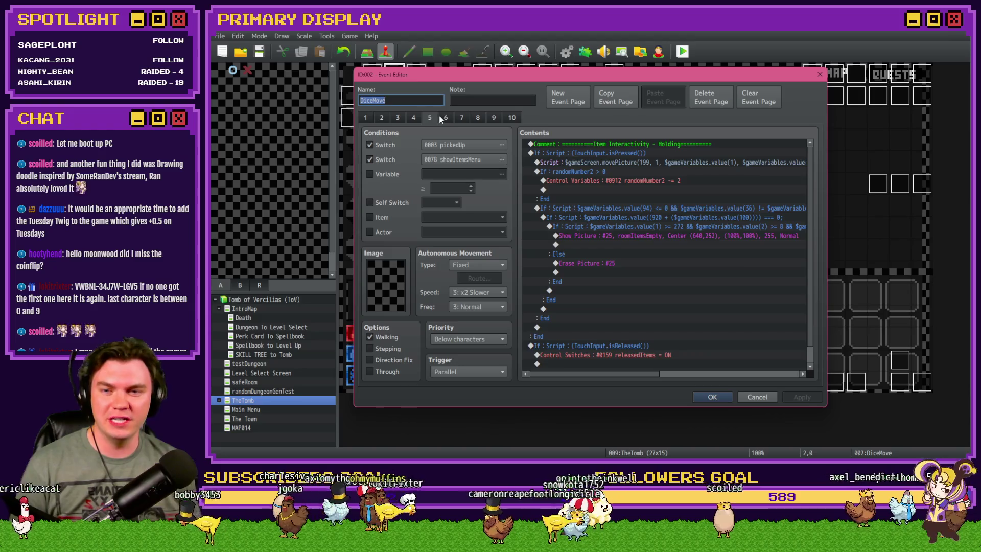
left_click(429, 117)
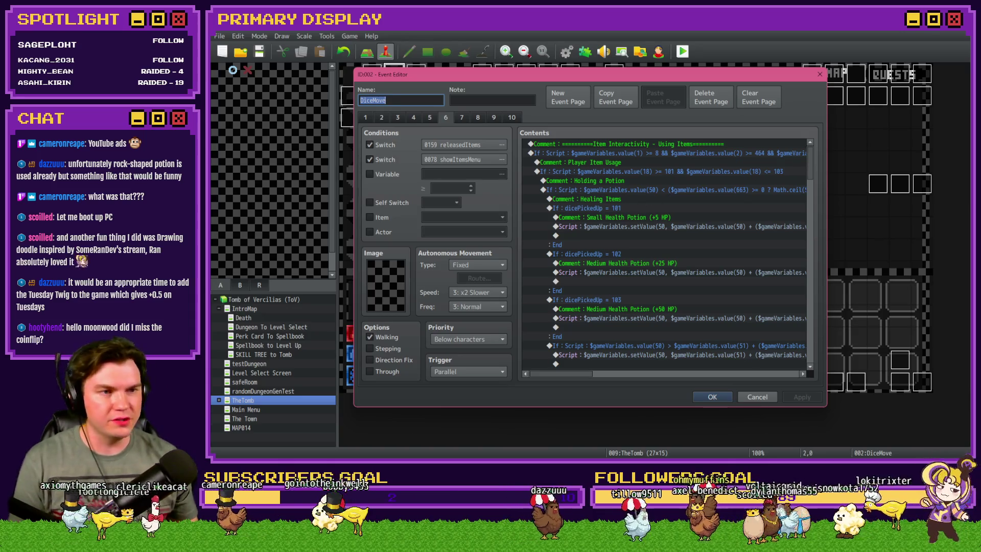
Step: Switch to the web browser and open Discord's #art channel
key("alt+Tab")
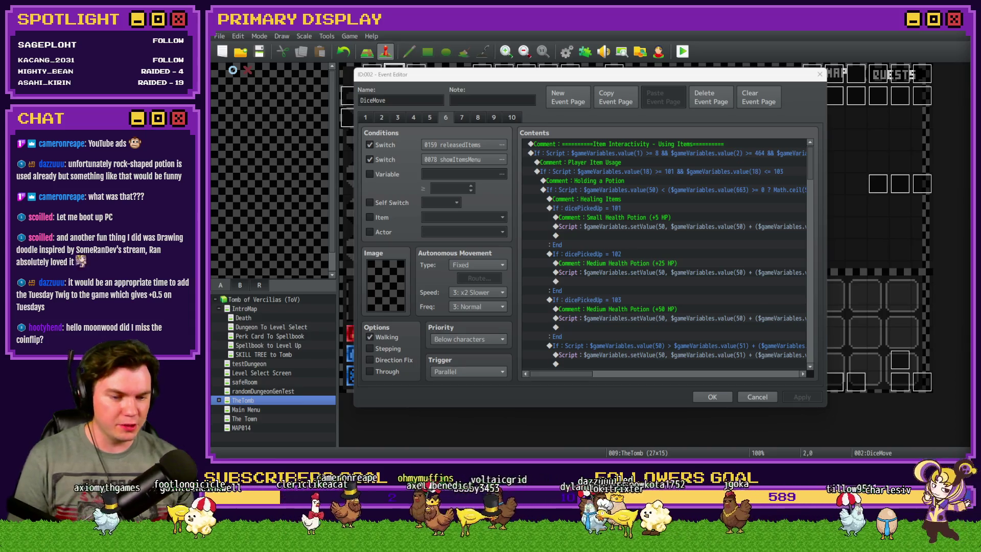
key("alt+Tab")
left_click(796, 30)
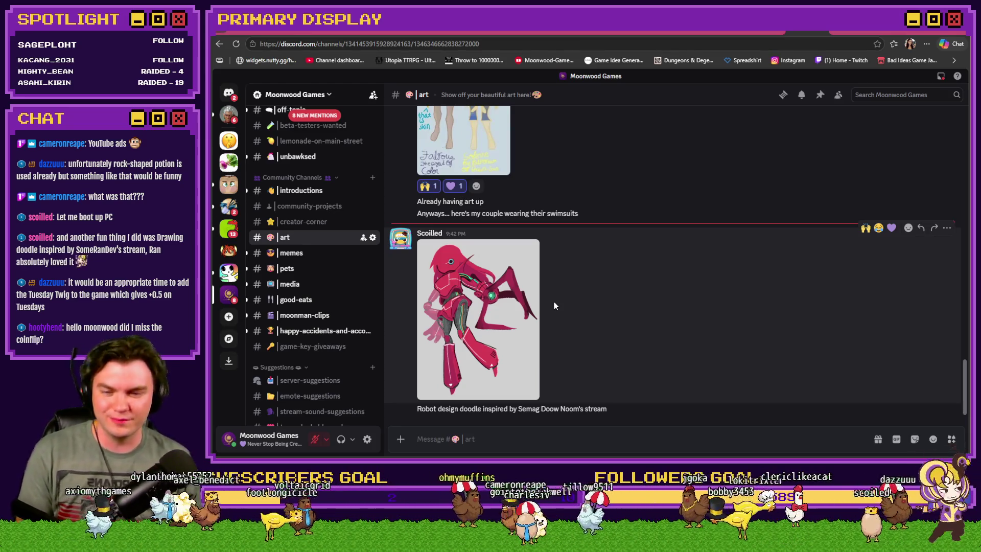
Step: Enlarge the robot doodle, zooming in on its arm and legs and panning to its head
left_click(534, 306)
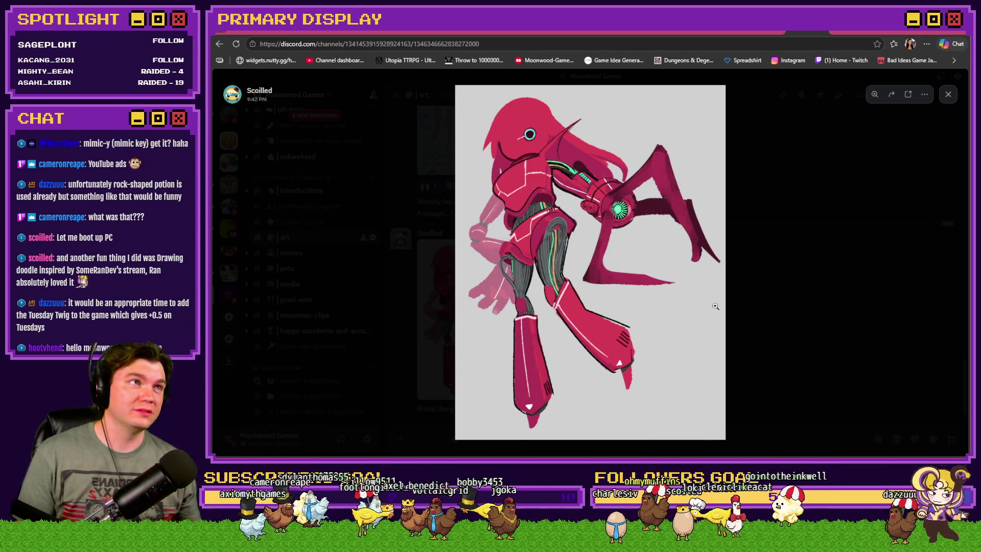
left_click(635, 217)
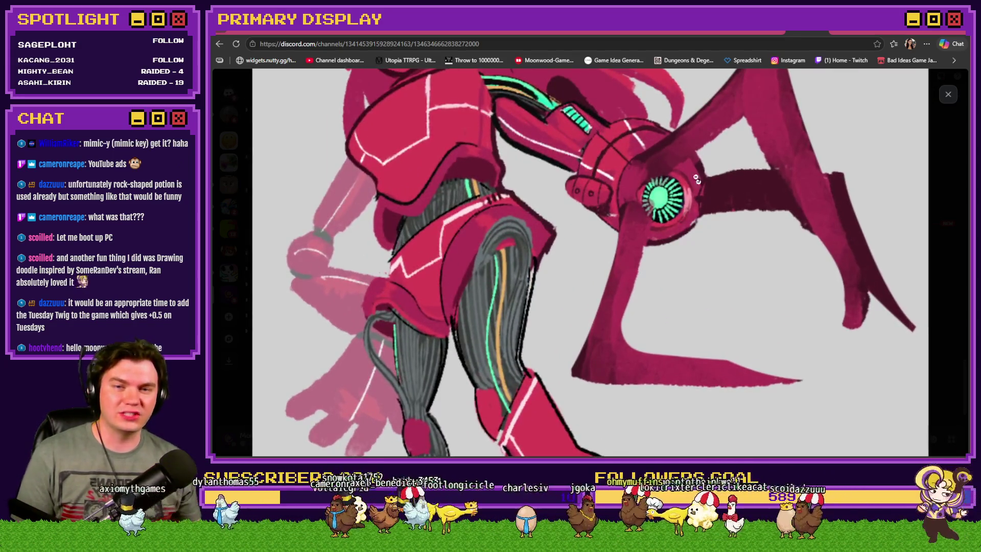
mouse_move(635, 217)
left_mouse_down()
mouse_move(595, 337)
mouse_move(601, 282)
left_mouse_up()
left_click(600, 282)
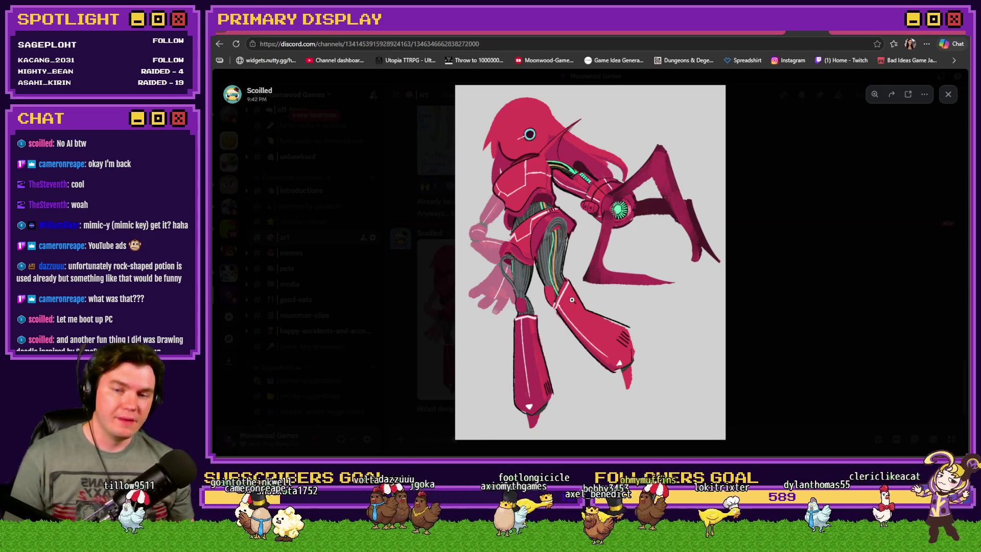
left_click(555, 256)
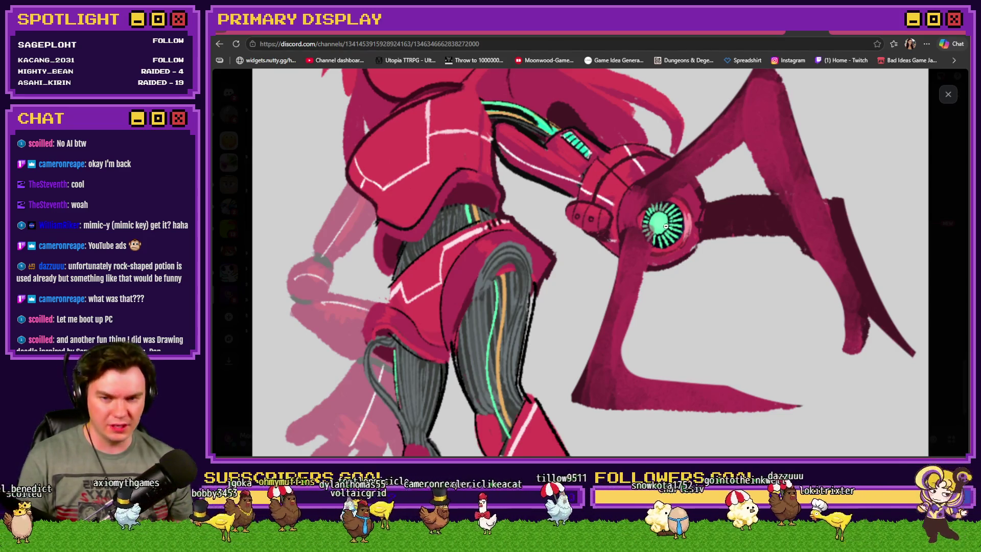
Step: Scroll around the zoomed robot image, zoom out, and close the image viewer
scroll(666, 225, "down", 1)
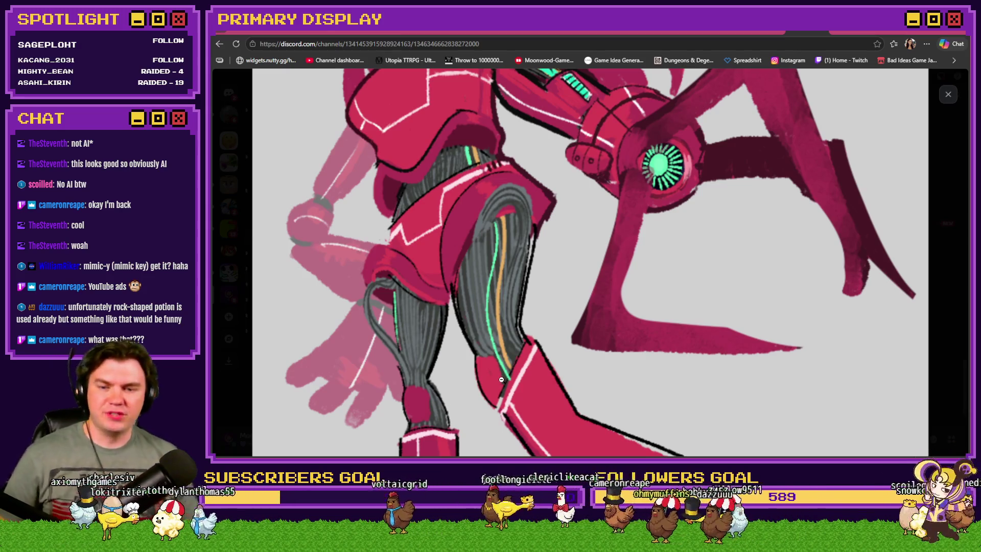
scroll(521, 306, "up", 4)
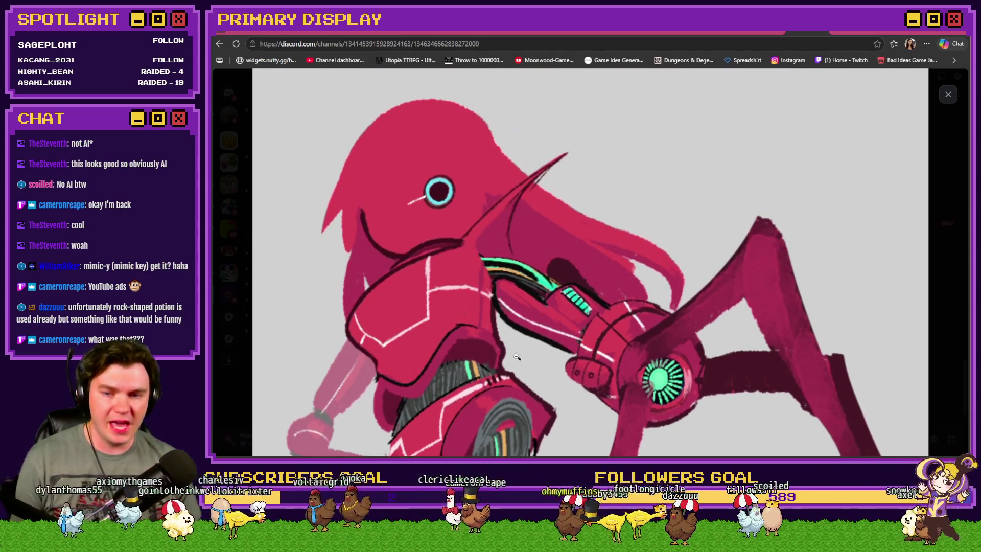
scroll(518, 353, "down", 3)
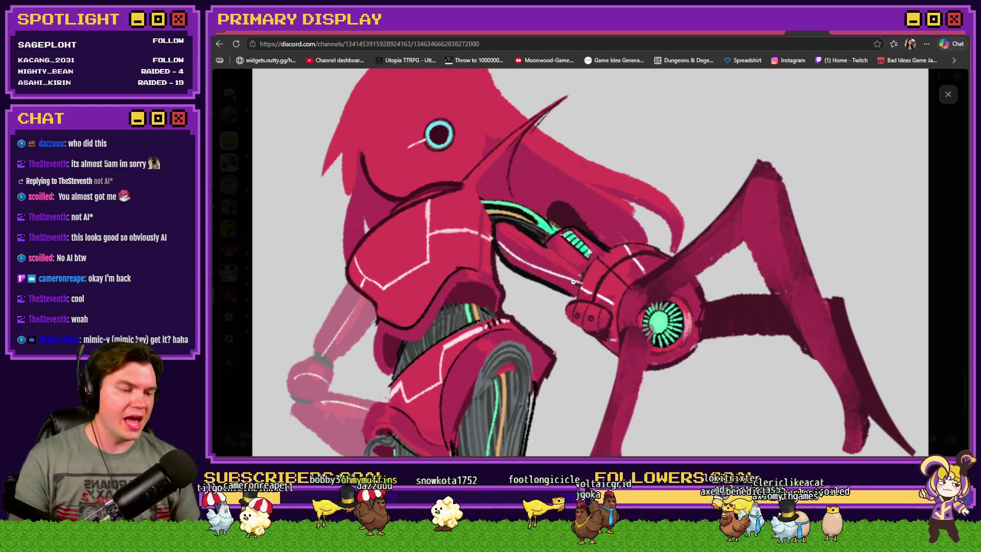
left_click(607, 250)
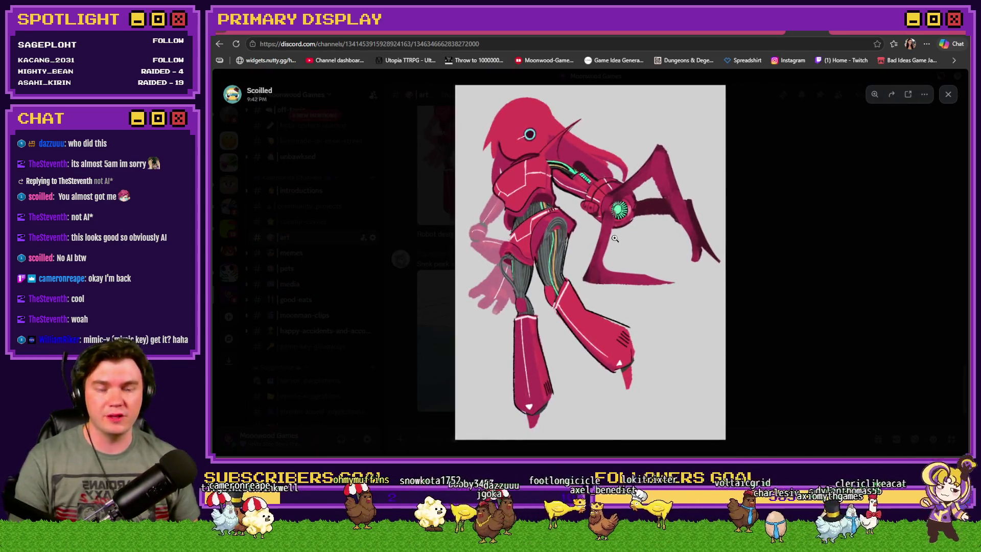
left_click(765, 256)
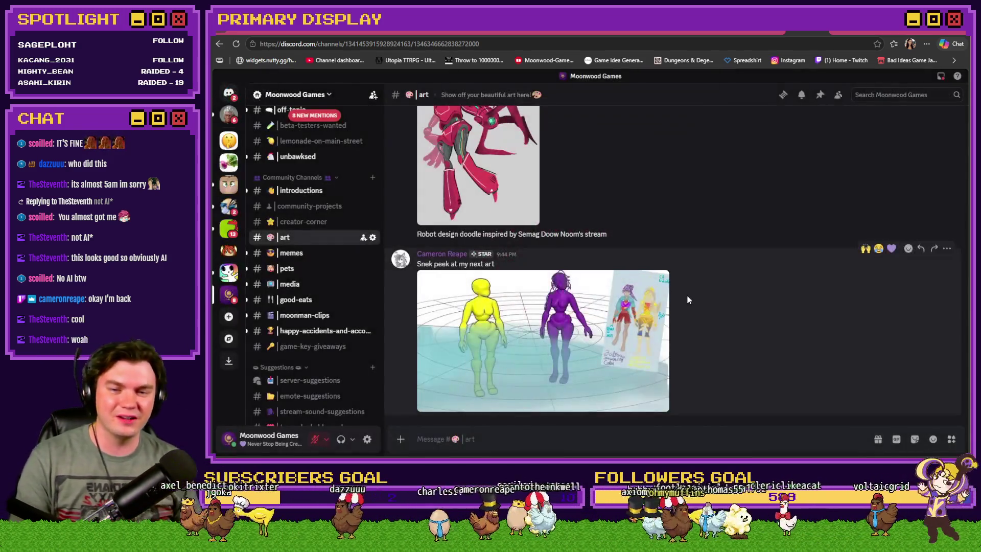
Step: Reopen and close the robot doodle, then react to it with 🙌 and 💜
scroll(709, 286, "up", 3)
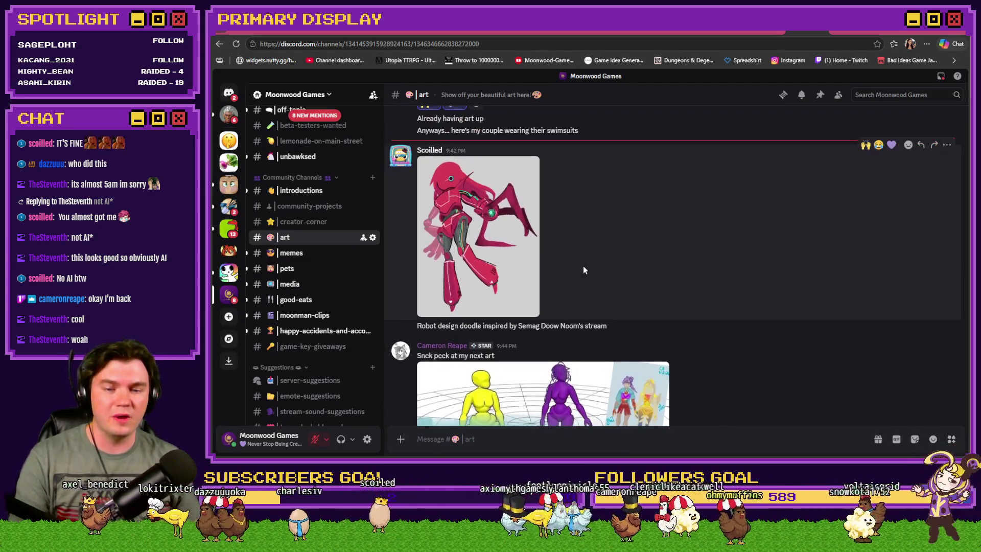
left_click(468, 230)
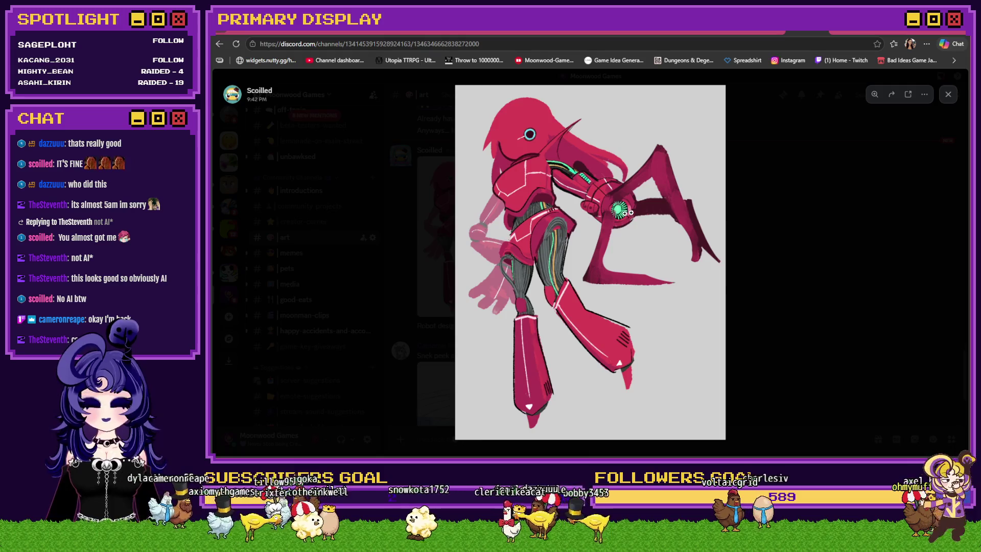
left_click(749, 249)
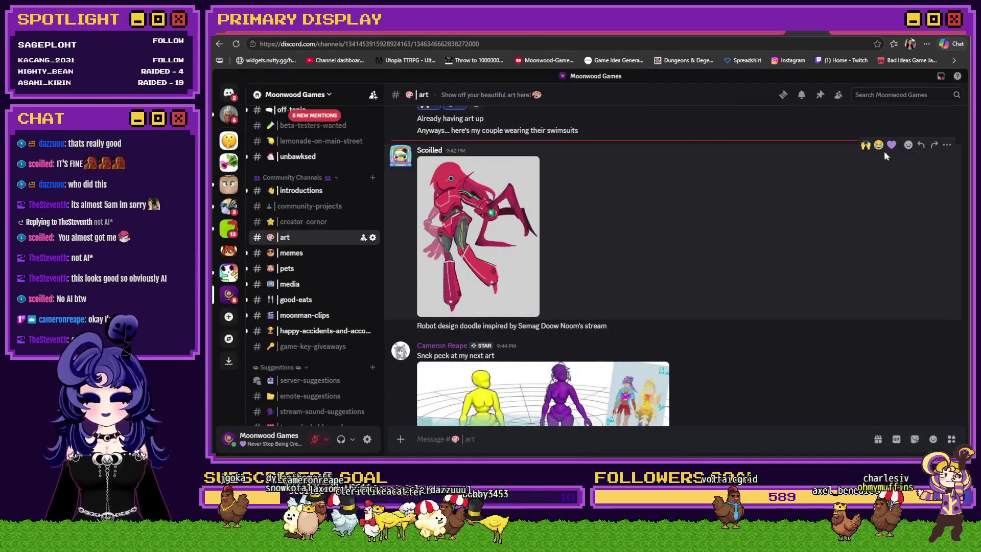
left_click(865, 146)
left_click(890, 149)
Step: Inspect the 3D-figure sneak peek image up close, then add a 💜 reaction to it
scroll(745, 241, "down", 2)
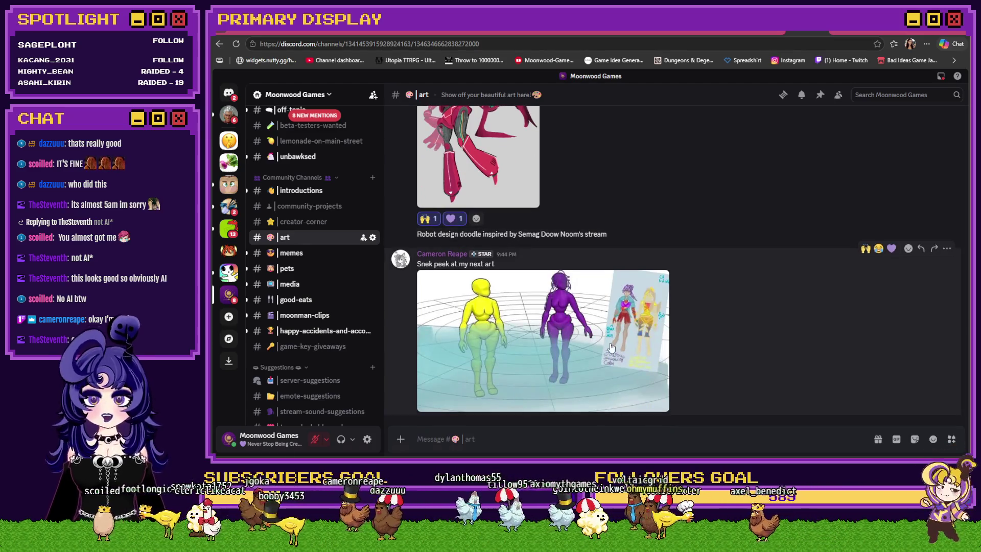
left_click(549, 304)
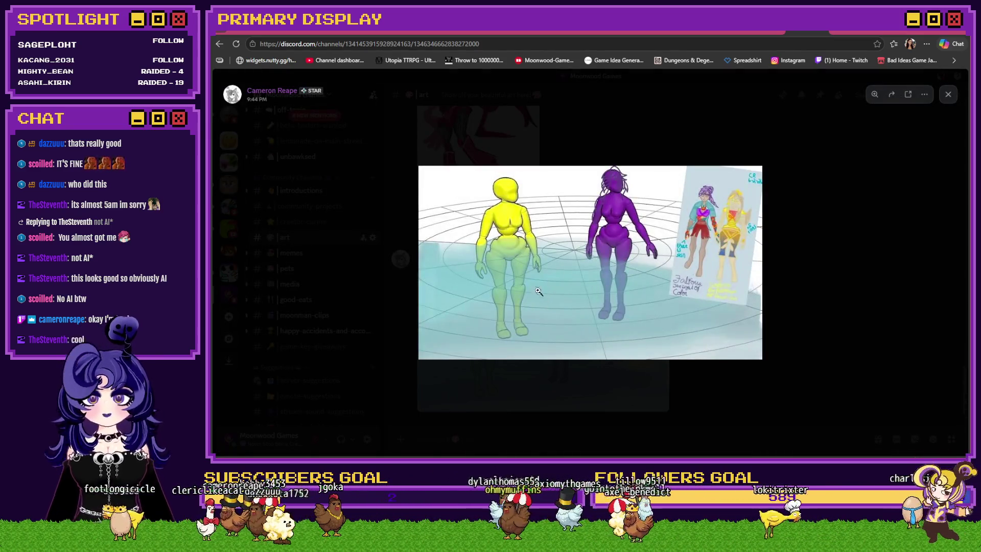
left_click(503, 235)
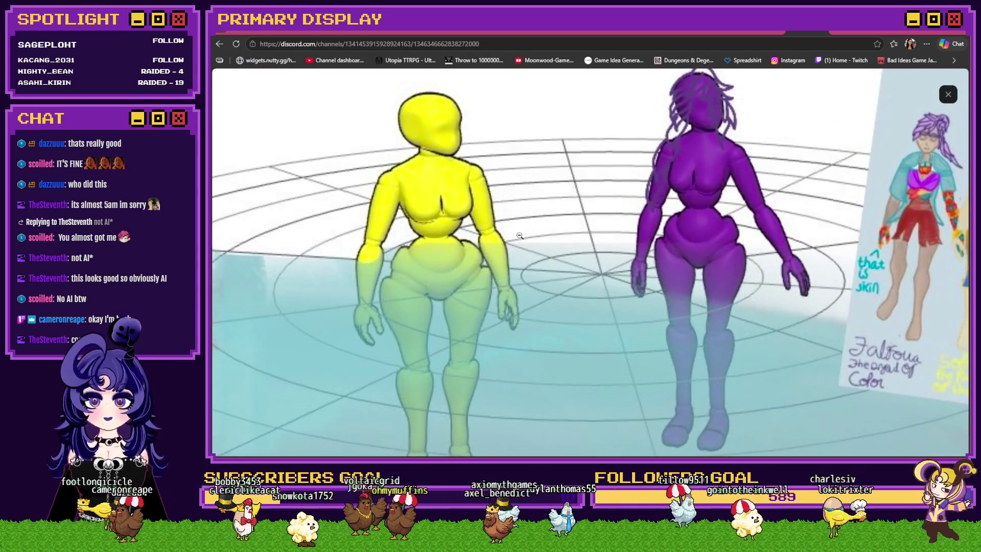
left_click_drag(557, 243, 563, 226)
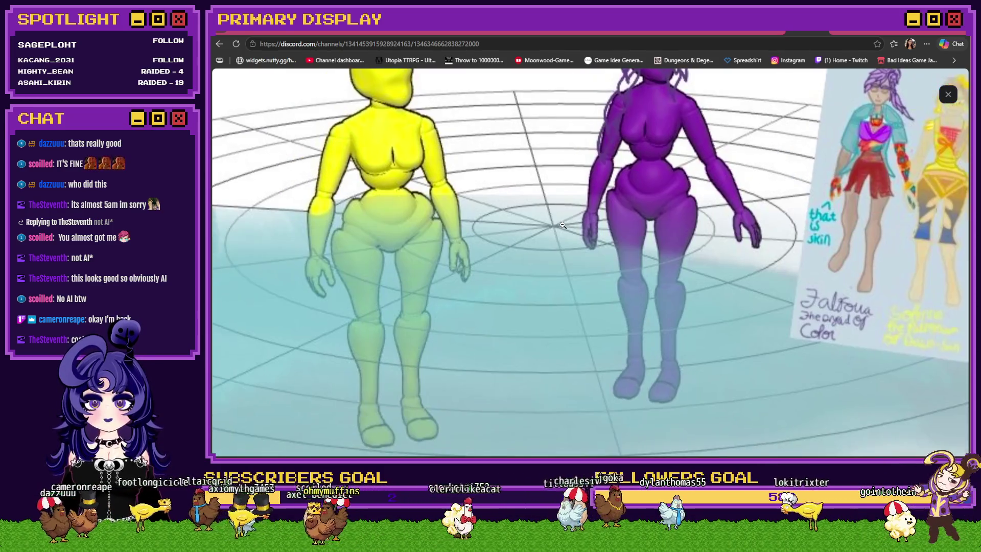
left_click(562, 225)
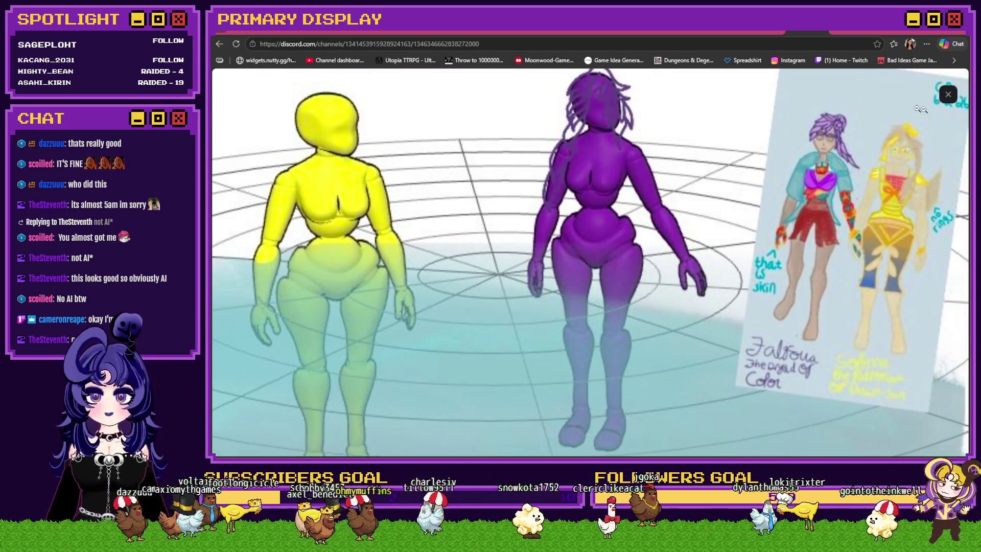
left_click(947, 96)
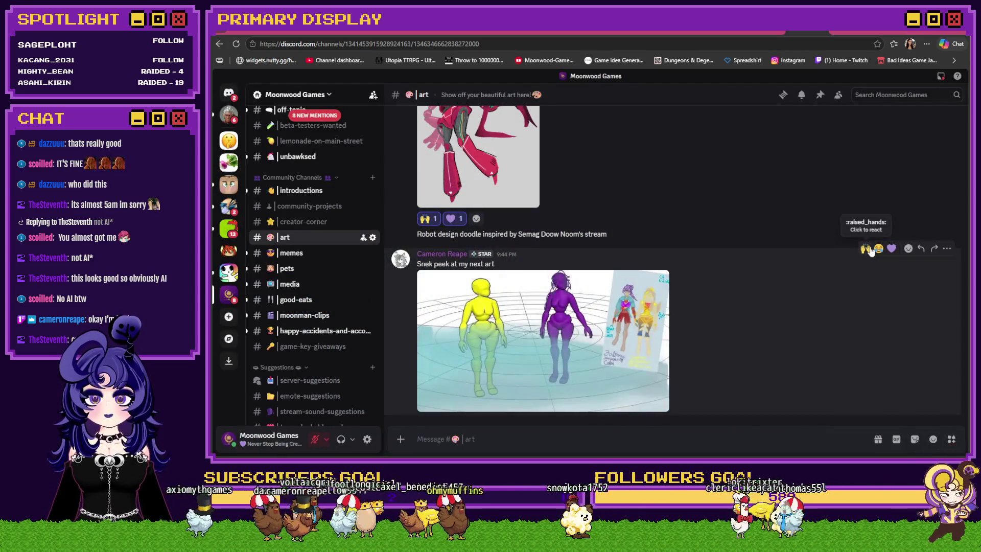
left_click(891, 230)
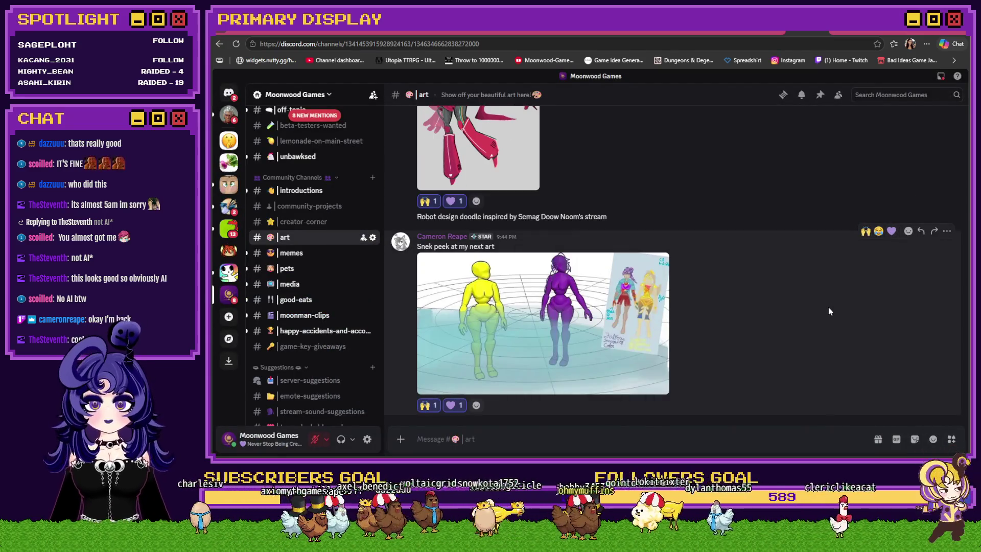
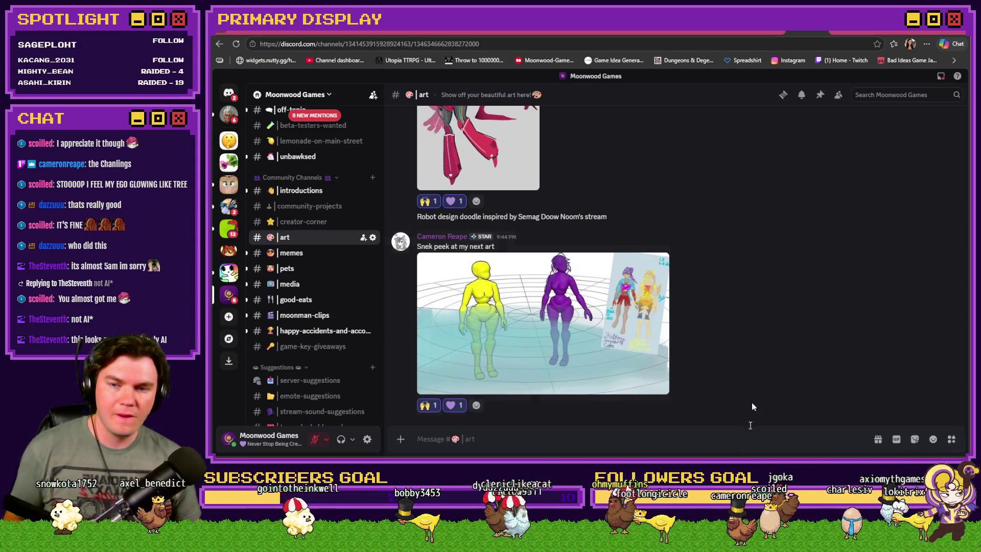
Step: Switch from the Discord art channel to the Tomb of Vercilias Trello board, then back to the RPG Maker event editor
scroll(749, 311, "up", 3)
key("ctrl+Tab")
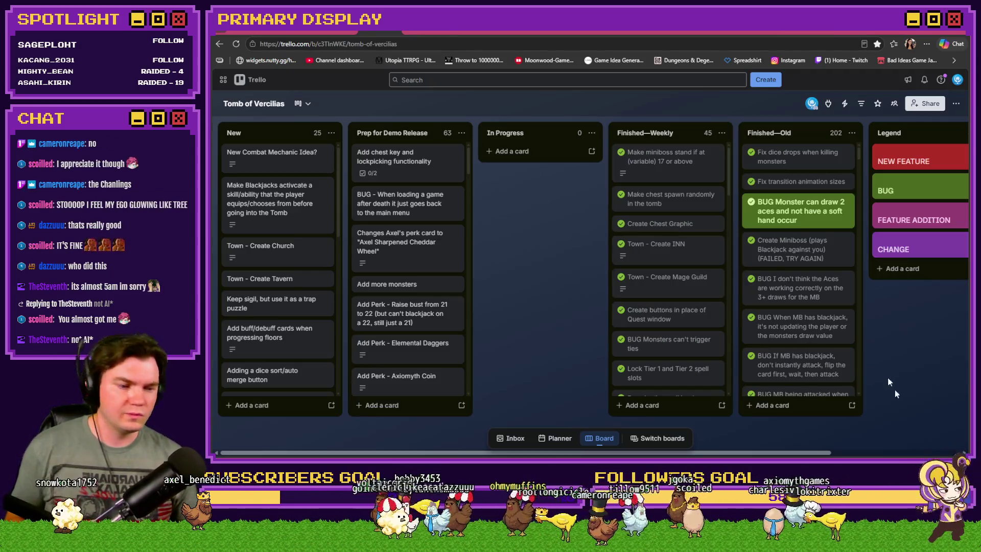
key("alt+Tab")
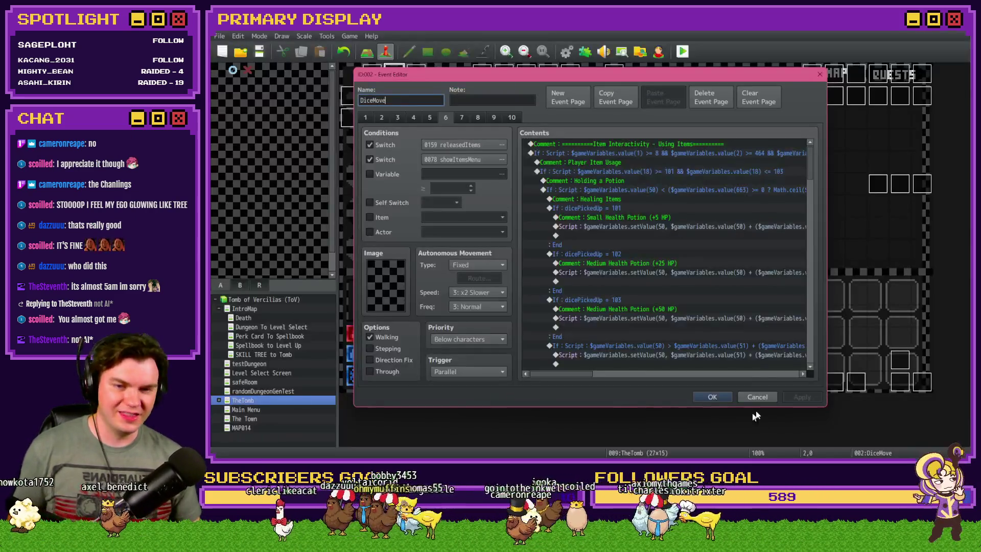
scroll(642, 258, "down", 5)
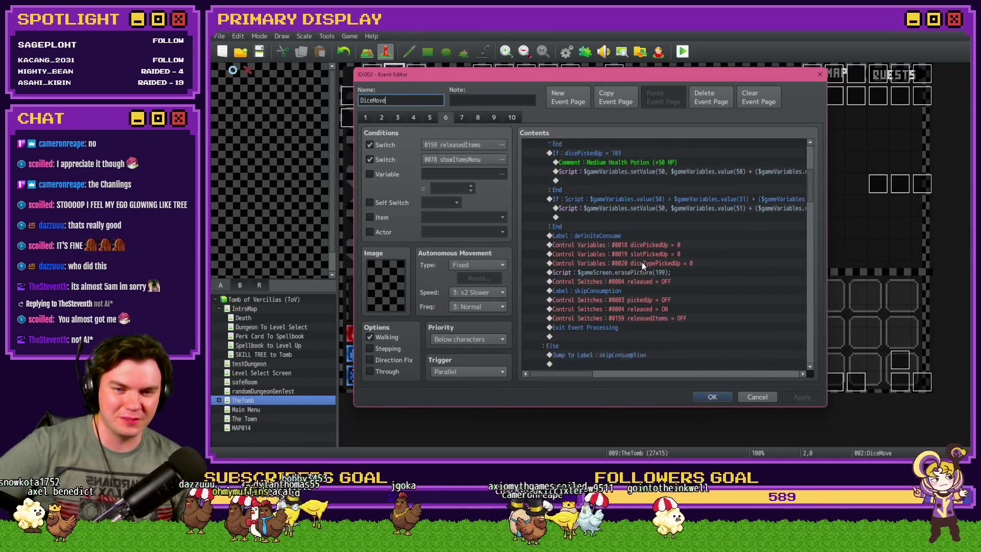
scroll(618, 321, "up", 5)
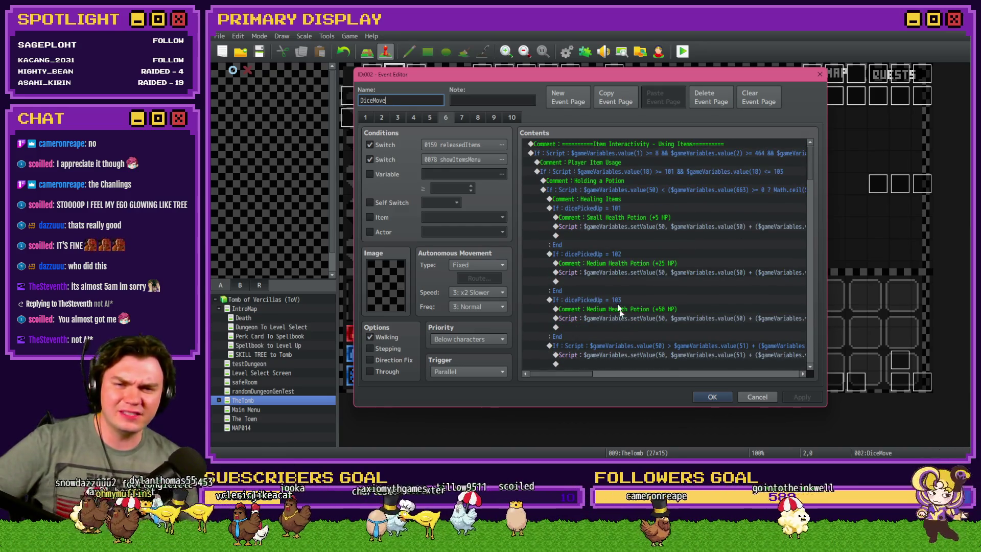
scroll(621, 178, "down", 5)
scroll(575, 187, "up", 4)
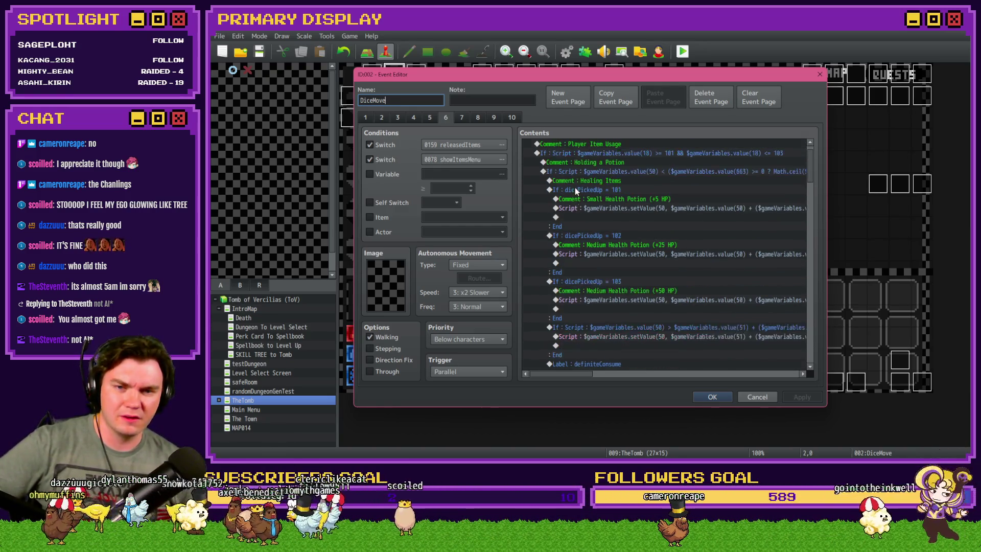
left_click(574, 190)
left_click(598, 236)
left_click(612, 282)
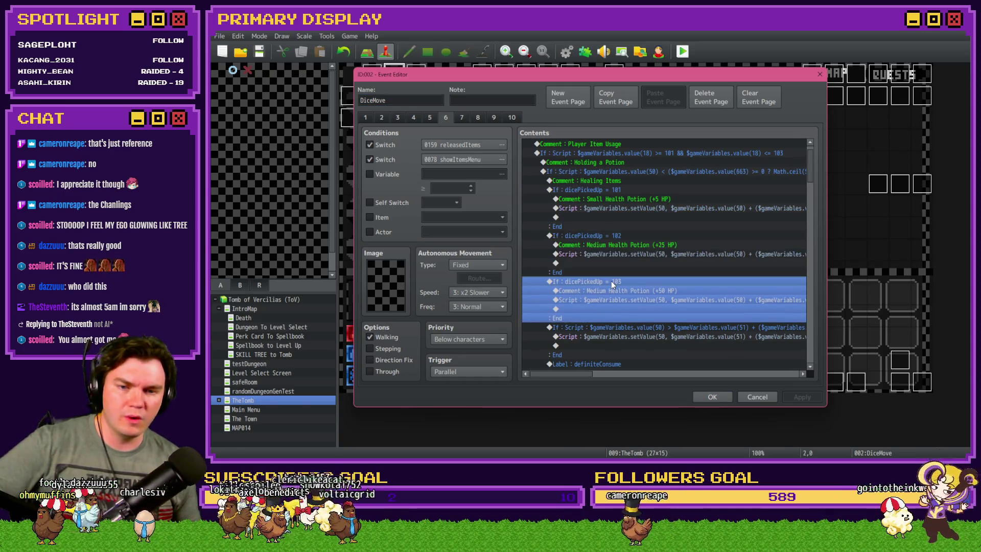
scroll(611, 282, "down", 2)
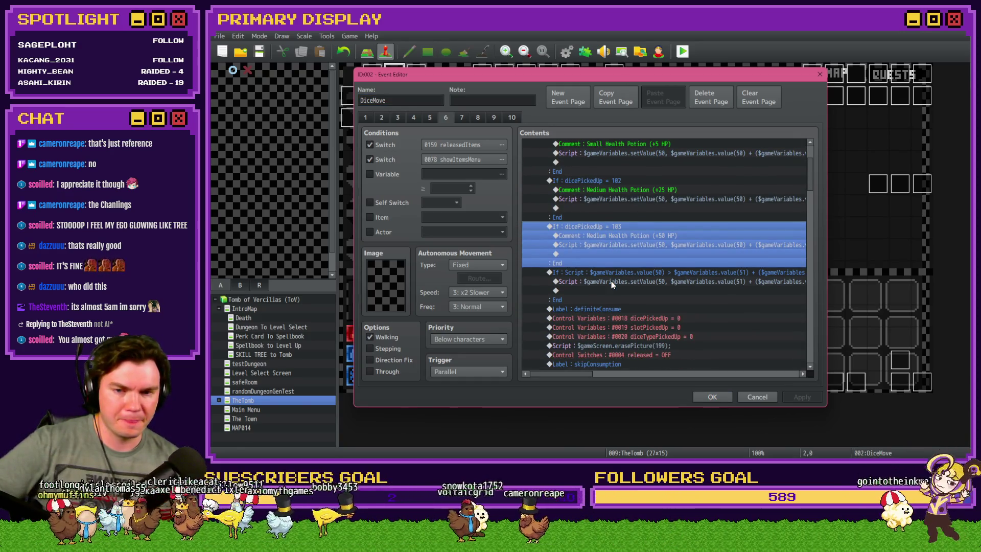
left_click(614, 271)
mouse_move(587, 374)
left_mouse_down()
mouse_move(689, 385)
mouse_move(571, 377)
left_mouse_up()
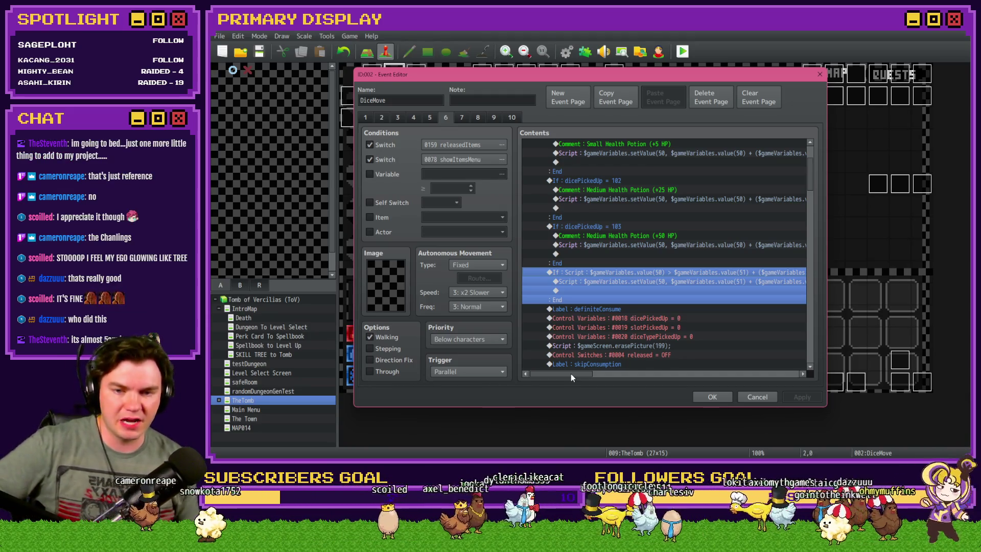
left_click(603, 309)
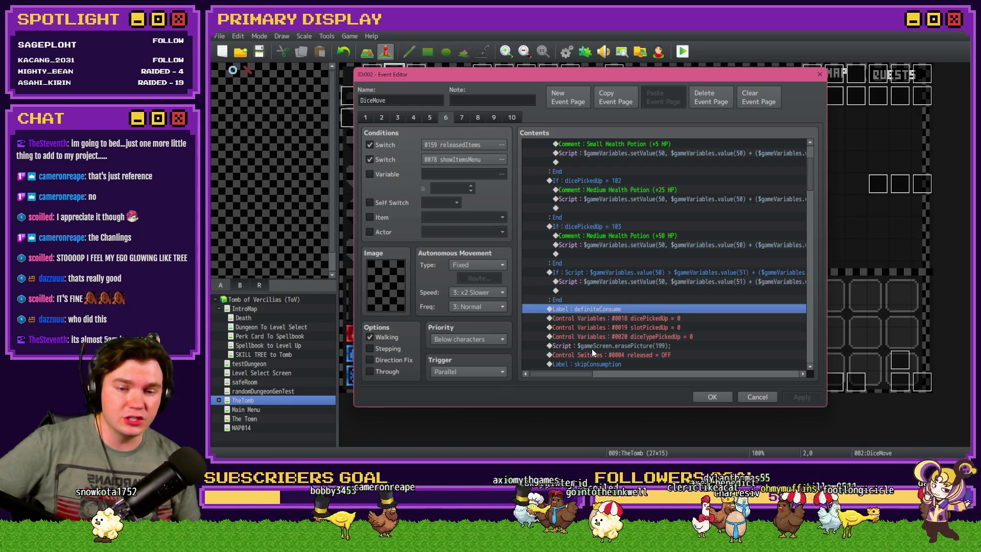
scroll(592, 348, "up", 2)
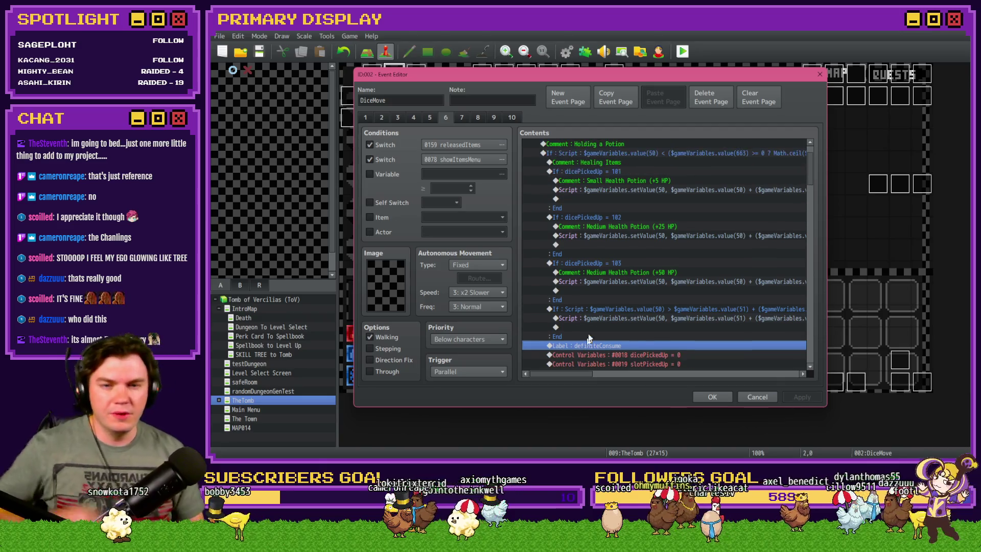
scroll(552, 345, "up", 2)
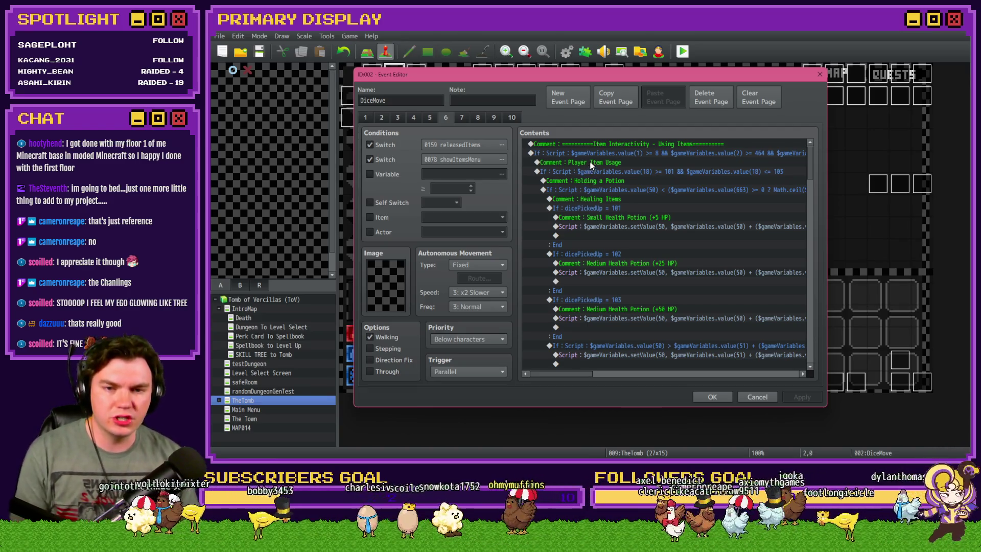
key("ctrl+a")
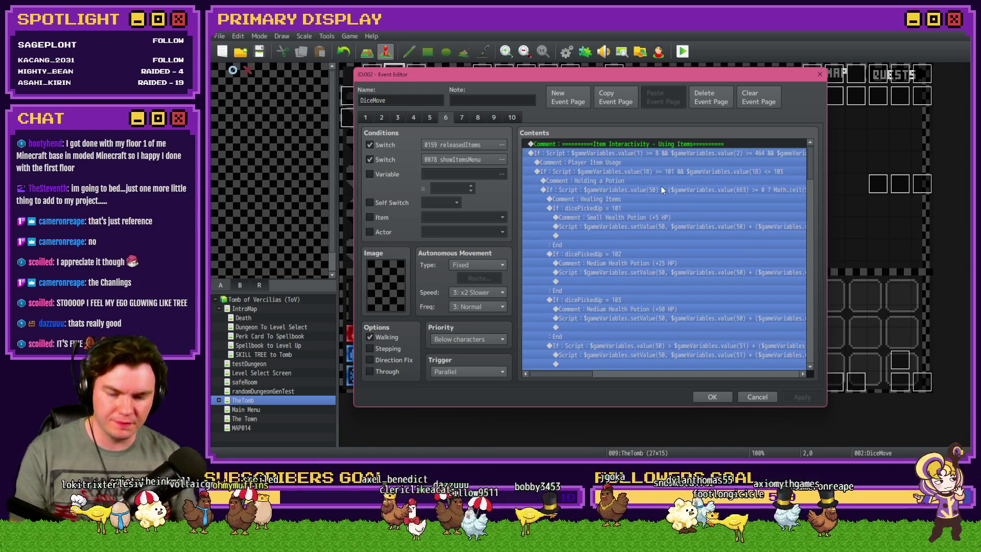
Step: Inspect the DiceMove event's value(18) If : Script condition, then close the event editor with OK
mouse_move(585, 378)
left_mouse_down()
mouse_move(645, 375)
mouse_move(586, 374)
left_mouse_up()
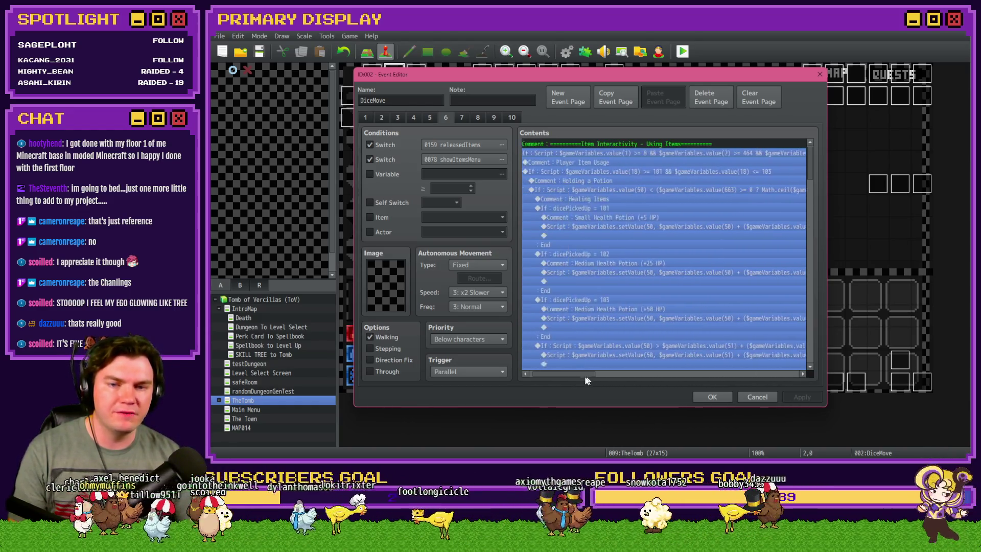
left_click(589, 163)
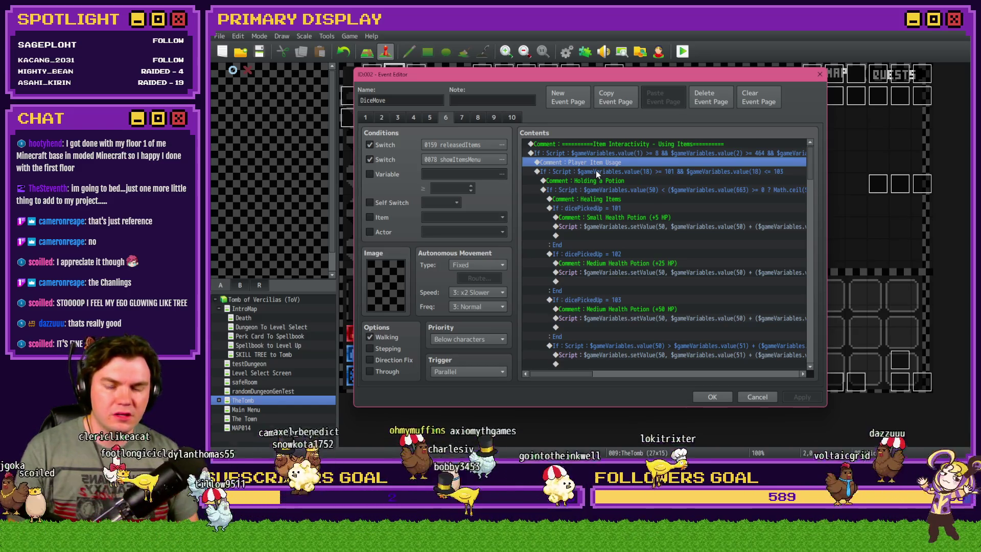
left_click(596, 171)
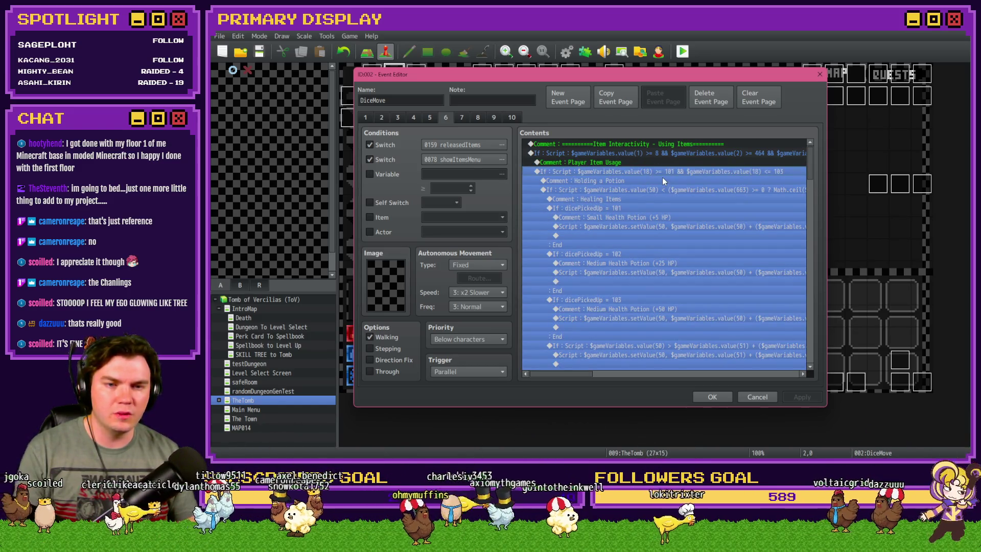
mouse_move(582, 376)
left_mouse_down()
mouse_move(593, 375)
mouse_move(580, 375)
left_mouse_up()
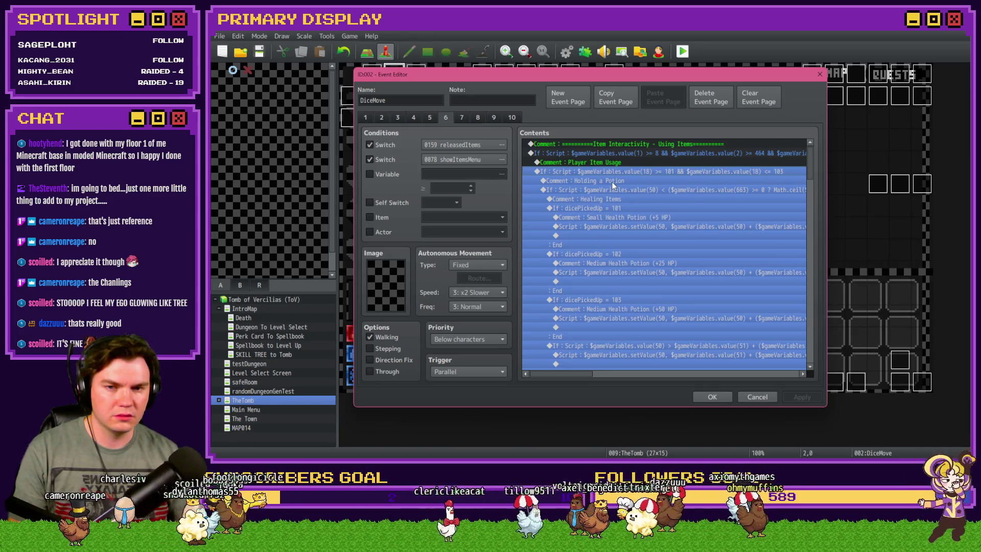
scroll(535, 173, "down", 4)
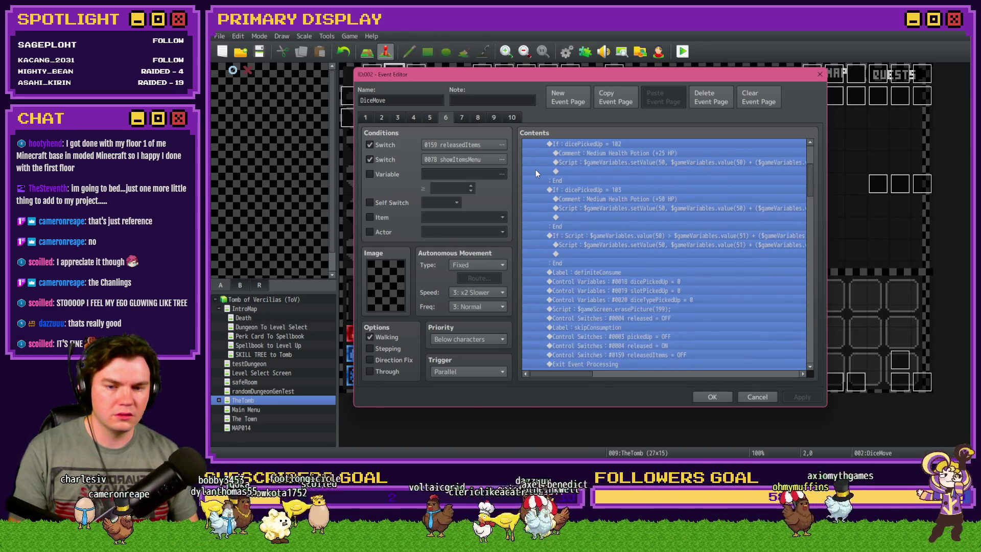
key("Return")
key("Return")
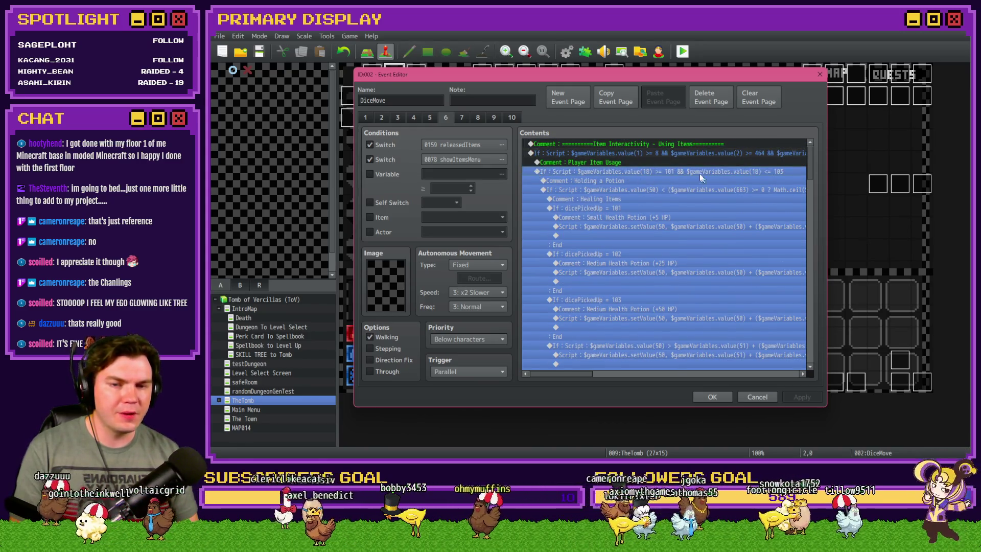
left_click(712, 397)
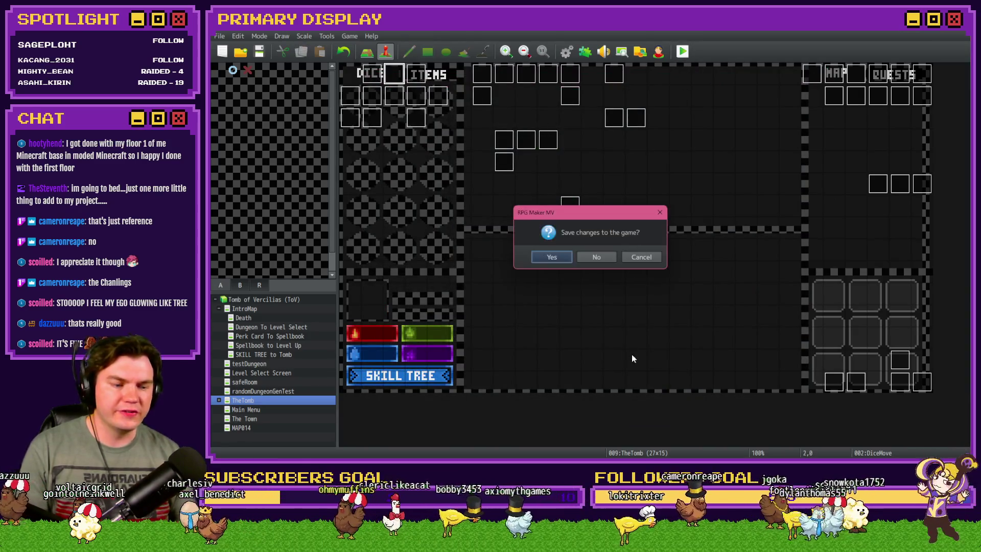
Step: Save the changes, start the playtest, pick a perk card and use the Chest Key on the dungeon
left_click(554, 257)
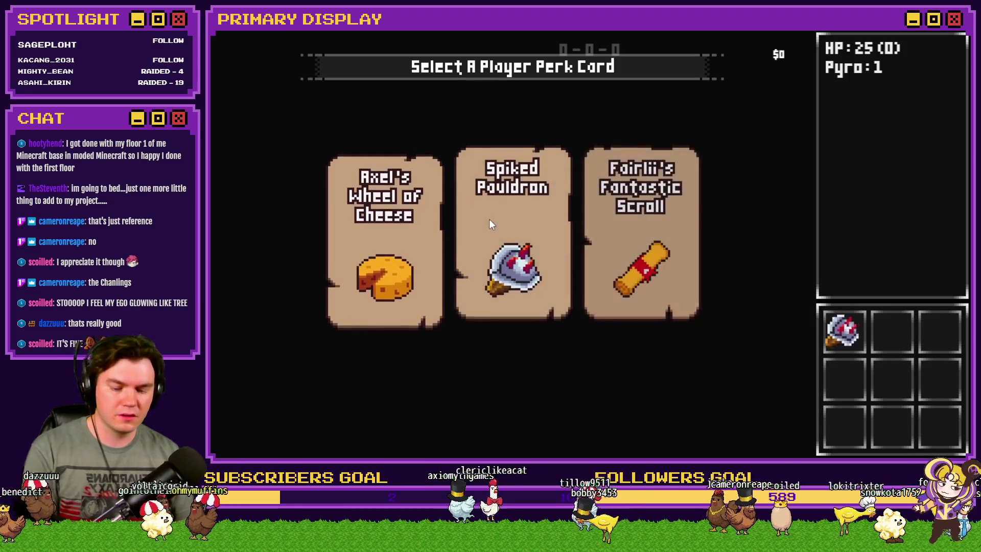
left_click(479, 284)
left_click(325, 45)
mouse_move(252, 270)
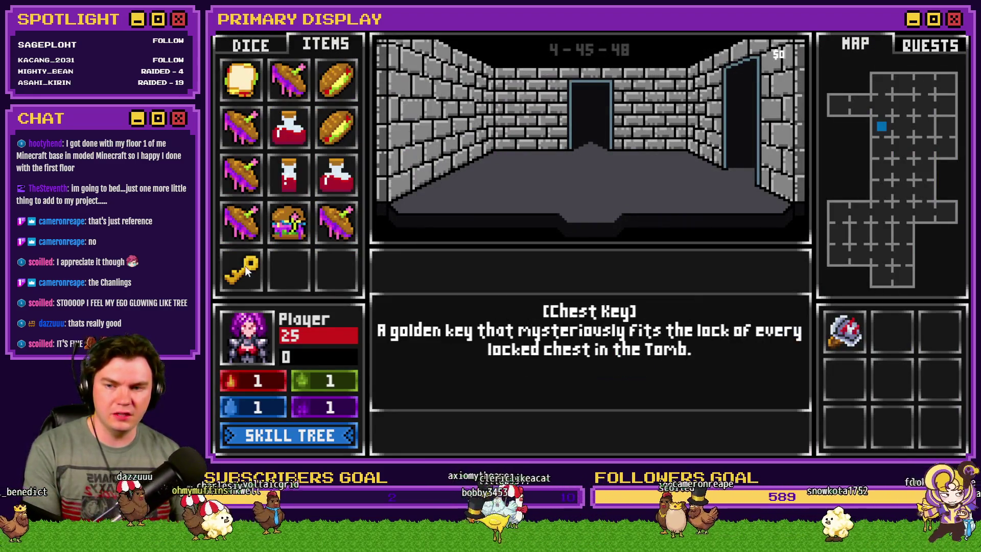
left_click_drag(251, 271, 437, 240)
Step: Check the F9 debug variables, where dicePickedUp reads 153, then close the playtest
key("F9")
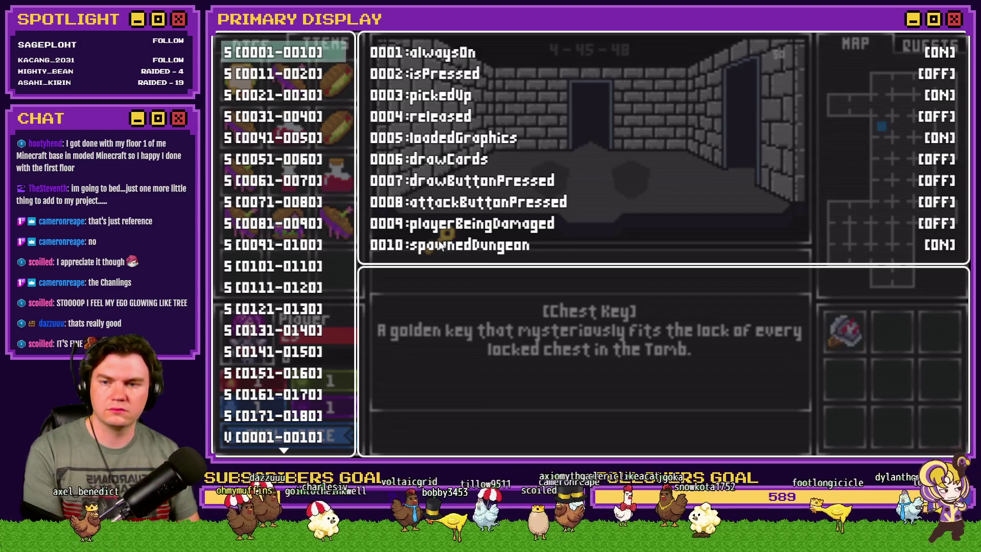
key("Down")
scroll(282, 442, "down", 1)
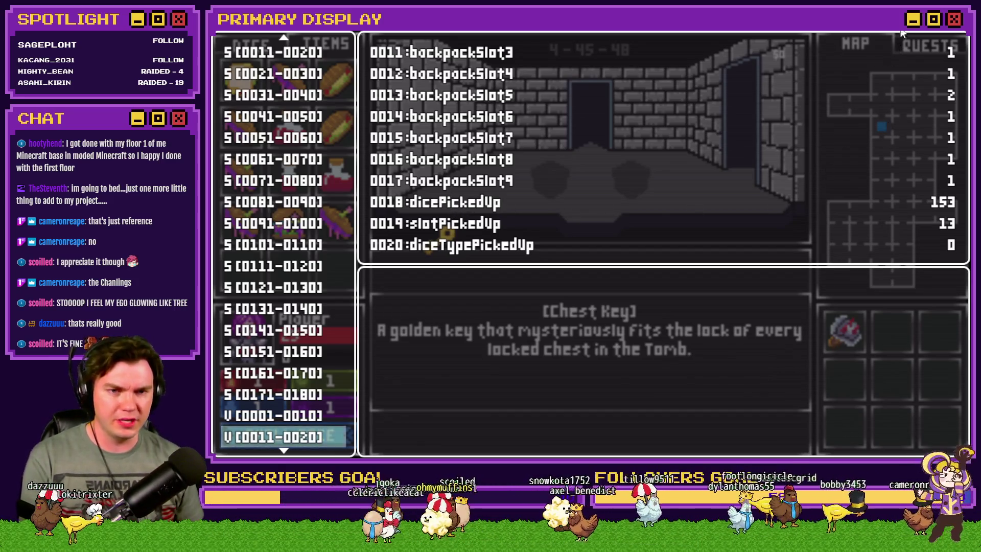
key("alt+F4")
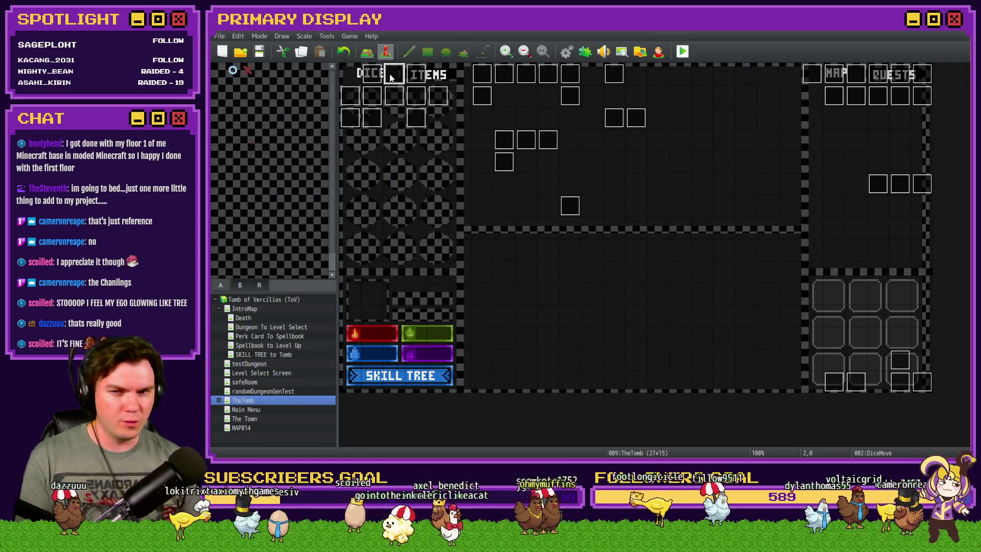
Step: Open page 6 of the DiceMove event and review the value(18) and dicePickedUp = 104 conditions
double_click(392, 76)
left_click(430, 118)
left_click(445, 118)
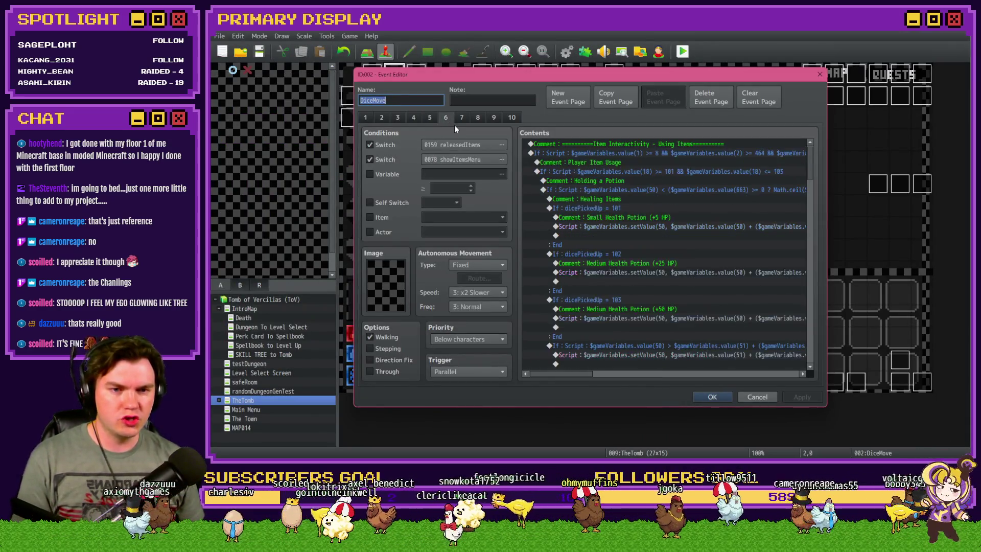
left_click(644, 172)
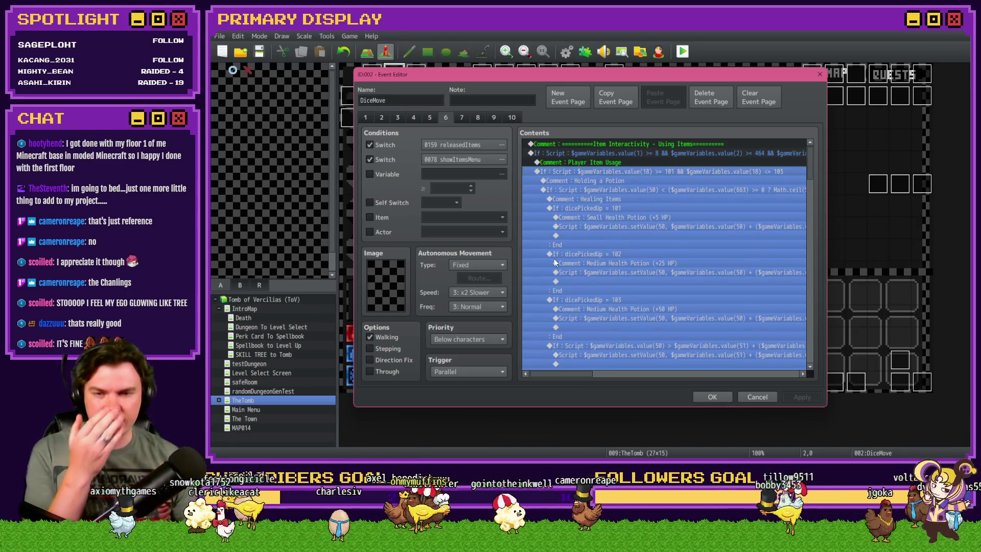
scroll(555, 258, "down", 10)
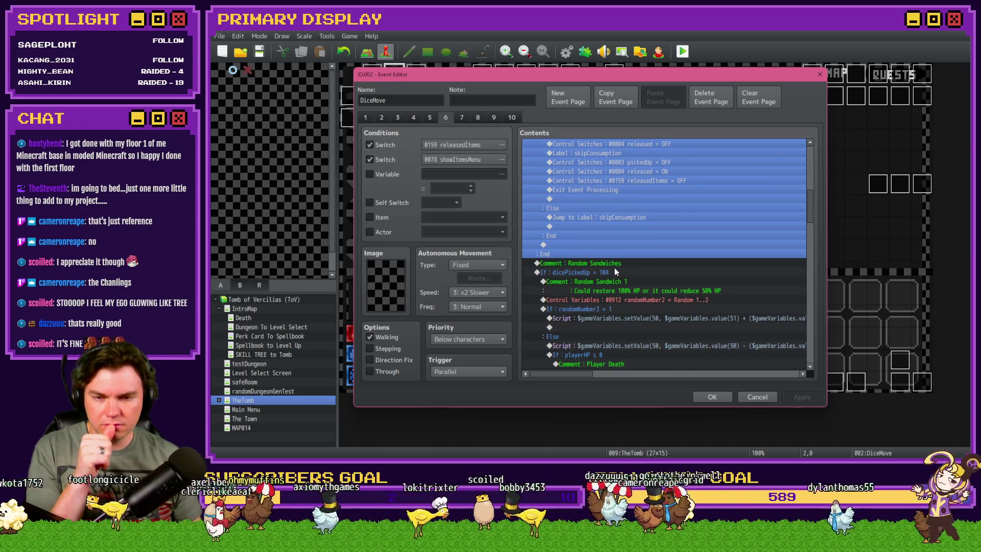
scroll(614, 268, "down", 2)
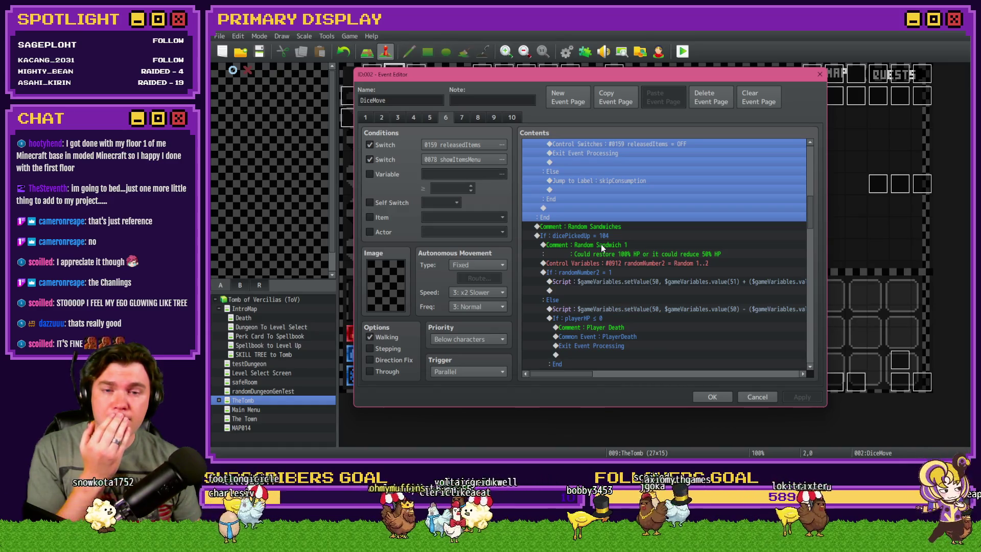
scroll(601, 244, "down", 2)
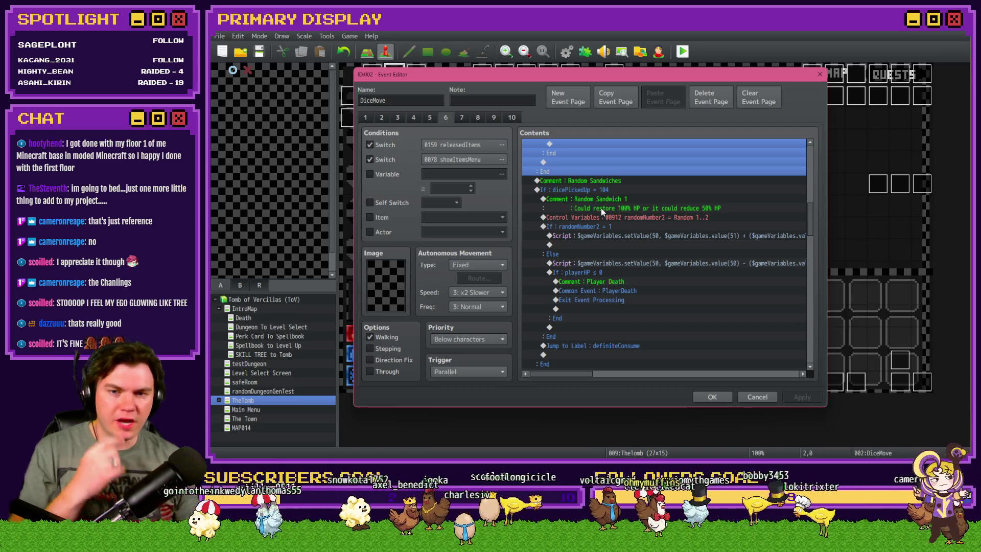
left_click(601, 189)
scroll(587, 230, "down", 3)
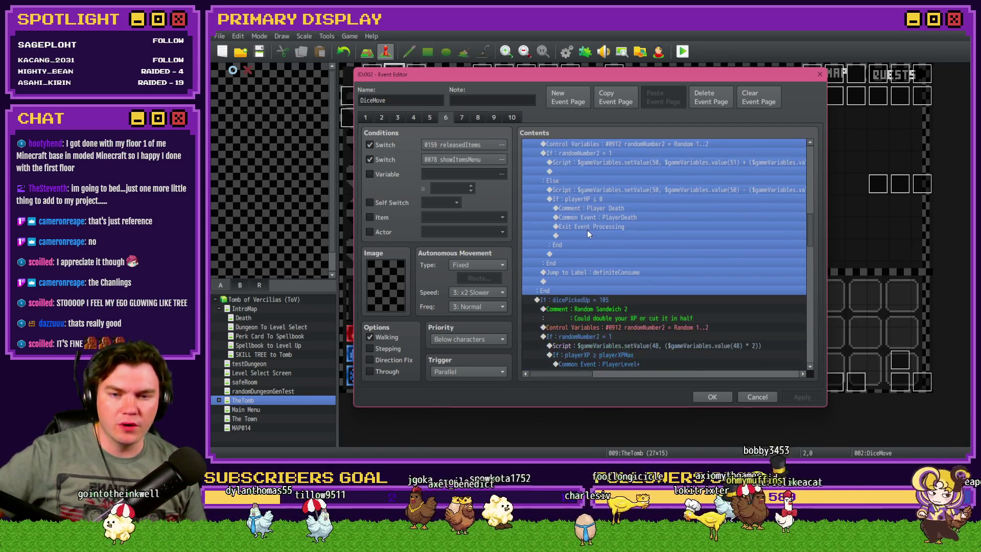
key("Return")
key("Escape")
scroll(588, 231, "down", 3)
Step: Review the dicePickedUp = 105 and 104 blocks and the Random Sandwiches comment
left_click(587, 231)
scroll(585, 243, "down", 5)
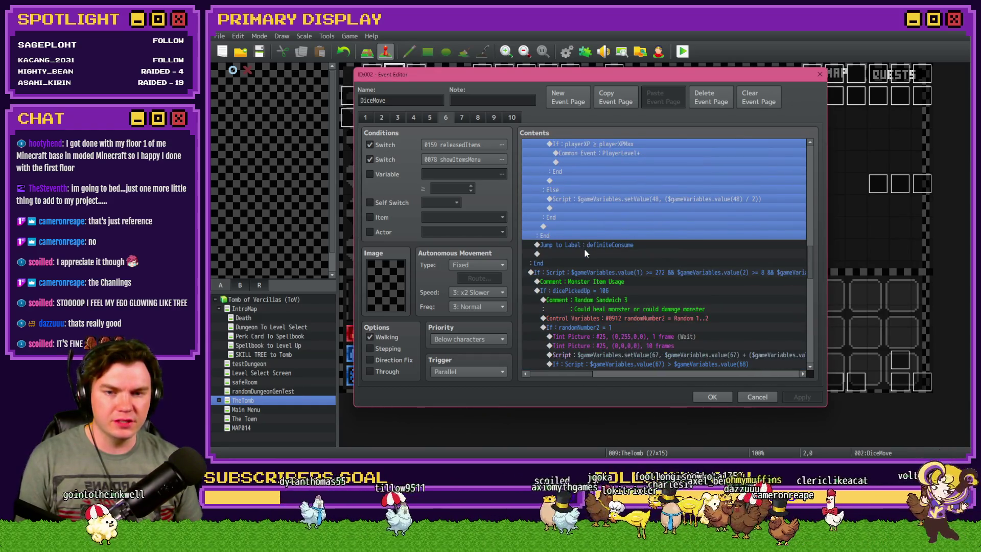
scroll(584, 250, "up", 5)
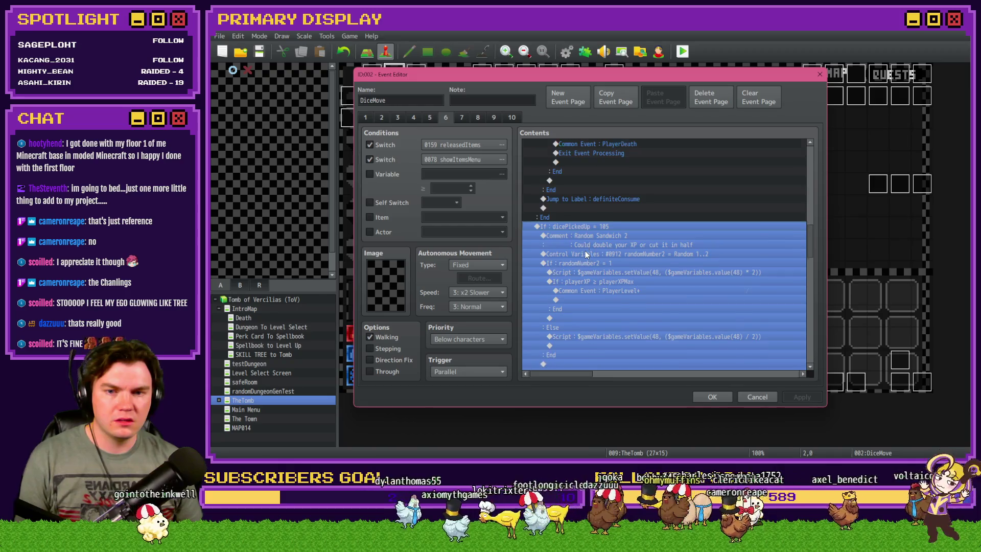
scroll(584, 250, "down", 5)
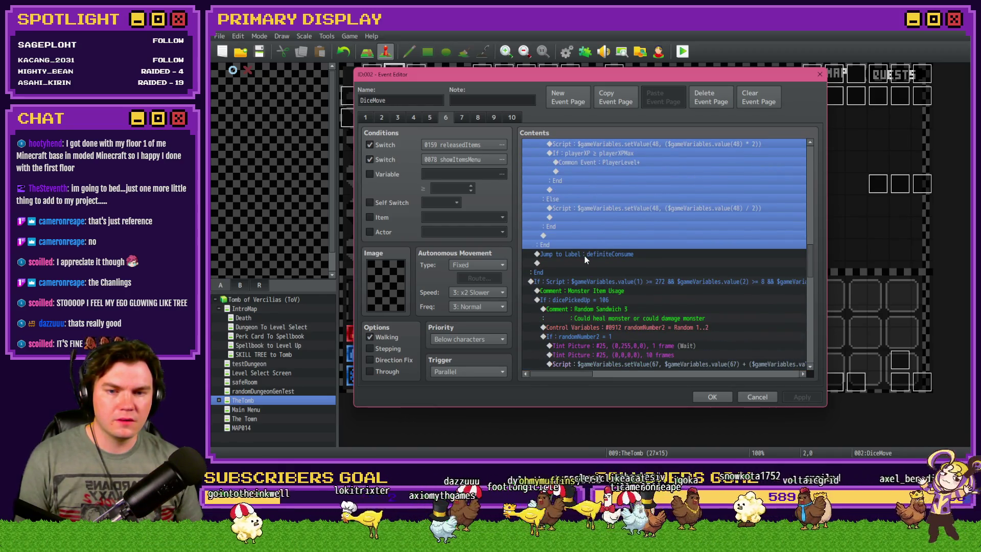
scroll(584, 255, "up", 6)
scroll(582, 264, "up", 2)
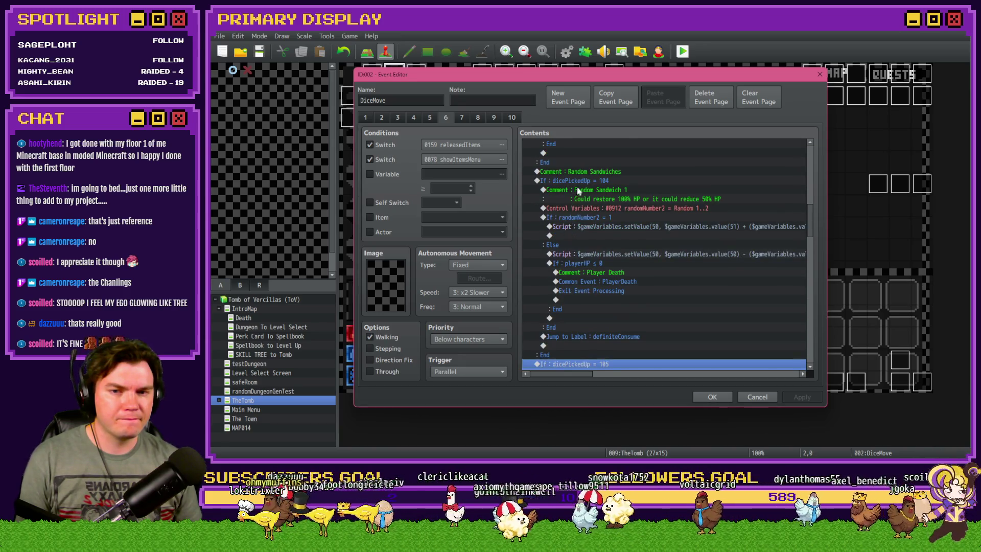
left_click(566, 317)
scroll(566, 317, "down", 1)
scroll(566, 317, "up", 5)
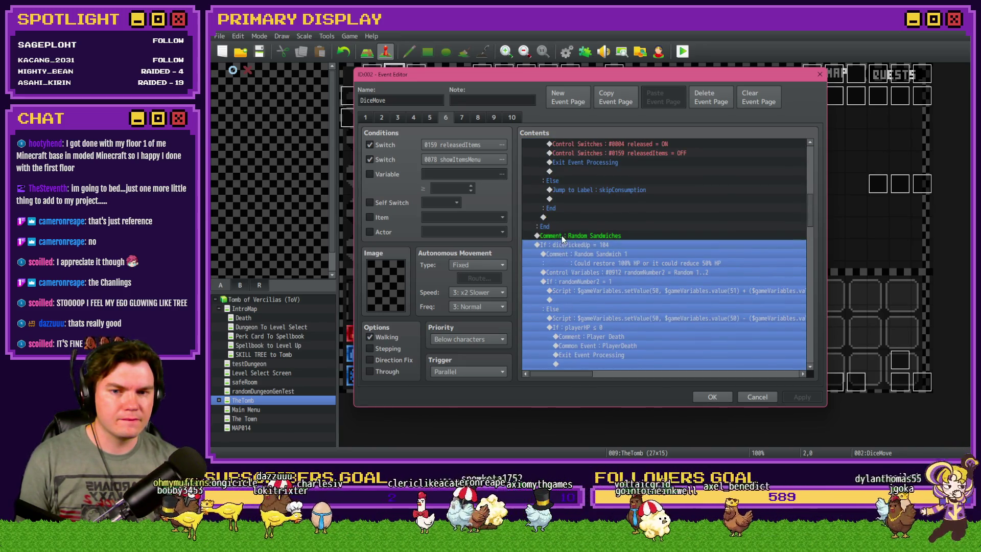
left_click(562, 236)
scroll(559, 250, "up", 3)
scroll(560, 252, "up", 10)
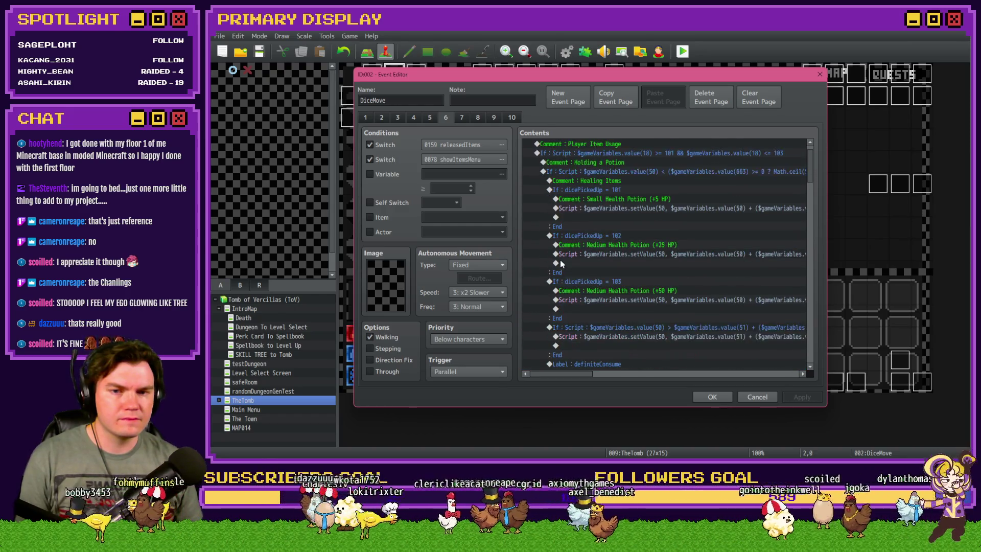
scroll(593, 199, "down", 2)
scroll(600, 213, "up", 2)
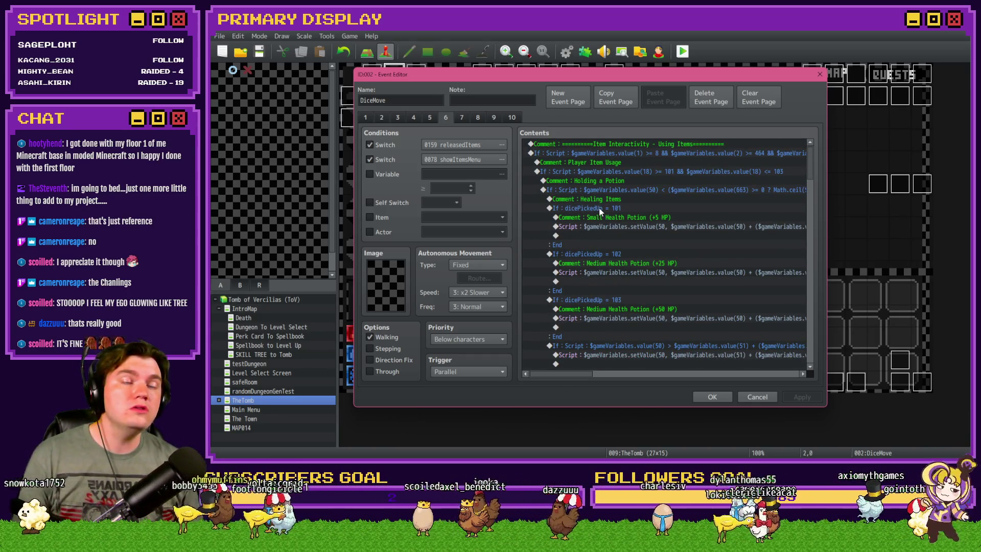
scroll(597, 228, "down", 5)
Step: Move the Jump to Label: definiteConsume line inside the dicePickedUp = 105 block
left_click(597, 234)
scroll(597, 235, "down", 2)
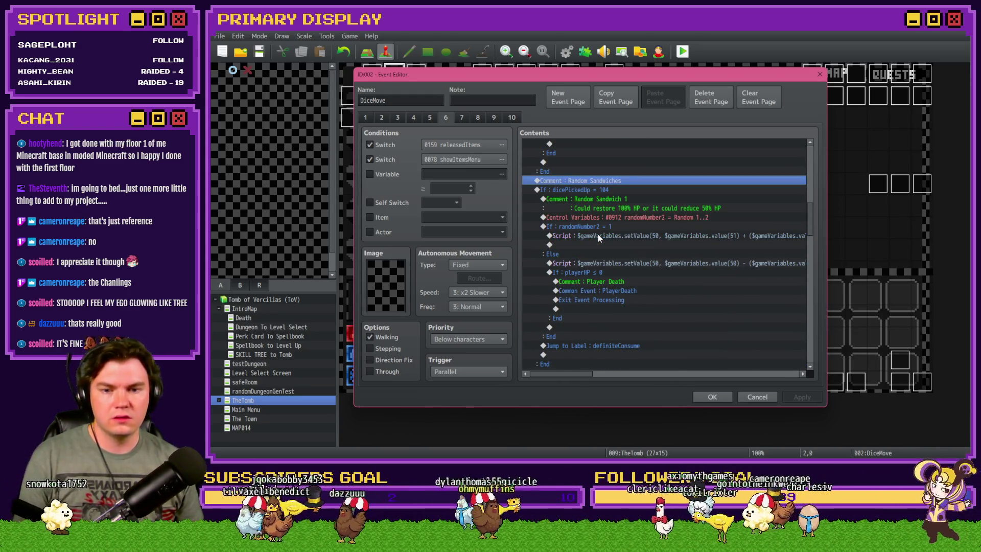
left_click(611, 190, "shift")
scroll(611, 197, "down", 3)
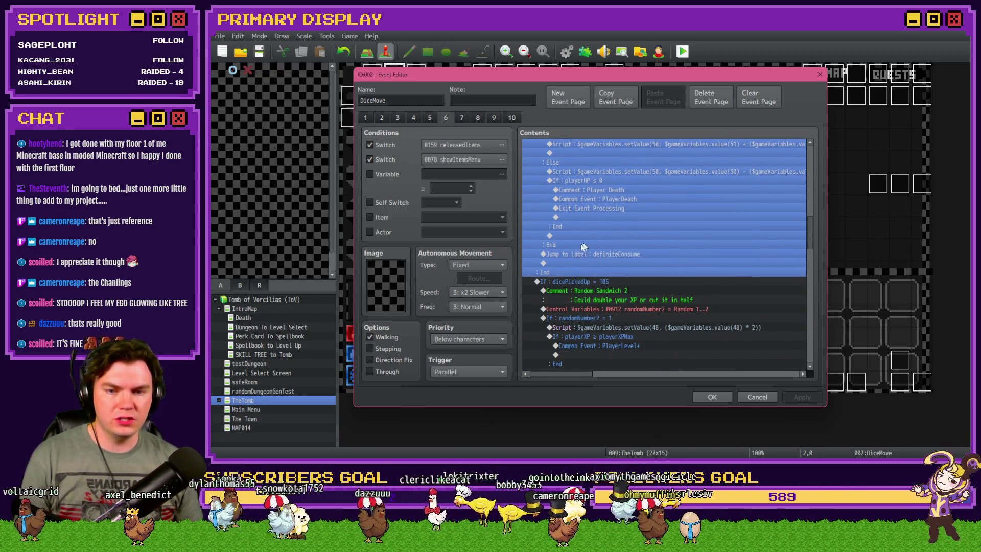
scroll(592, 245, "down", 4)
left_click(601, 163)
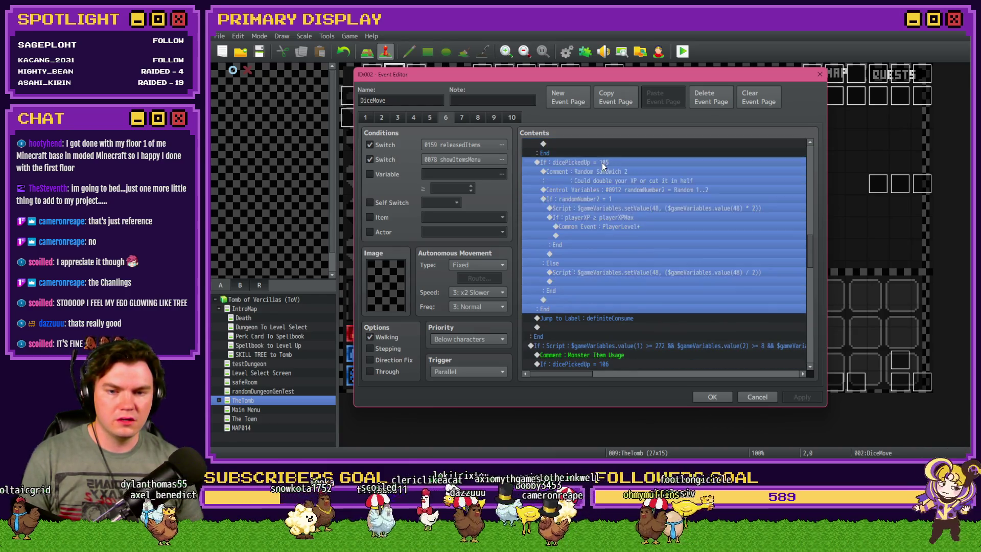
scroll(577, 297, "up", 4)
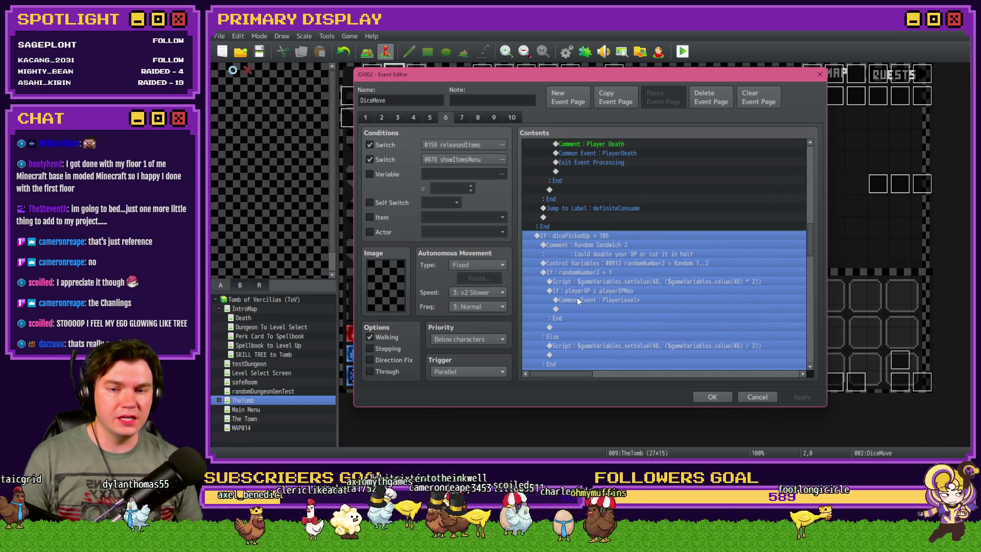
scroll(577, 297, "down", 3)
left_click_drag(578, 327, 568, 309)
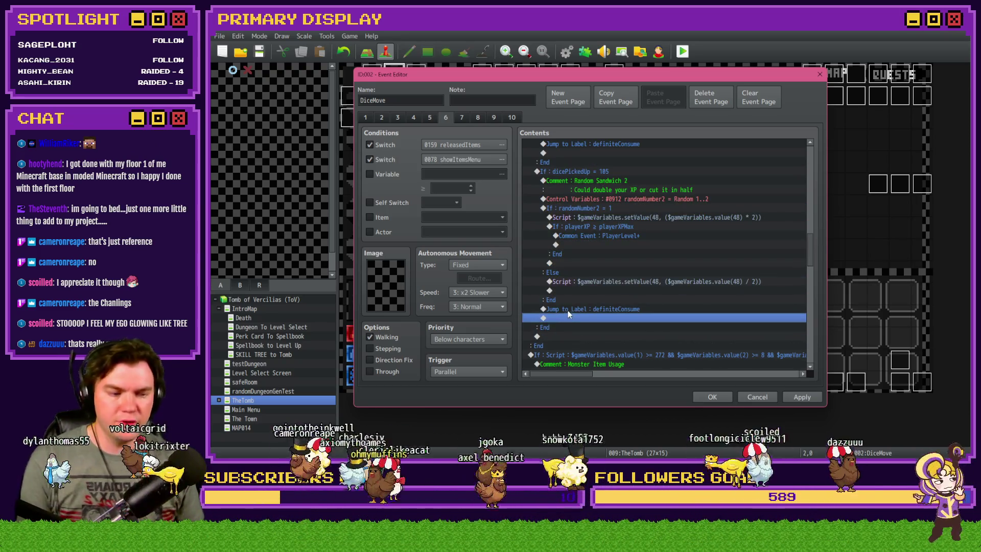
Step: Review the monster item usage and teleporter gem conditions, then confirm the event with OK
scroll(568, 309, "down", 3)
scroll(568, 308, "down", 3)
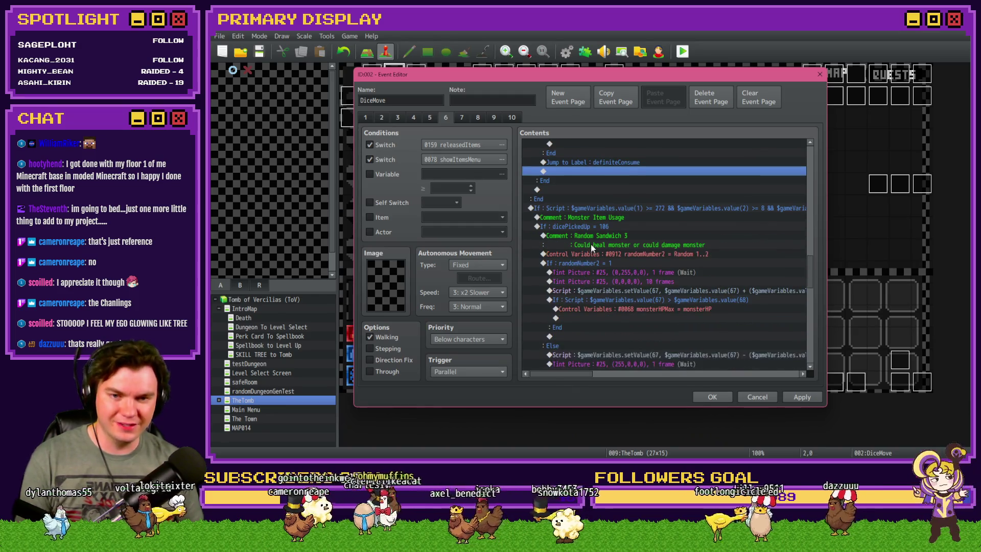
left_click(603, 208)
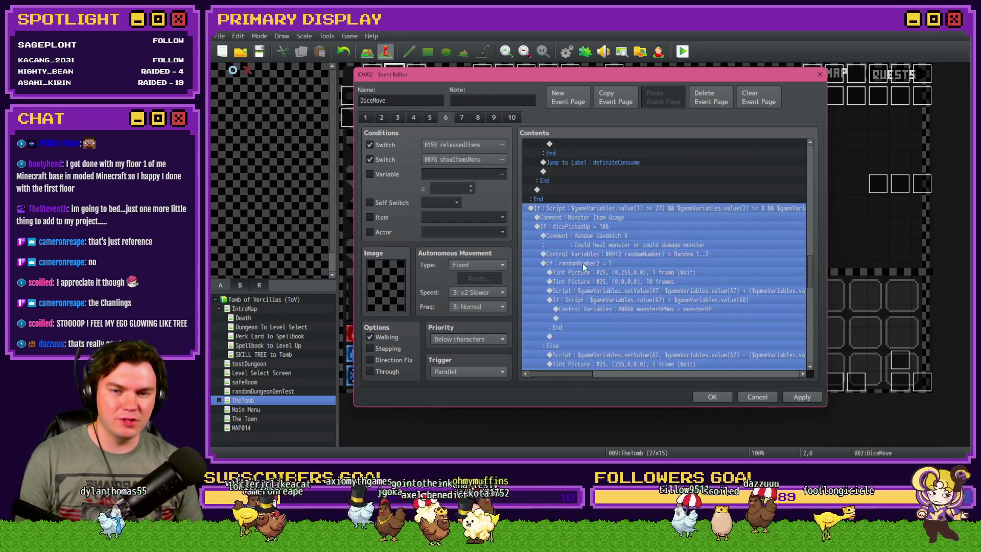
scroll(582, 262, "down", 5)
scroll(585, 270, "down", 3)
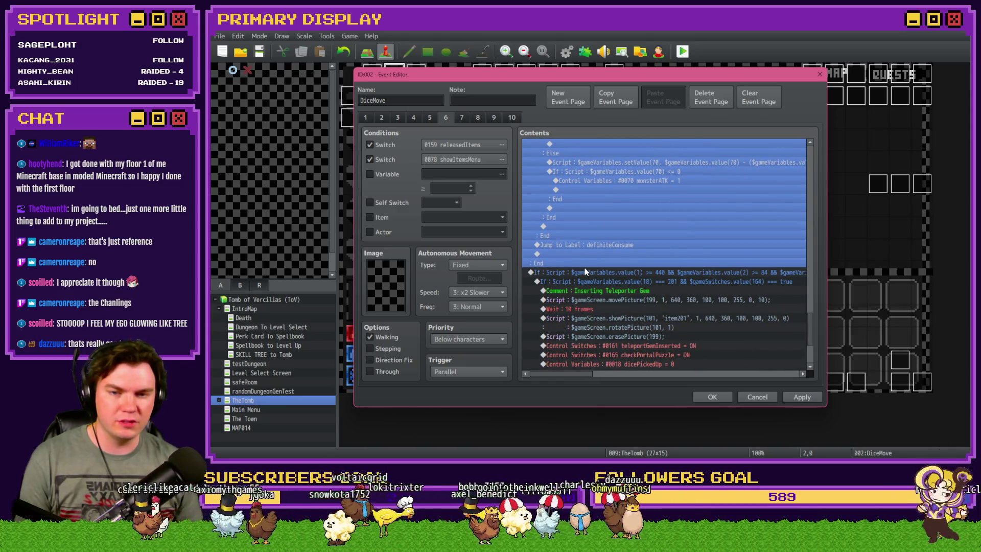
scroll(585, 270, "down", 2)
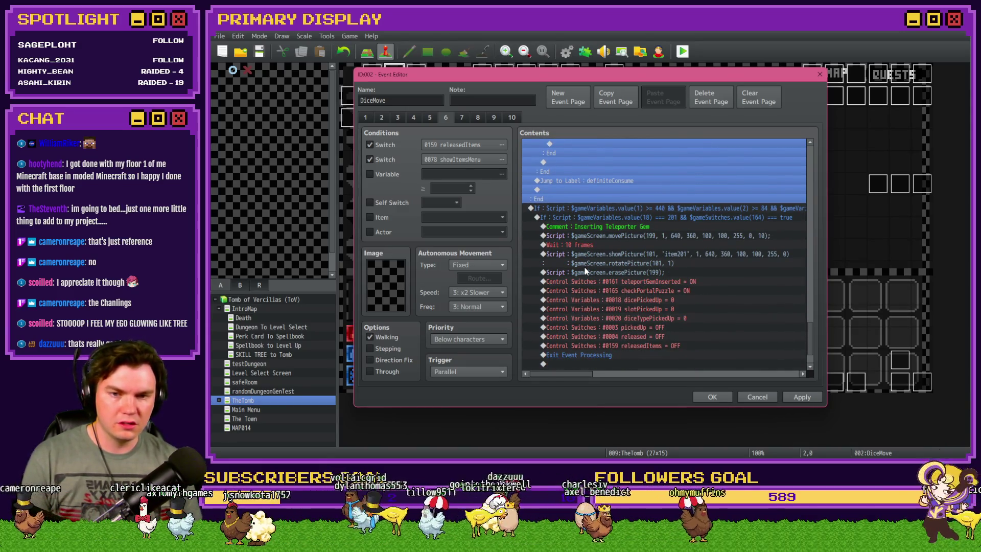
left_click(633, 206)
scroll(628, 229, "down", 1)
left_click(709, 394)
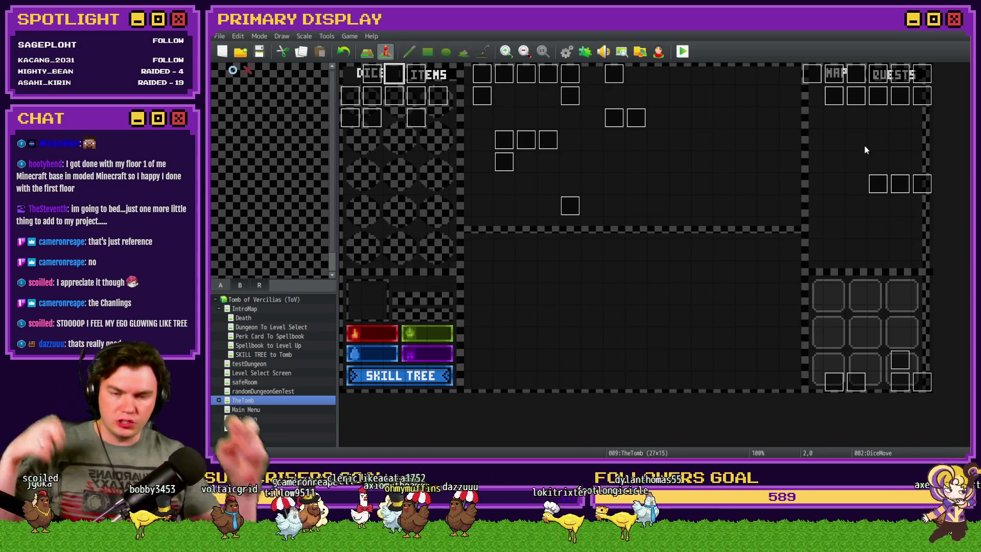
key("alt+Tab")
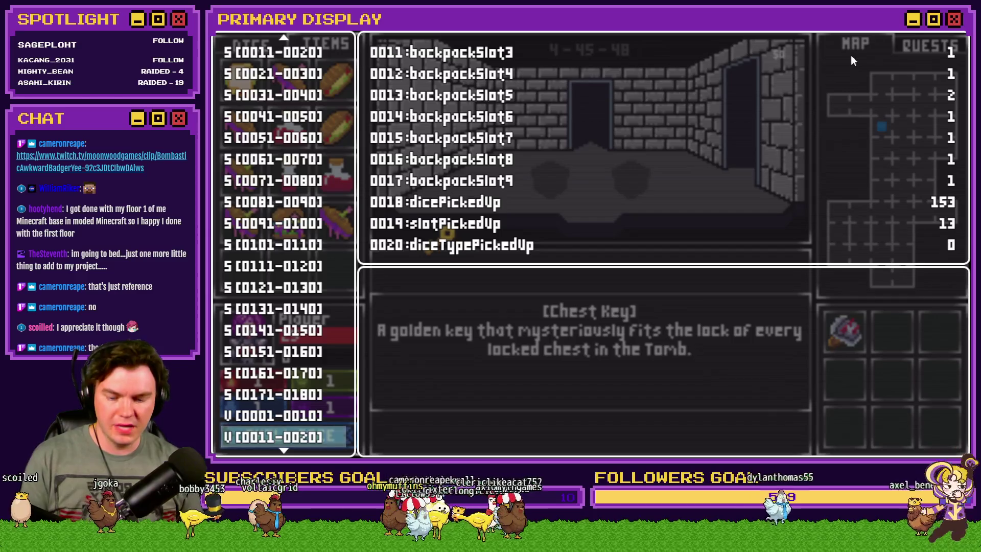
Step: In the playtest, take Fairlii's Fantastic Scroll perk and try dragging the Chest Key from the items grid
key("Escape")
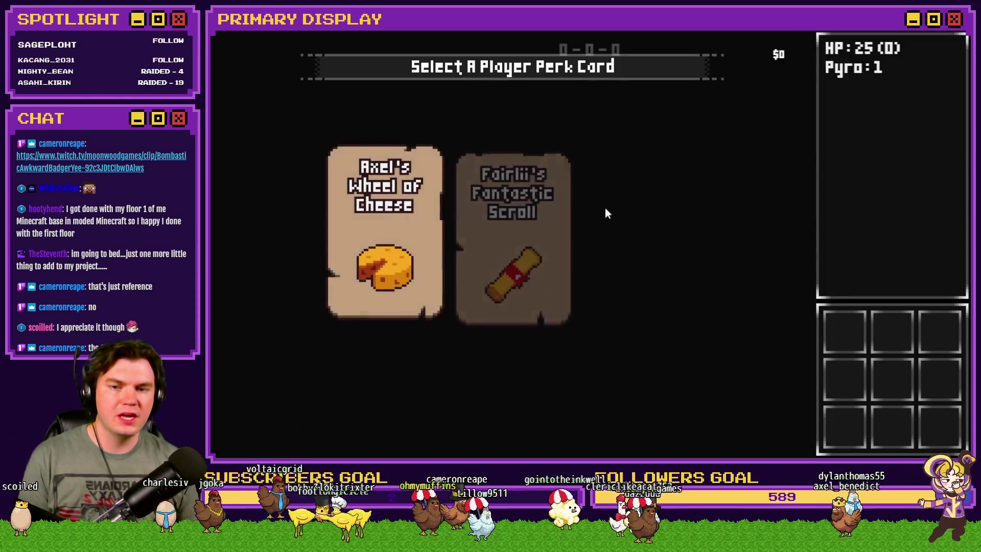
left_click(552, 225)
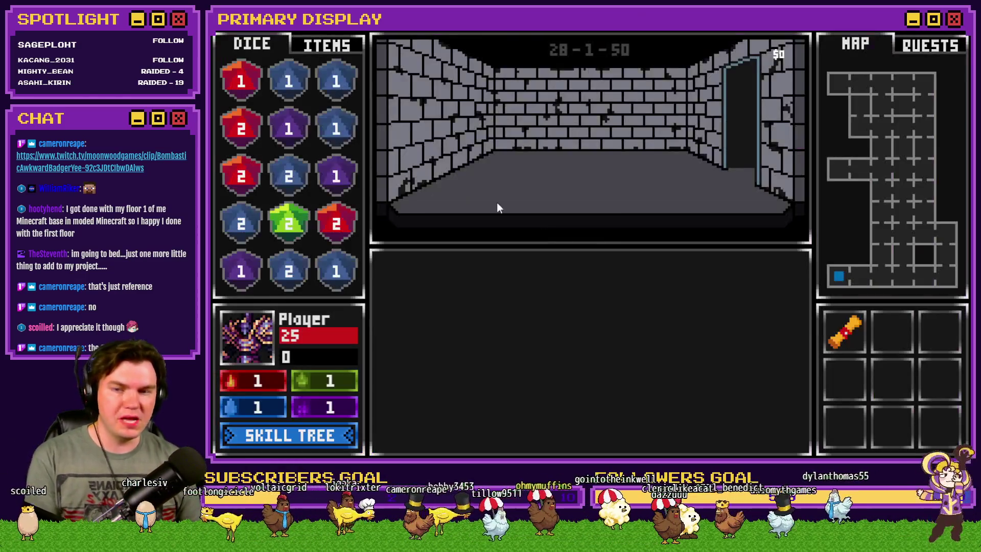
left_click(306, 44)
mouse_move(243, 281)
left_click_drag(254, 341, 254, 341)
left_click_drag(241, 270, 252, 358)
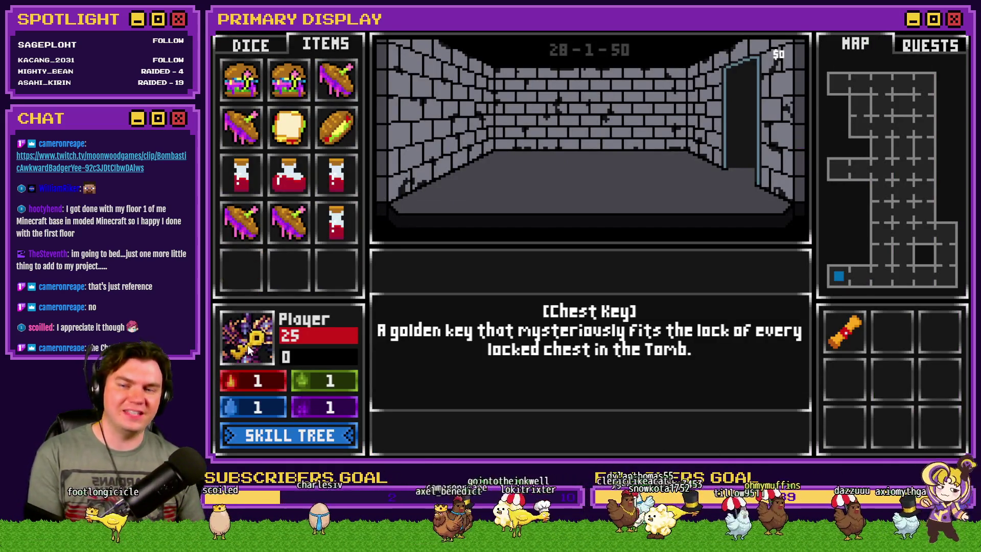
left_click_drag(360, 338, 293, 299)
left_click_drag(241, 271, 414, 354)
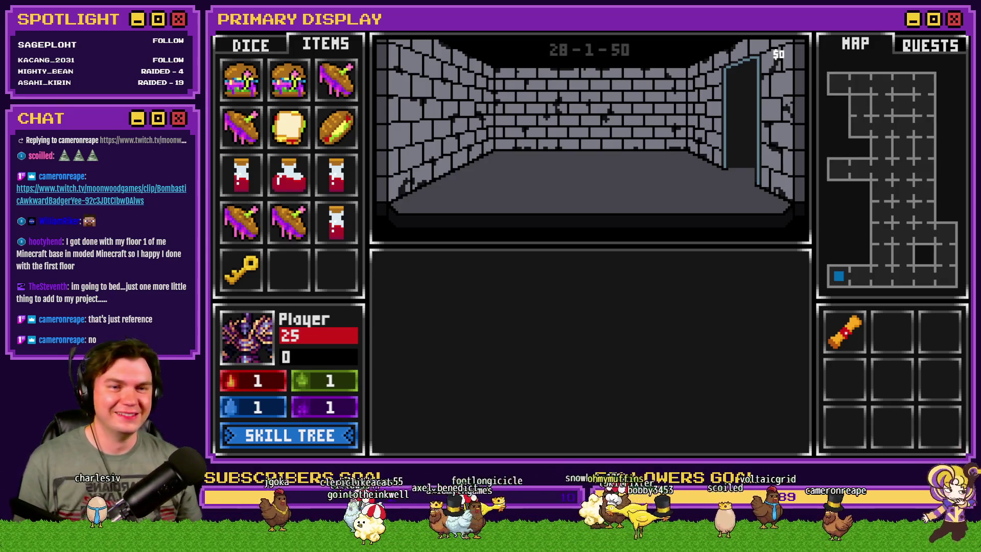
key("alt+Tab")
key("alt+Tab")
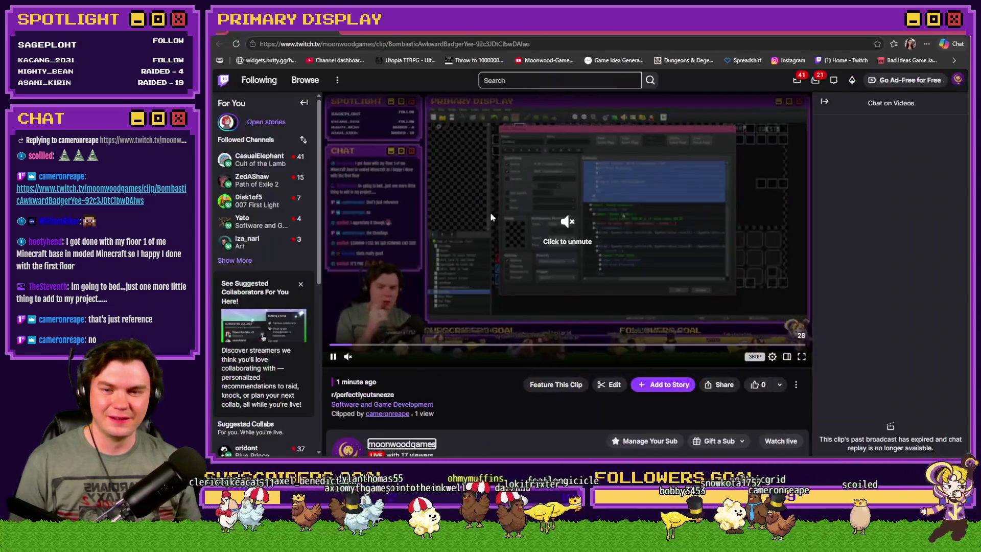
Step: Scrub through and replay the Twitch clip, pause it, then return to the RPG Maker editor
left_click(590, 243)
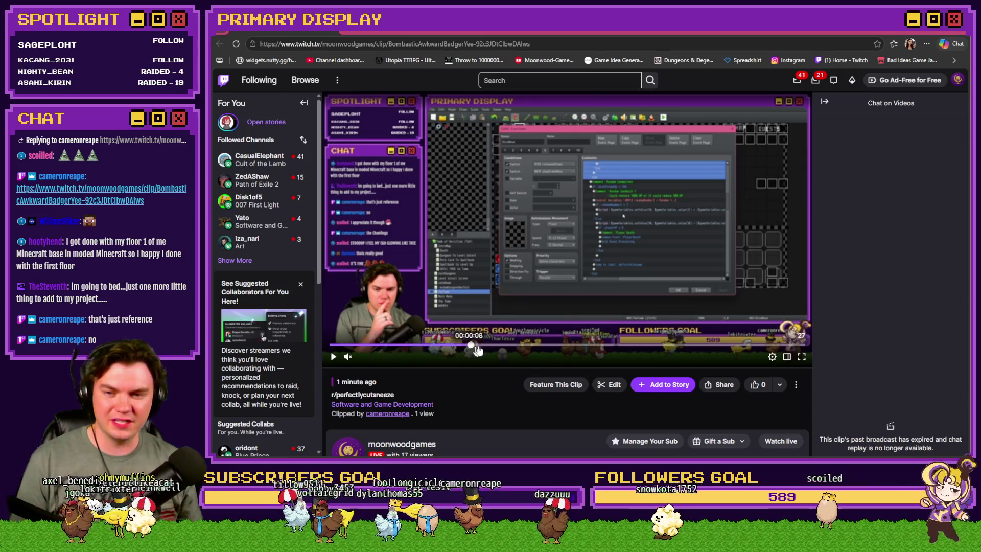
left_click_drag(615, 352, 681, 348)
left_click(528, 352)
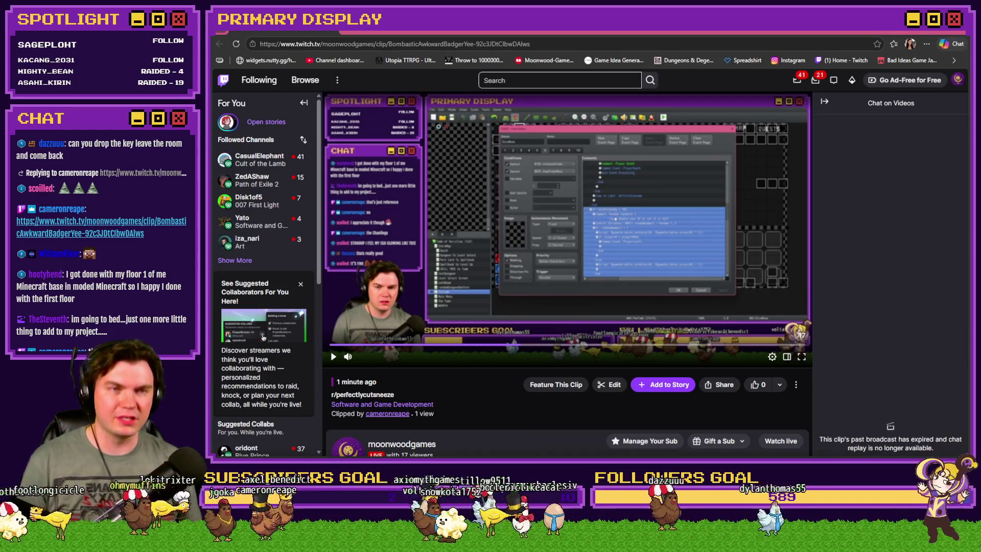
left_click(471, 303)
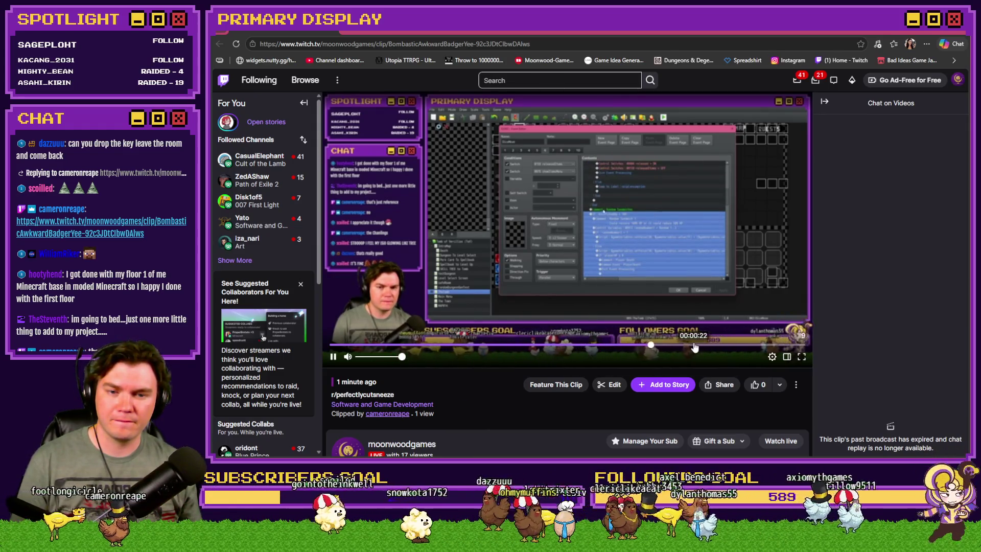
left_click(695, 345)
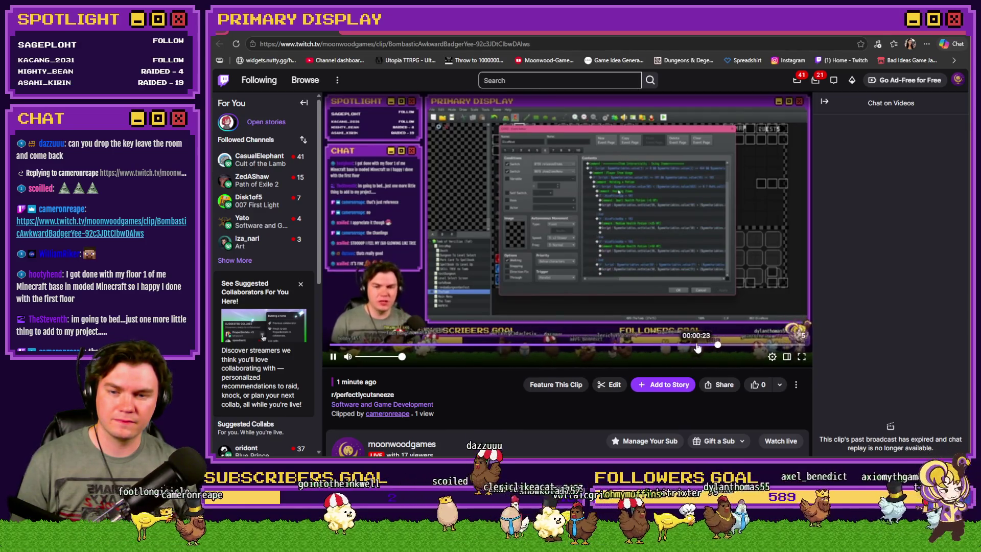
left_click(361, 345)
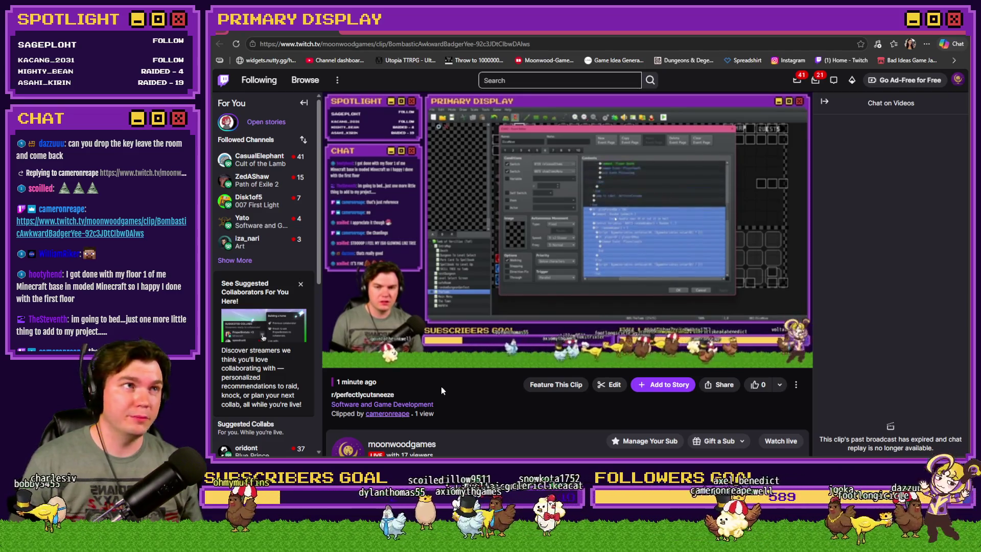
mouse_move(495, 352)
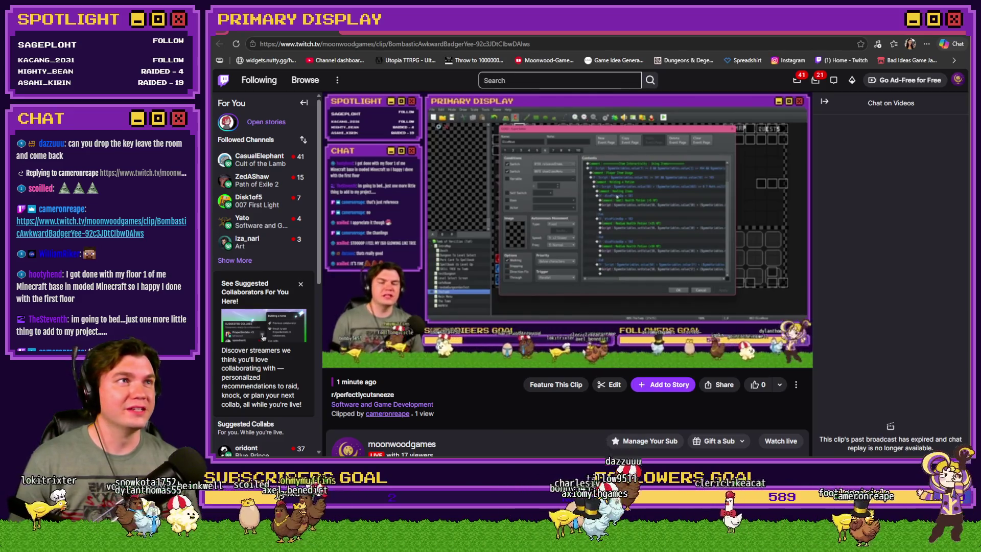
mouse_move(548, 292)
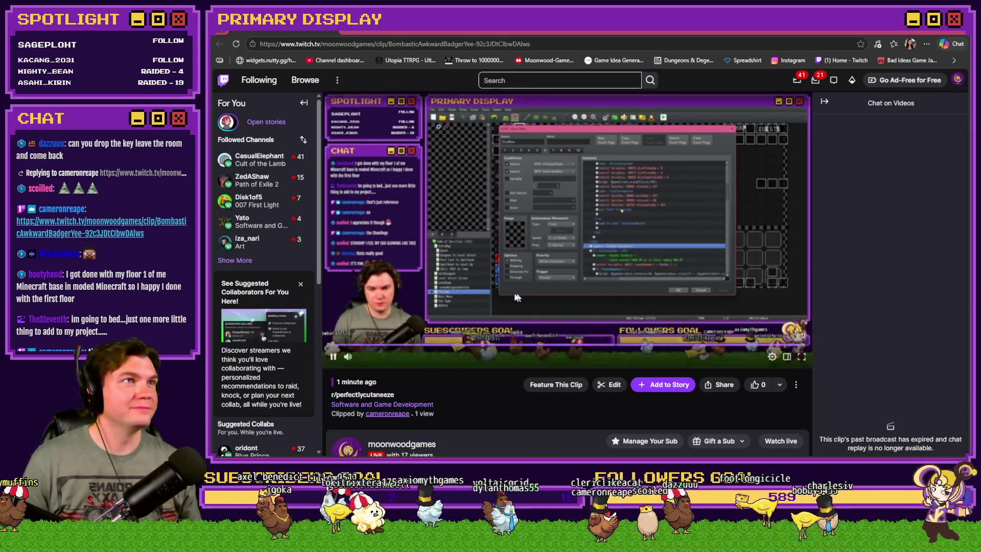
left_click(334, 358)
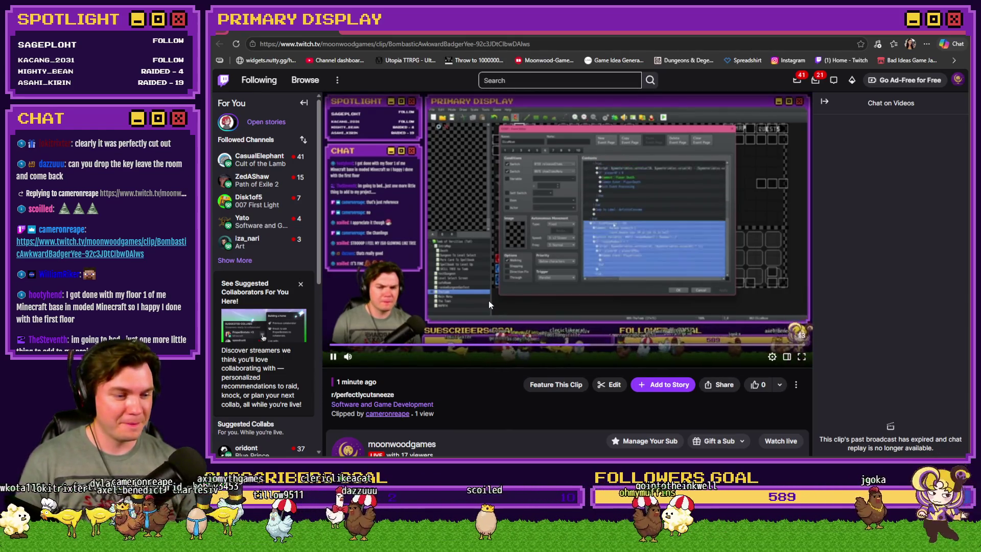
left_click(490, 301)
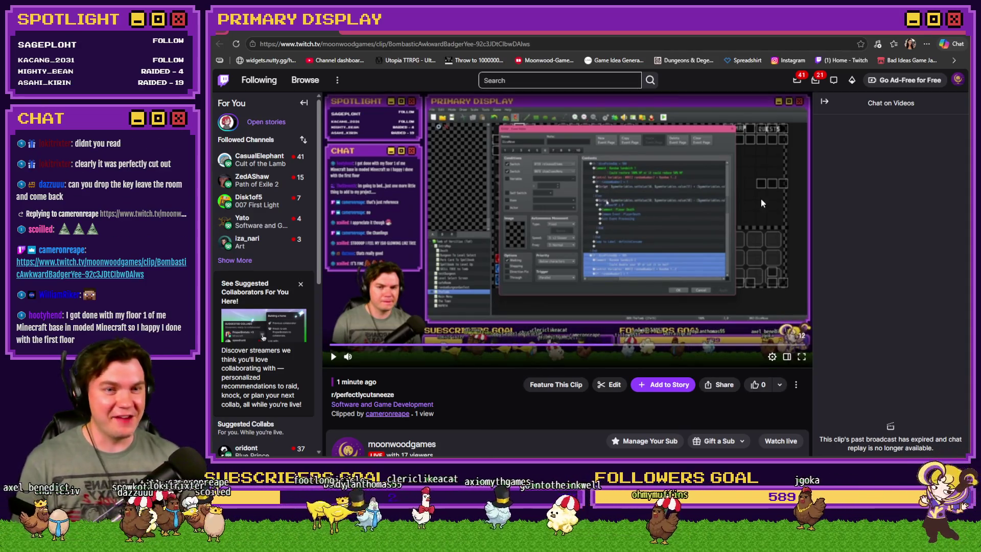
key("alt+Tab")
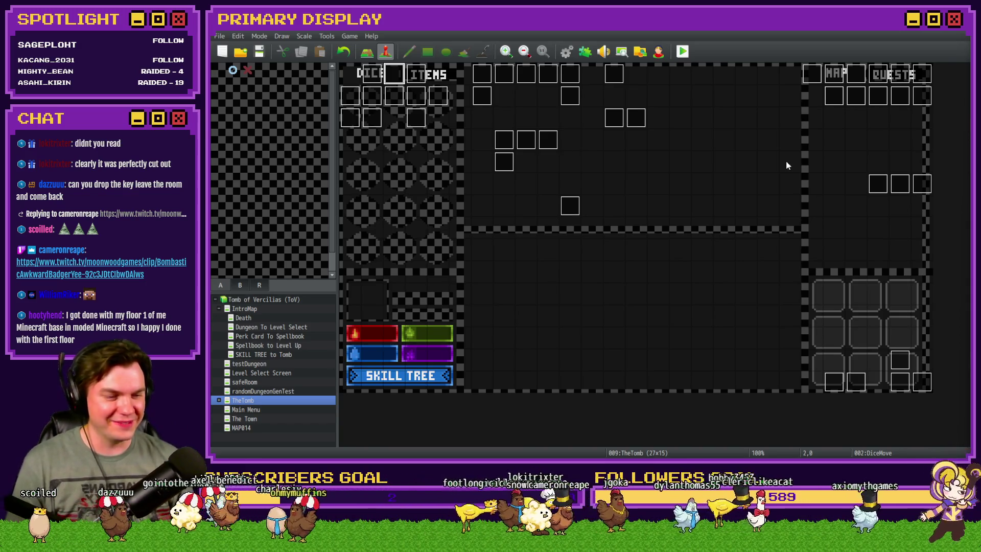
Step: Start a new playtest with Fairlii's Fantastic Scroll and drop the chest key on the corridor floor
left_click(683, 52)
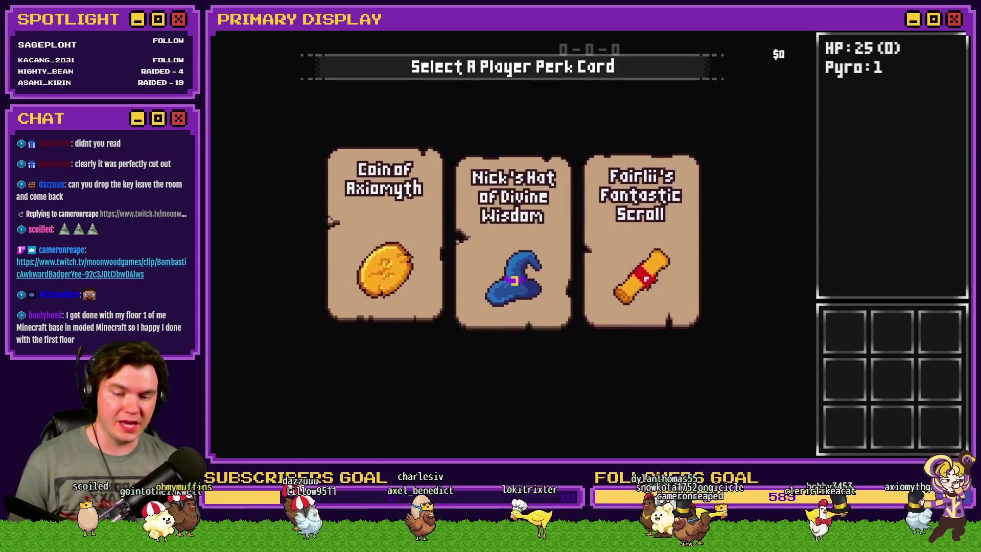
left_click(626, 221)
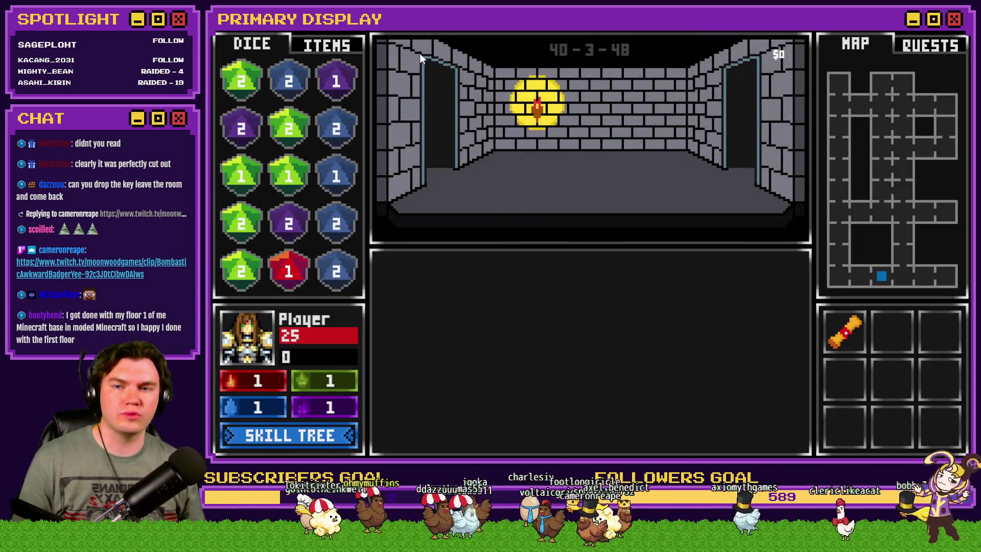
left_click(327, 45)
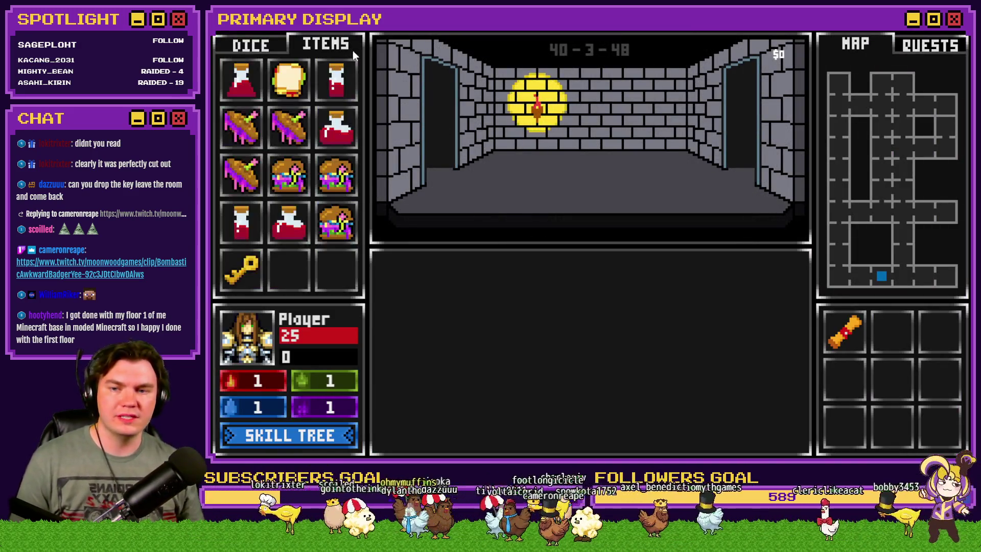
mouse_move(241, 268)
left_mouse_down()
mouse_move(554, 170)
mouse_move(553, 216)
left_mouse_up()
Step: Walk around the corridor loop back to the key room and pick the key up again
key("Left")
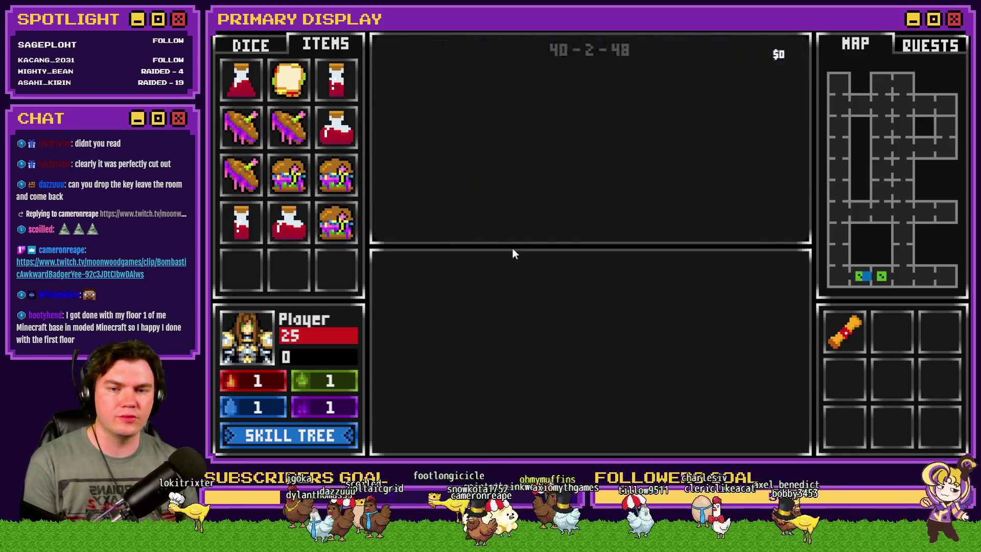
key("Left")
key("Up")
key("Up")
key("Up")
key("Right")
key("Right")
key("Right")
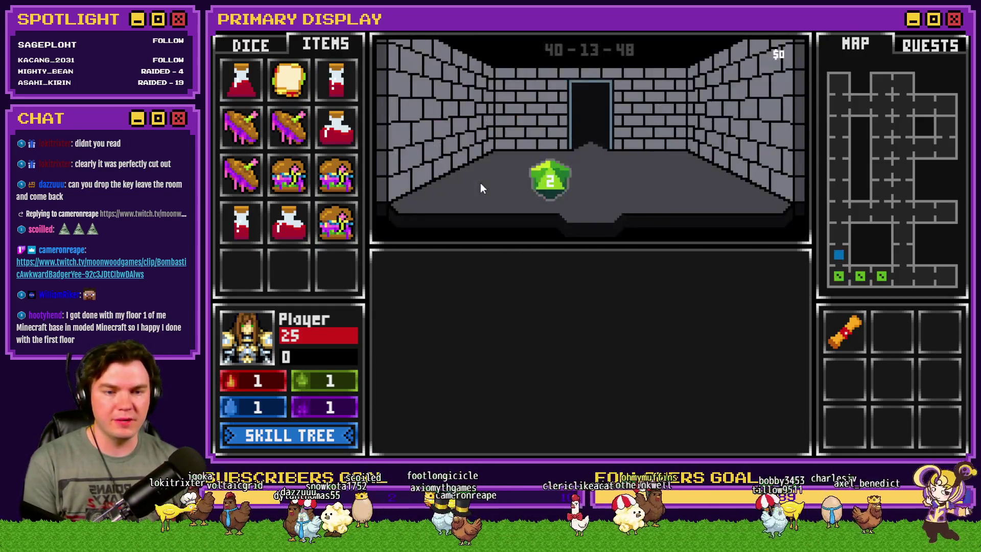
key("Down")
key("Down")
key("Down")
key("Left")
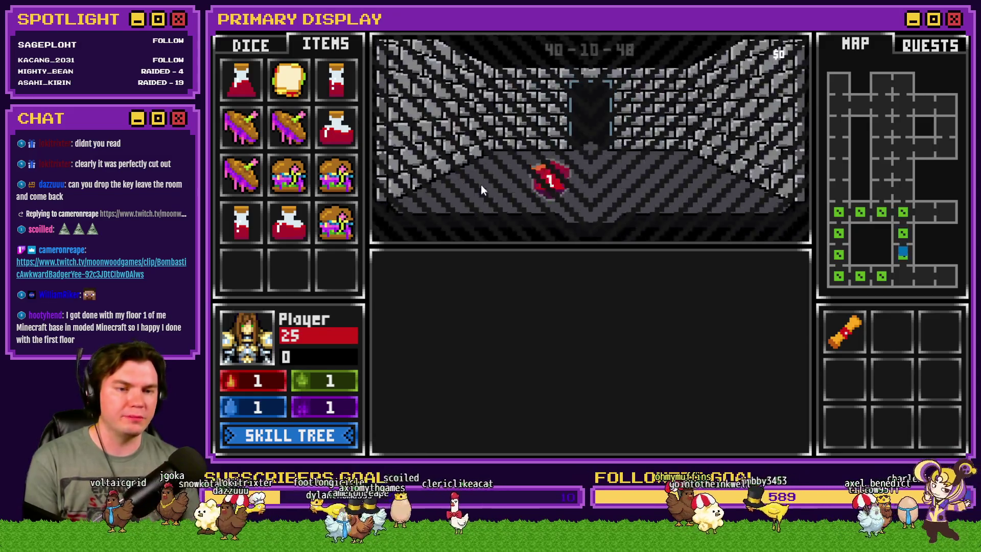
mouse_move(552, 195)
left_mouse_down()
mouse_move(619, 188)
mouse_move(373, 276)
mouse_move(337, 269)
left_mouse_up()
Step: Drop sandwiches onto the floors of neighbouring rooms and pick one back up
left_click_drag(344, 229, 549, 183)
left_click_drag(338, 179, 630, 182)
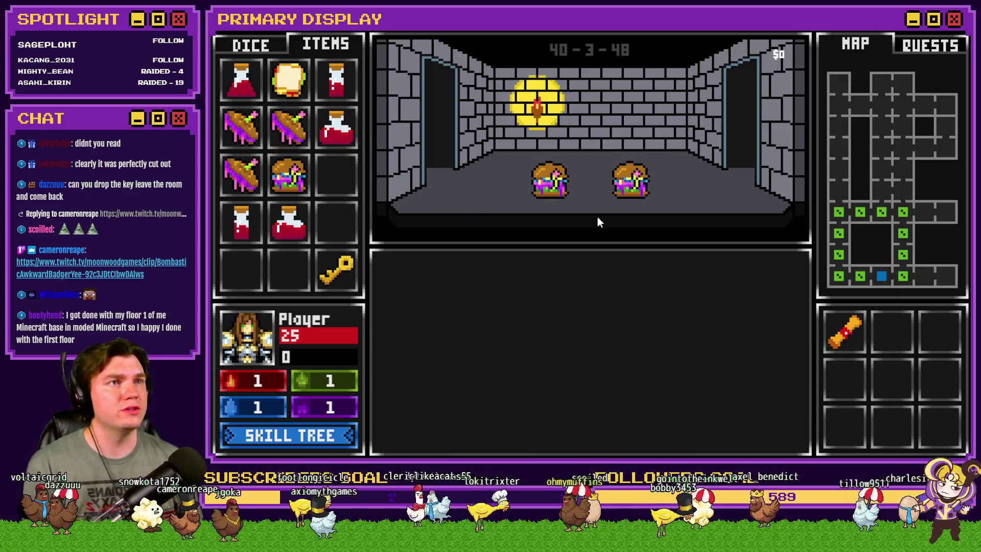
key("Left")
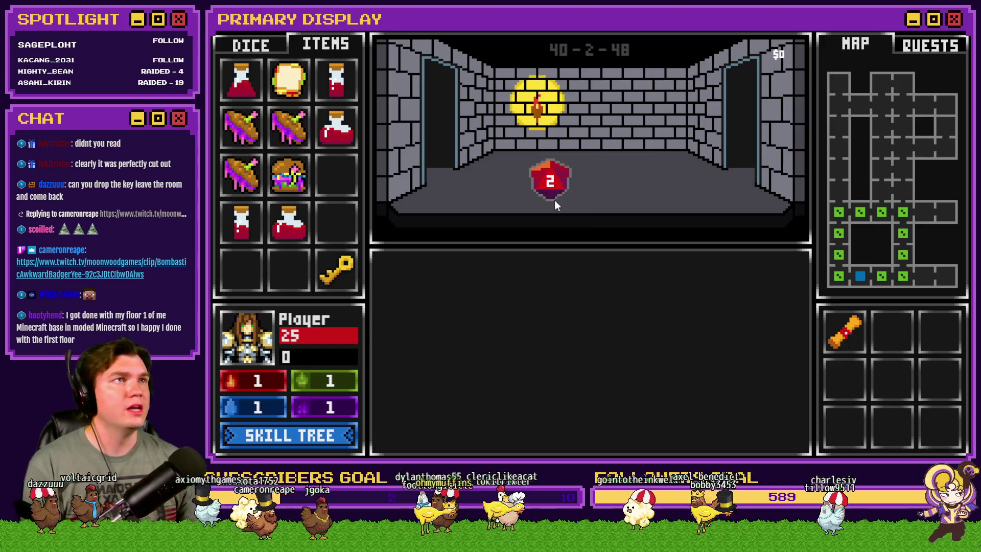
mouse_move(288, 128)
left_mouse_down()
mouse_move(511, 173)
mouse_move(603, 176)
left_mouse_up()
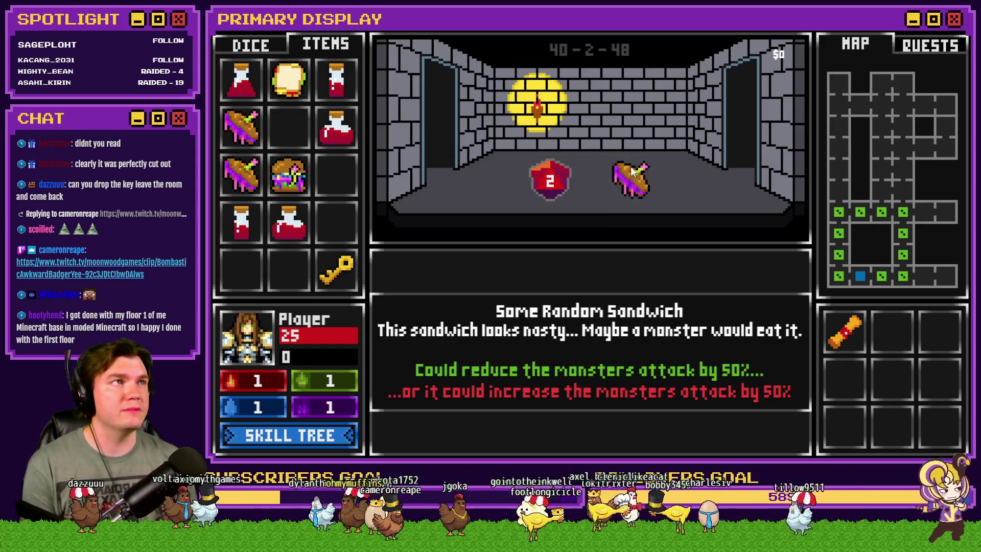
key("Left")
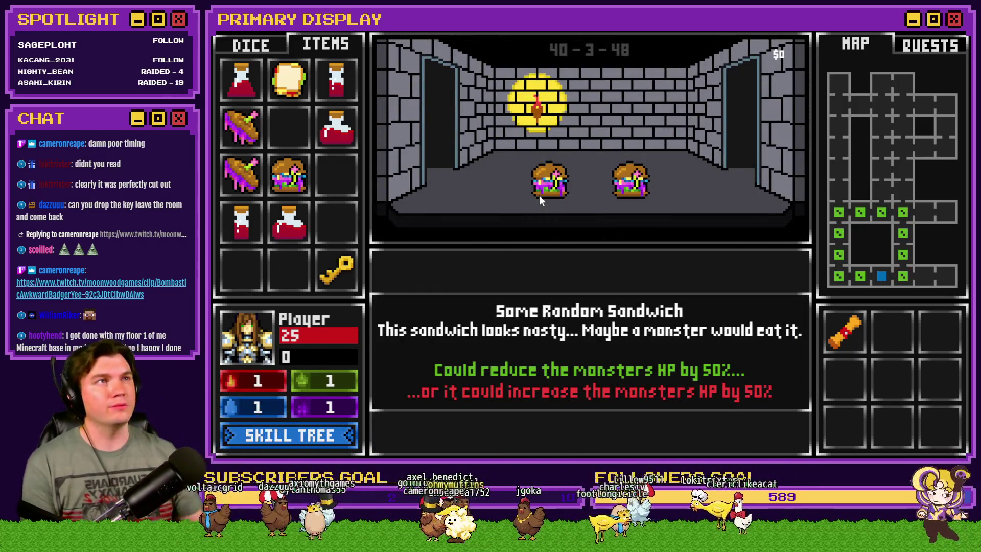
left_click(544, 192)
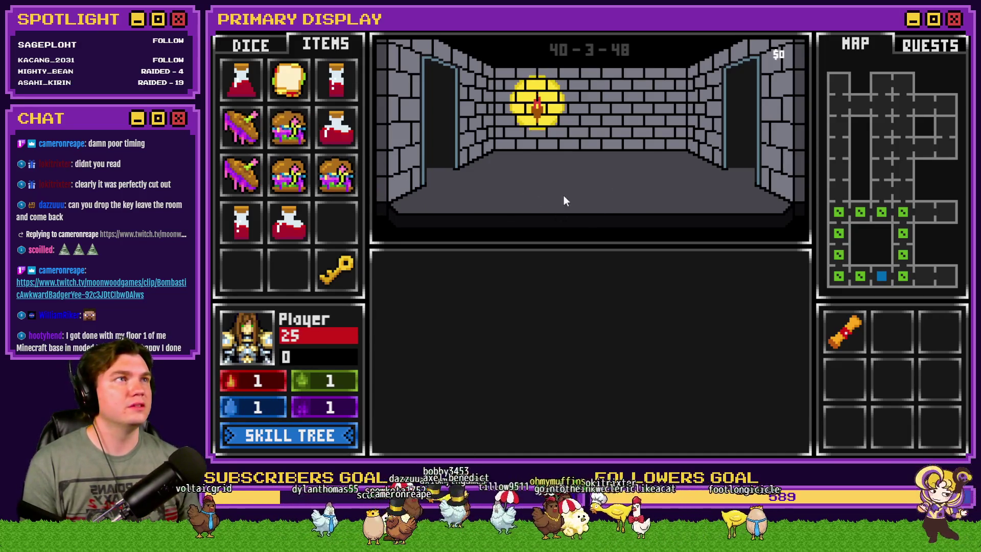
left_click(281, 173)
Step: Try using the chest key on the chests several times, then pick it back up
mouse_move(536, 183)
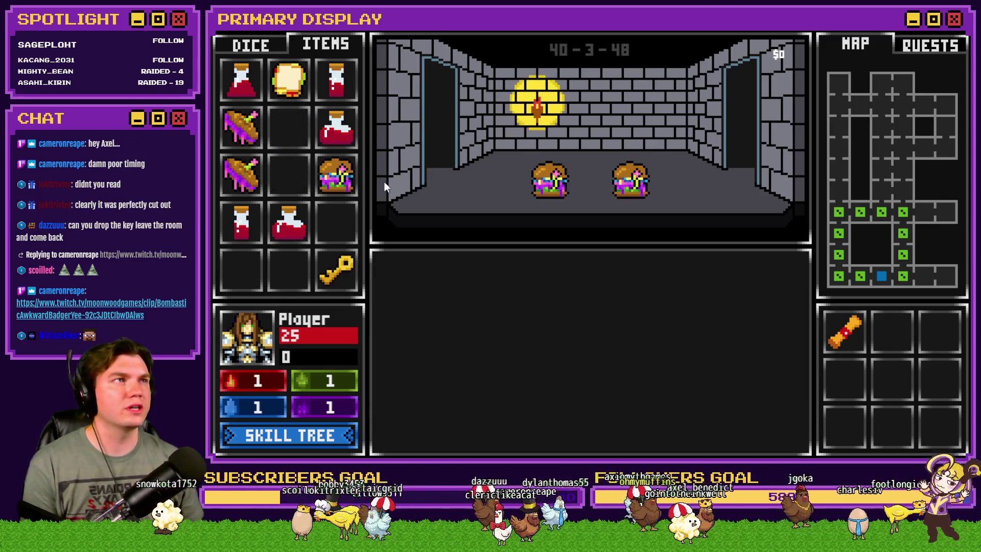
mouse_move(333, 274)
mouse_move(332, 274)
left_mouse_down()
mouse_move(461, 202)
mouse_move(547, 183)
mouse_move(434, 256)
mouse_move(587, 218)
left_mouse_up()
left_click_drag(621, 188, 549, 183)
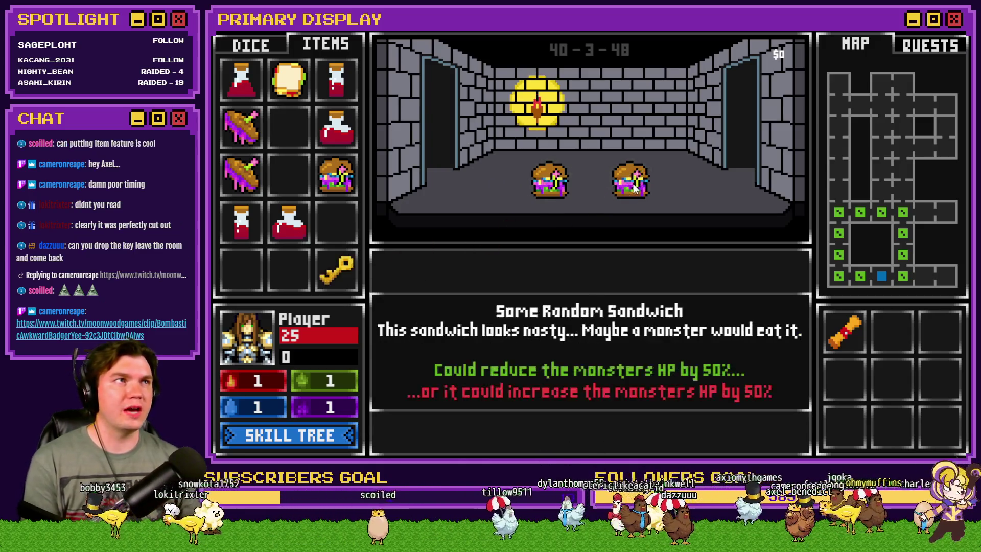
left_click_drag(352, 274, 536, 197)
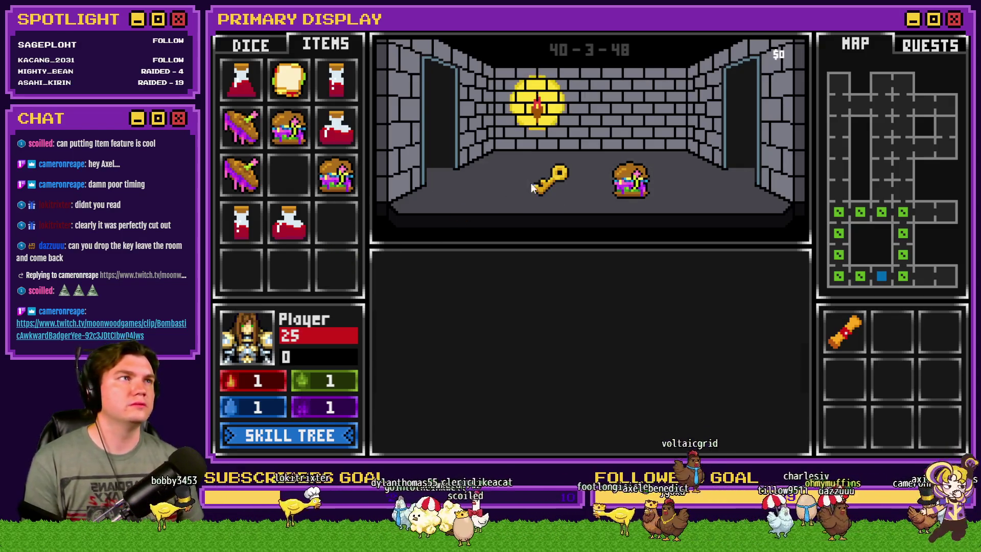
left_click(542, 182)
Step: Drop a sandwich, move to the next room, and pick the floor sandwich back into the bag
left_click(346, 180)
left_click(471, 223)
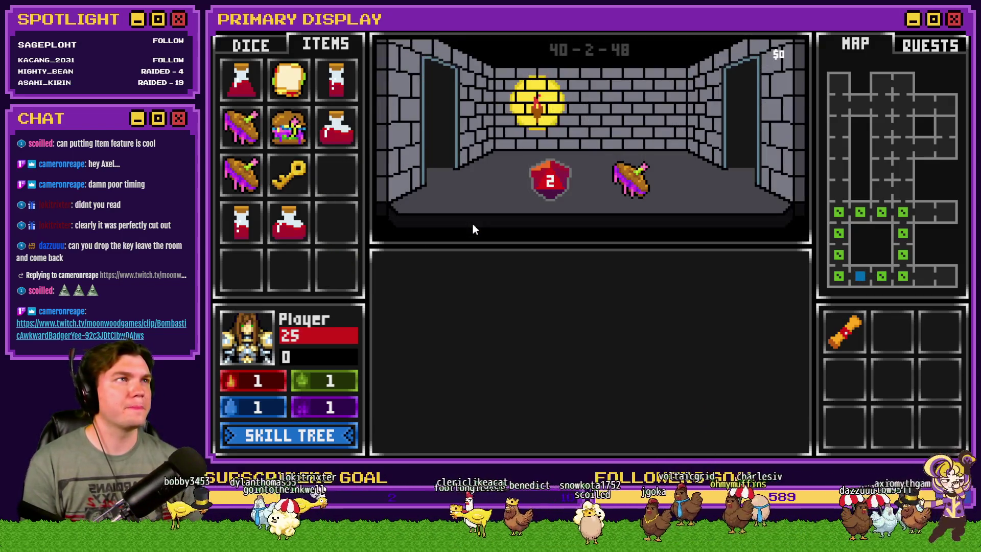
mouse_move(649, 192)
left_click(621, 183)
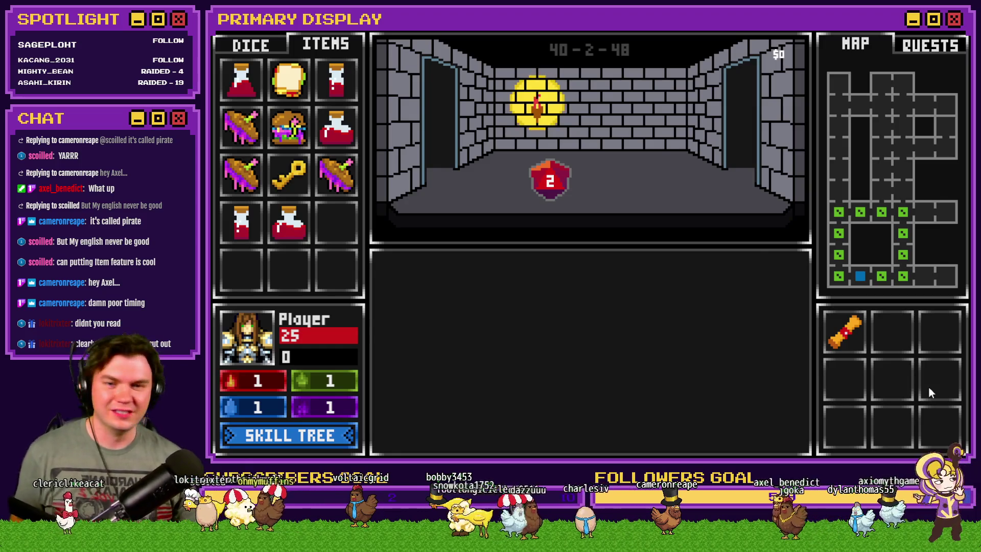
Step: Move through rooms collecting the floor sandwich, remaining item, and the green and red dice
key("w")
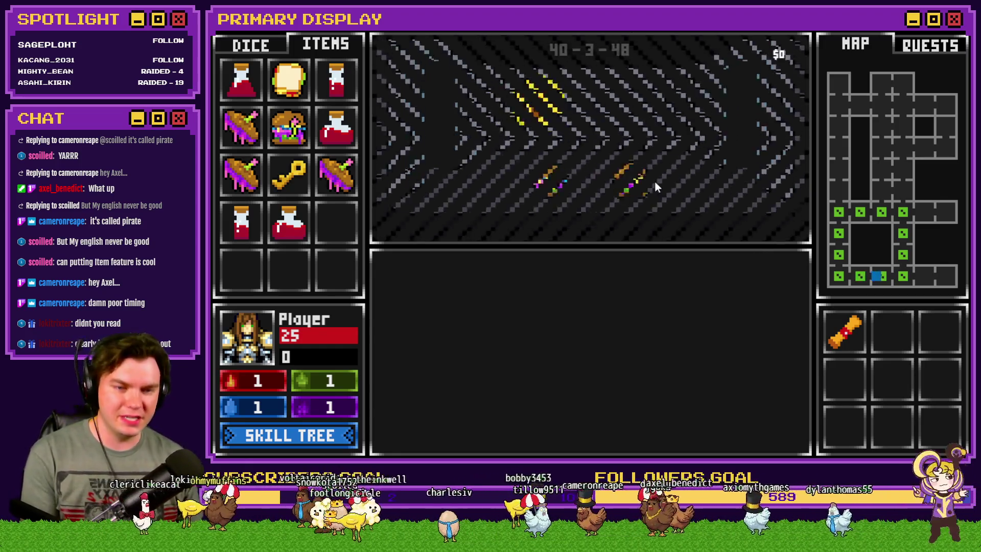
left_click(633, 176)
left_click(548, 182)
key("w")
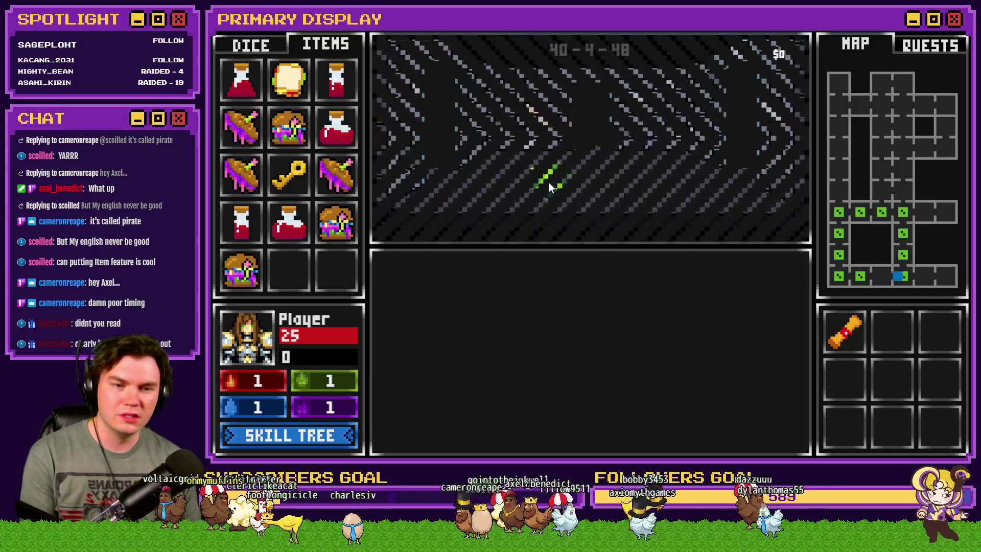
left_click_drag(540, 188, 287, 173)
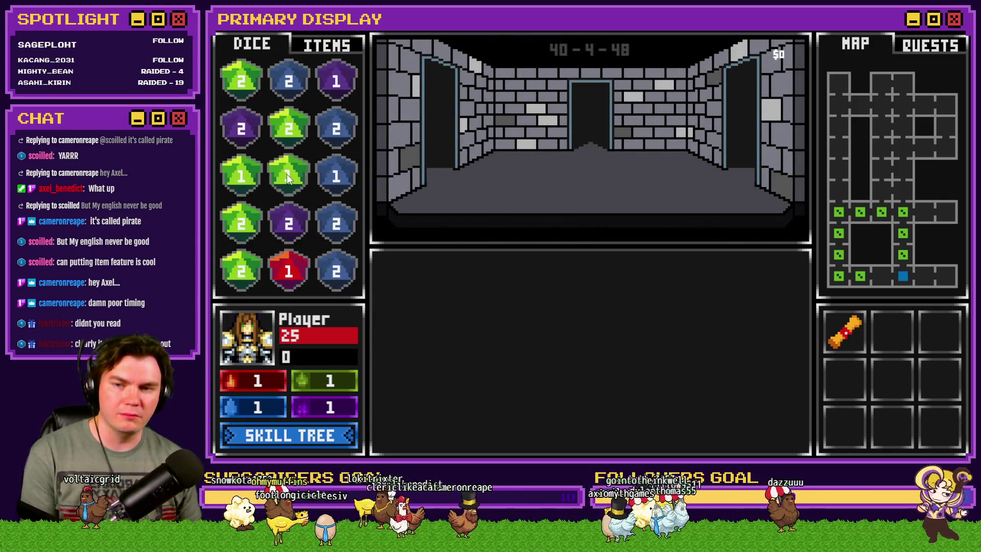
key("w")
mouse_move(545, 179)
left_mouse_down()
mouse_move(352, 201)
mouse_move(288, 273)
left_mouse_up()
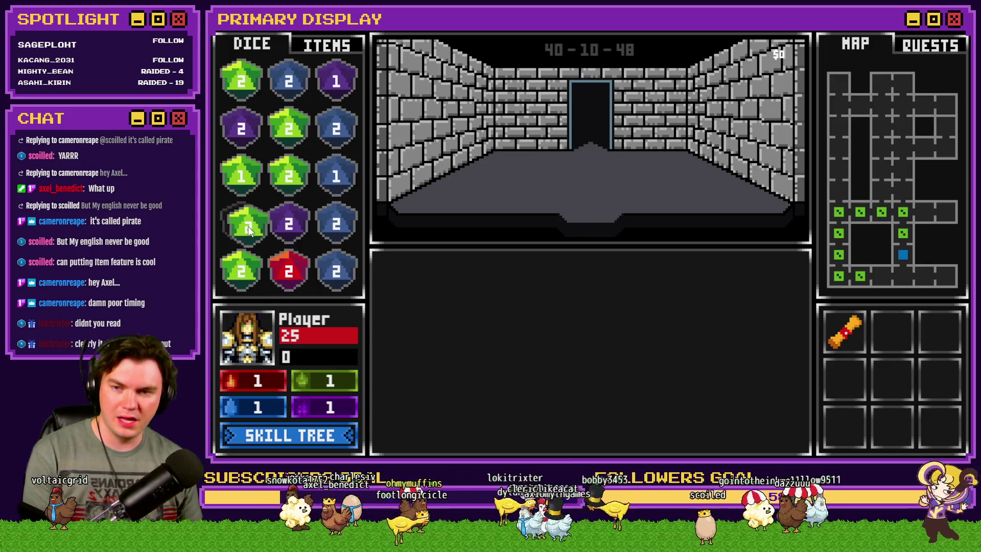
Step: Merge the green dice into a 4, check the items inventory, and close the playtest
left_click_drag(242, 223, 241, 271)
mouse_move(289, 176)
left_mouse_down()
mouse_move(288, 128)
mouse_move(241, 271)
left_mouse_up()
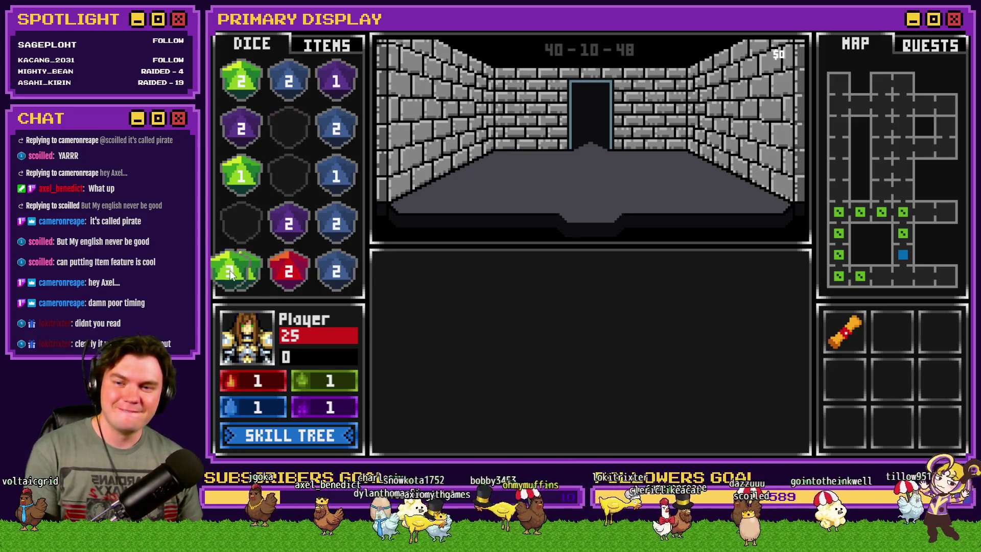
key("w")
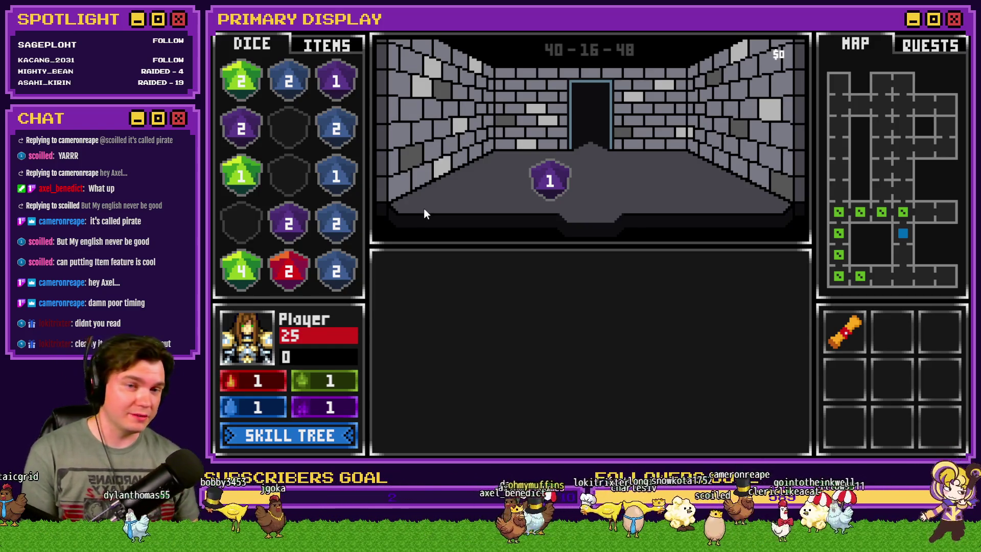
left_click(326, 45)
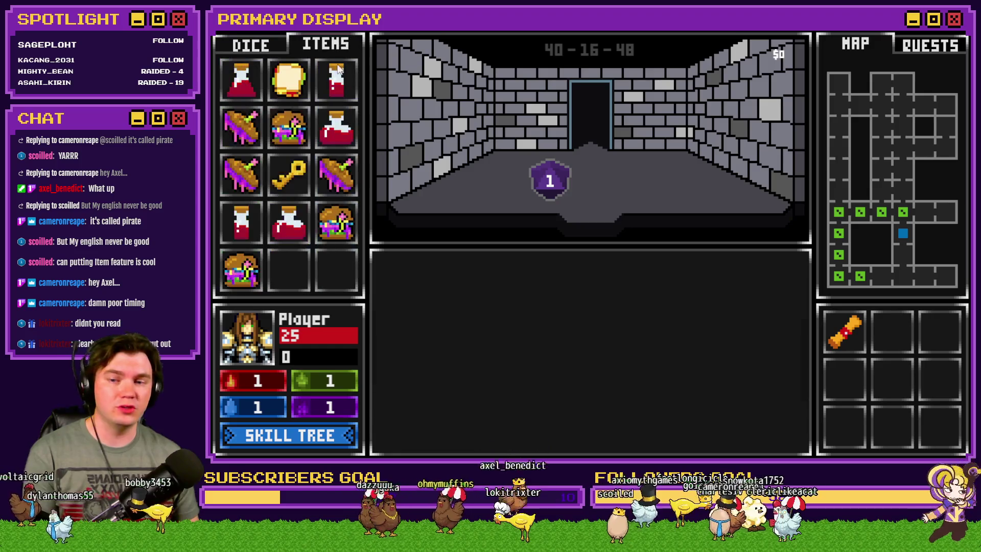
mouse_move(288, 213)
key("alt+F4")
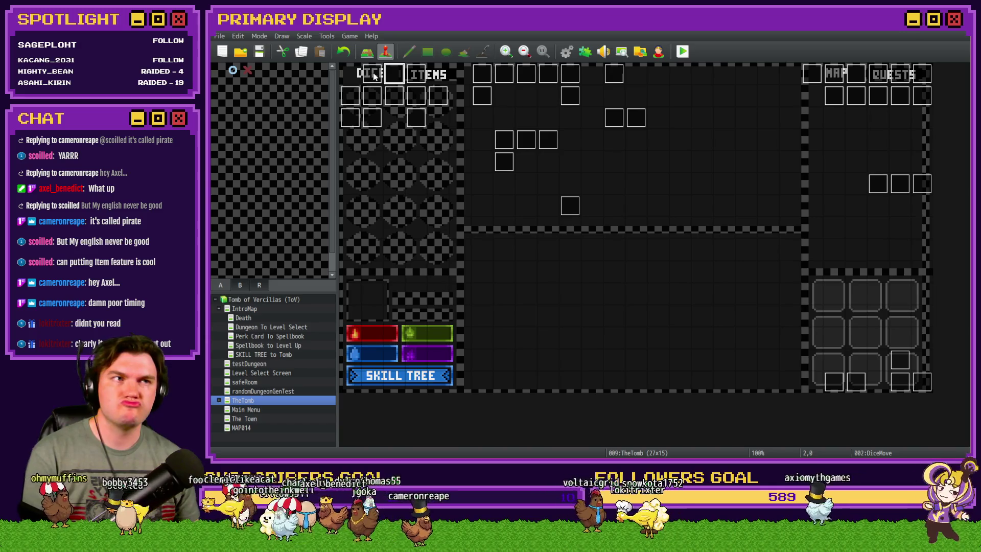
double_click(396, 73)
key("Escape")
left_click(356, 115)
double_click(356, 115)
left_click(430, 118)
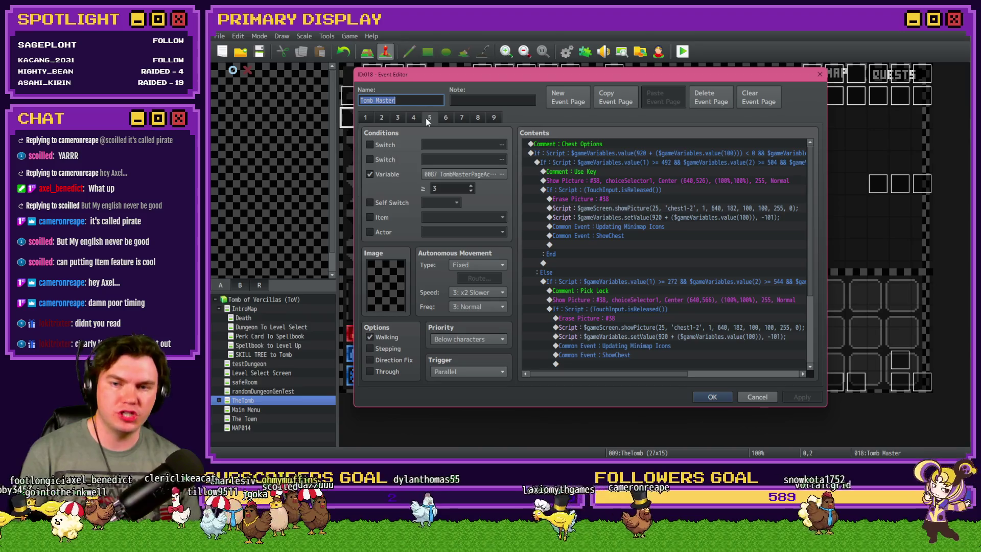
left_click(596, 173)
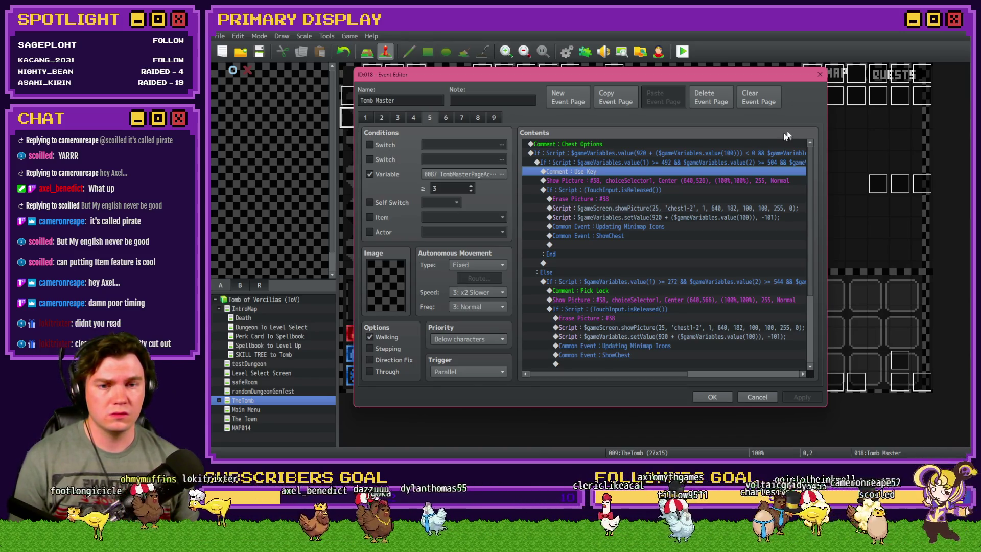
left_click_drag(808, 164, 805, 258)
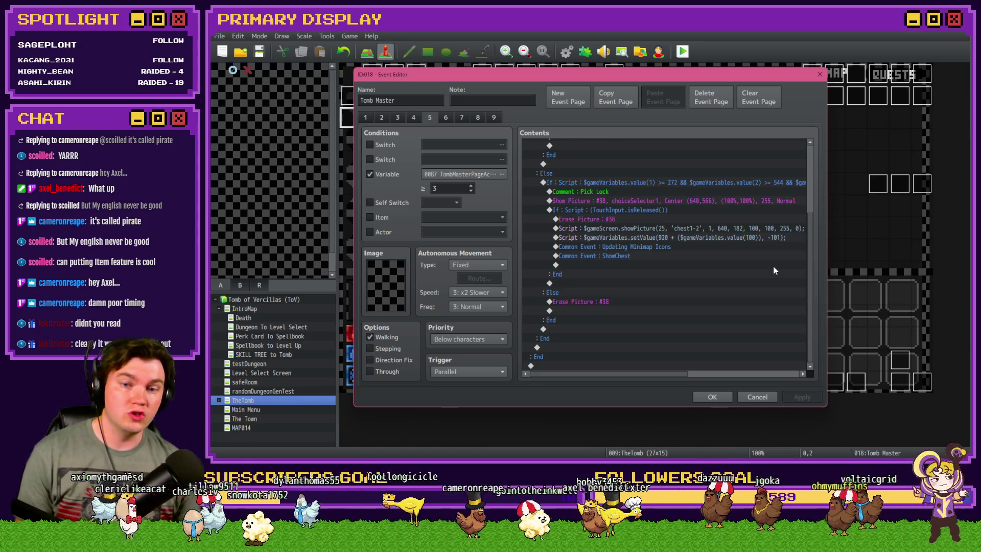
scroll(759, 279, "up", 4)
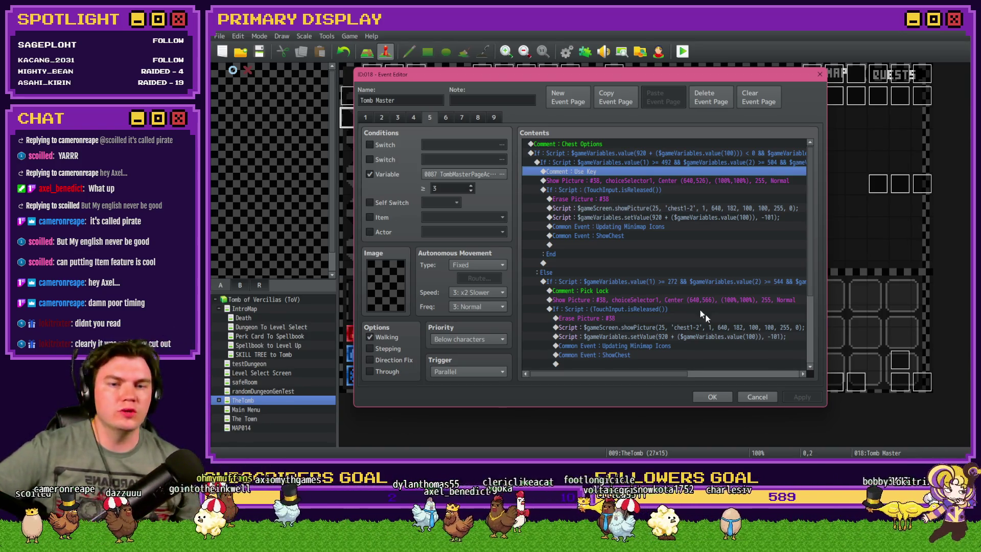
left_click(637, 162)
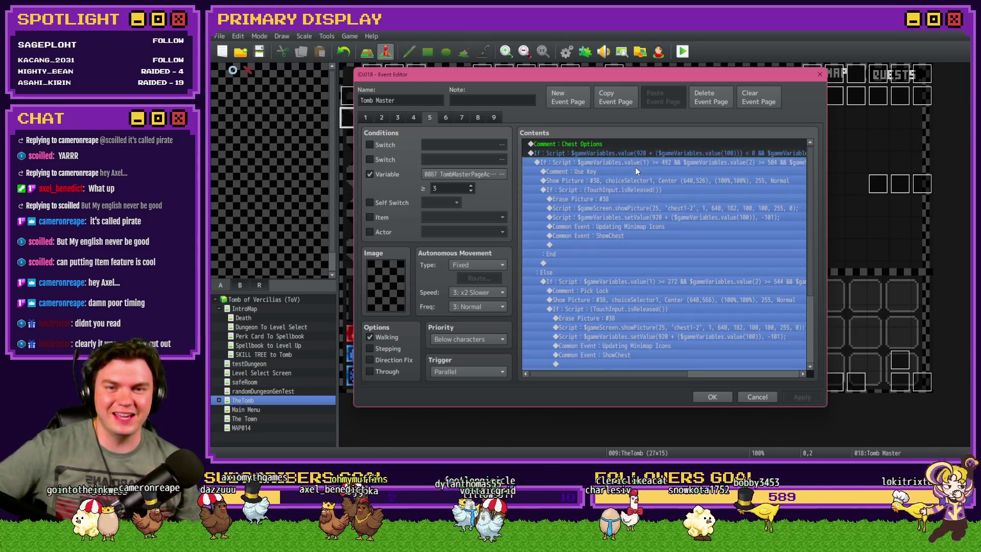
left_click(636, 170)
left_click(636, 181)
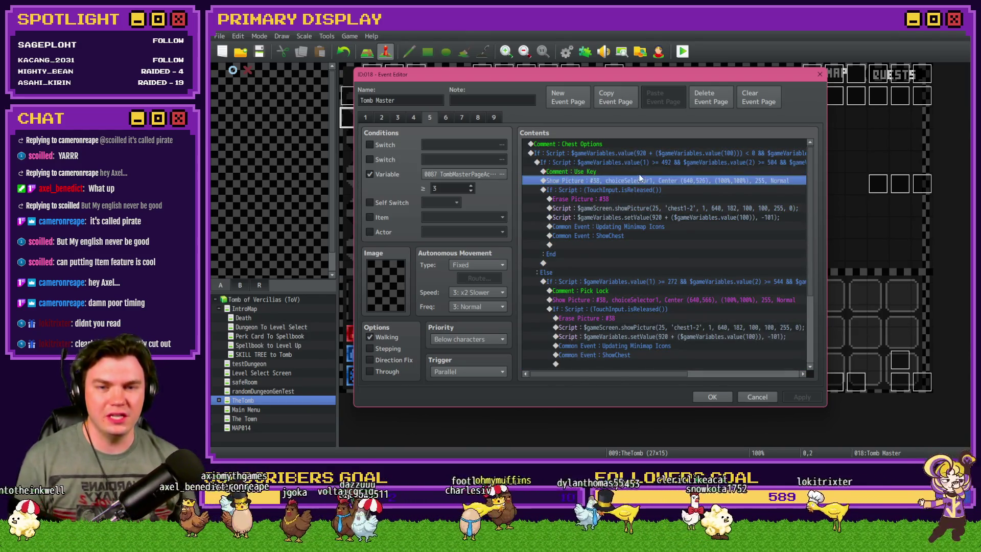
left_click(636, 190)
left_click(635, 199)
left_click(636, 190)
left_click(636, 199)
left_click(634, 208)
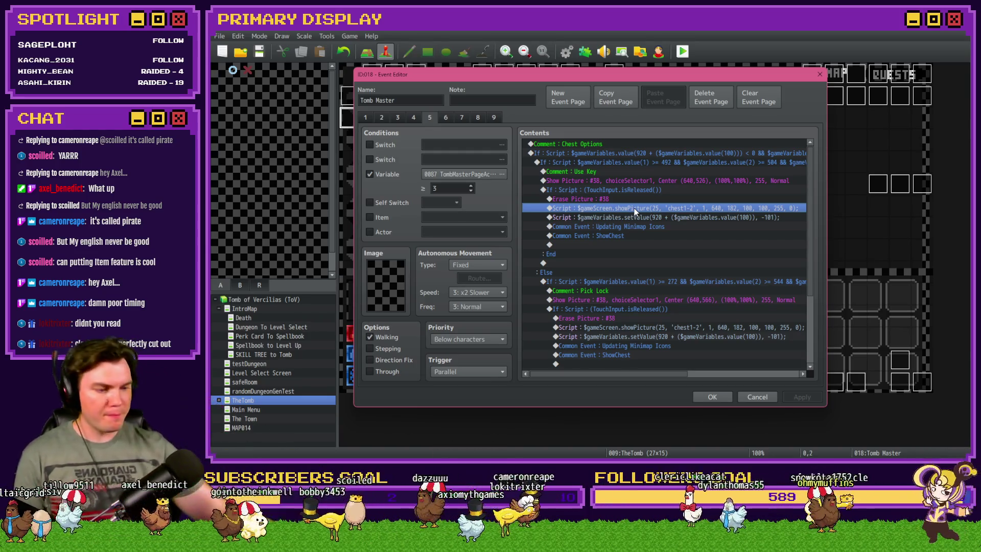
left_click(626, 199)
left_click(627, 208)
key("Insert")
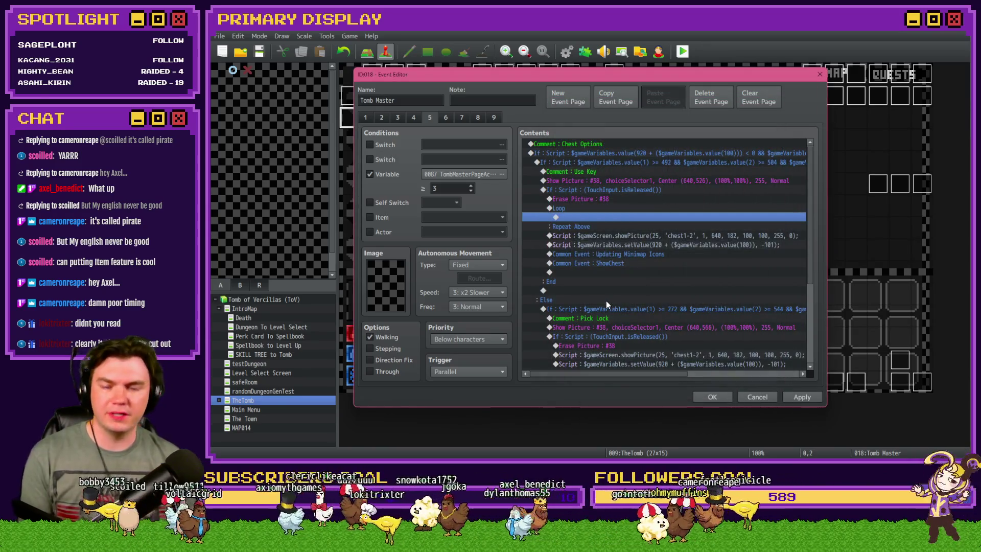
Step: Insert a Control Variables command above the loop setting #0913 randomNumber3 to 0
left_click(598, 208)
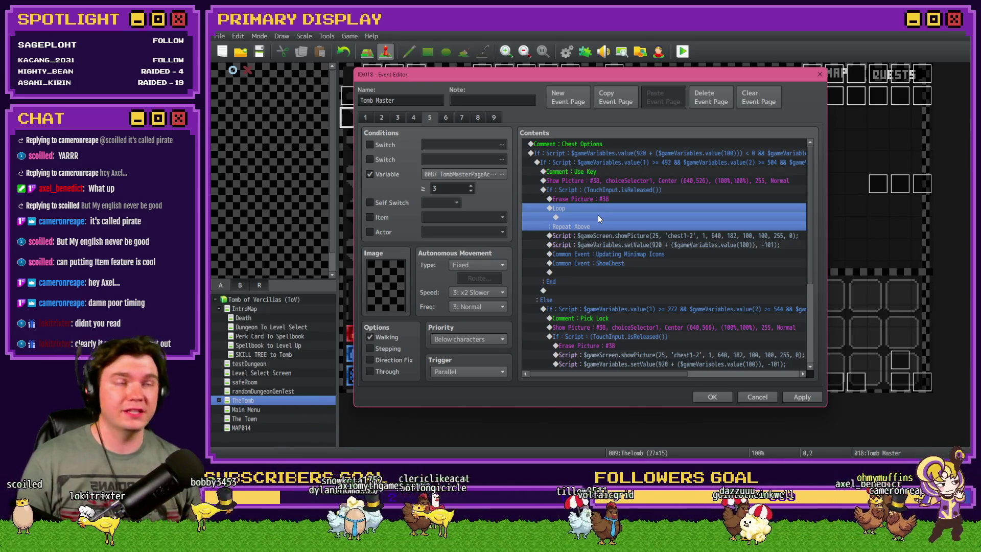
double_click(596, 207)
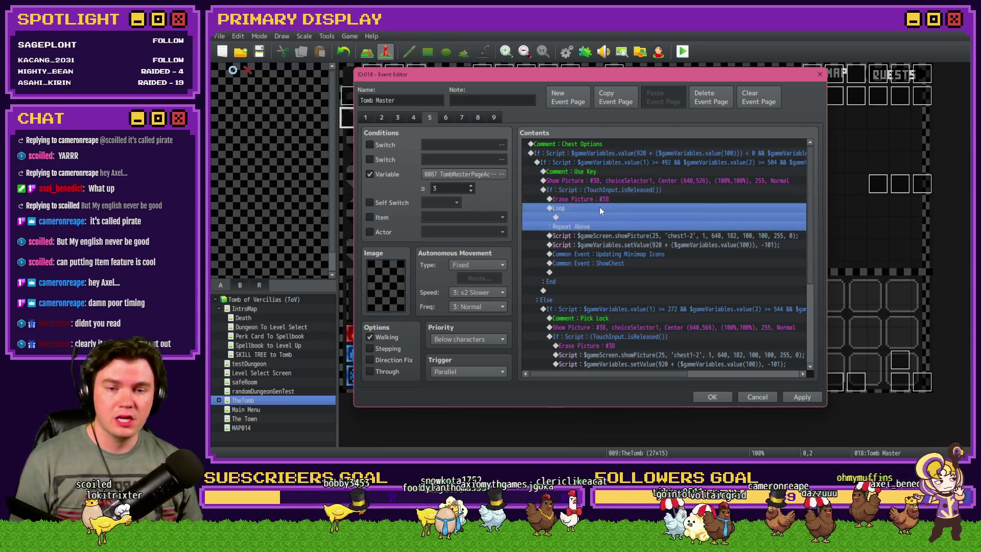
left_click(602, 235)
left_click(712, 157)
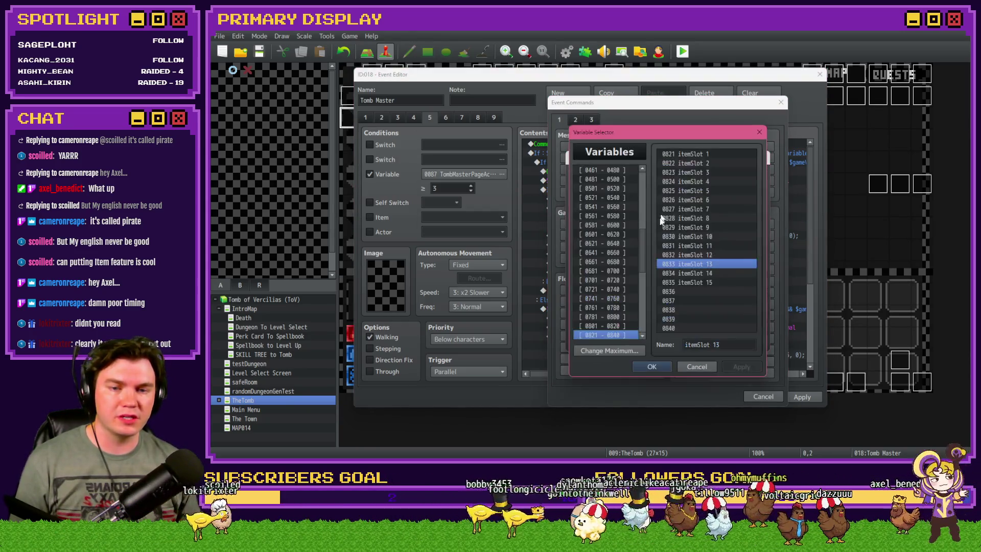
left_click_drag(641, 262, 641, 288)
left_click(606, 298)
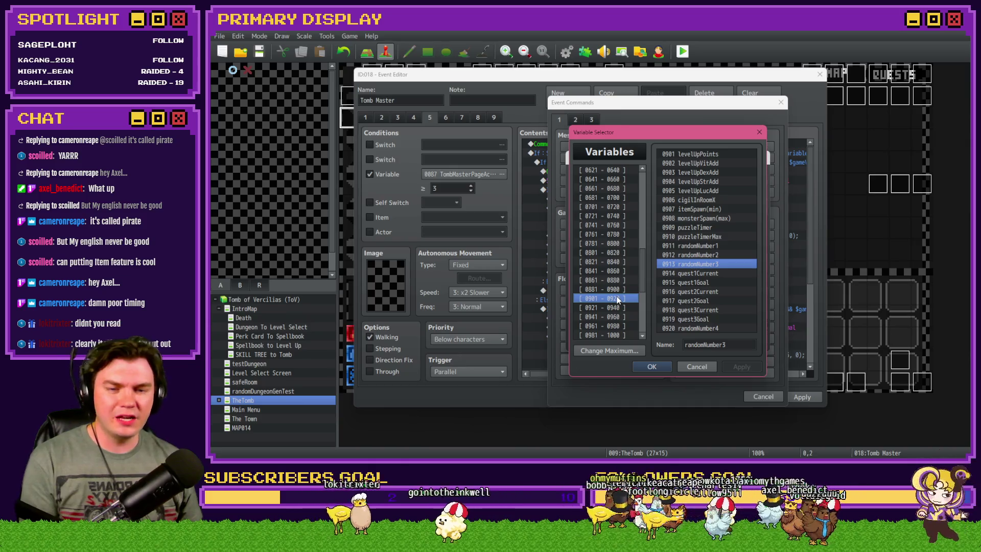
double_click(706, 265)
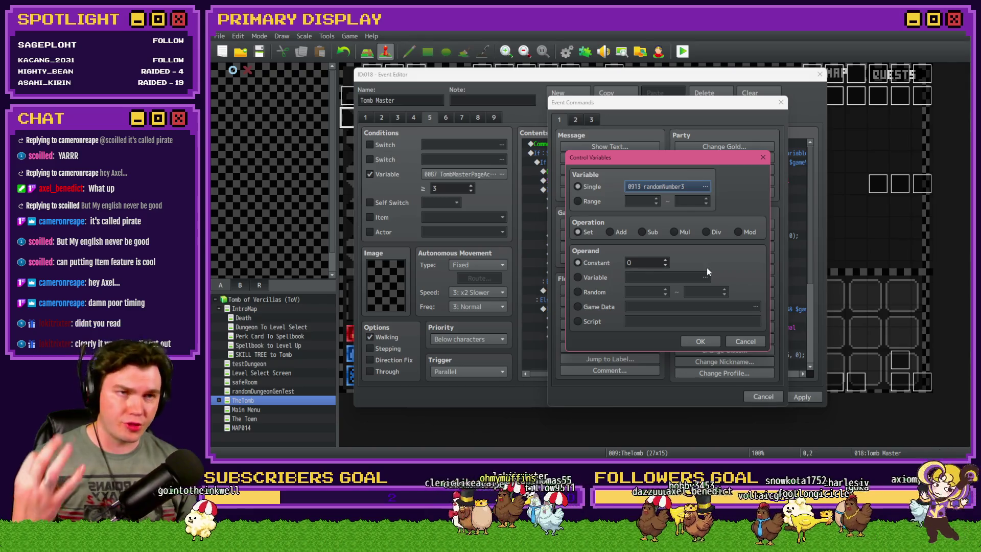
double_click(643, 263)
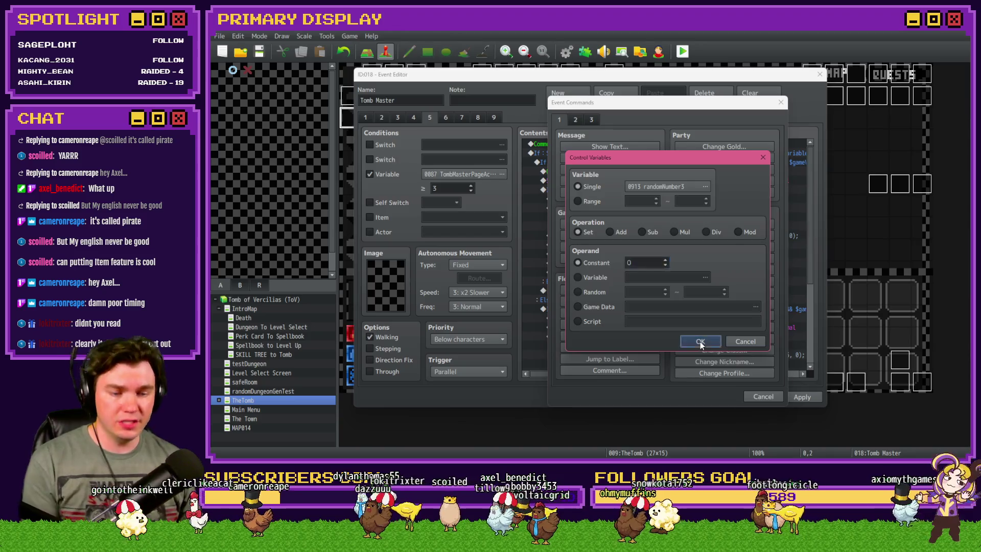
left_click(700, 341)
Step: Copy that command into the loop and change it to add 1 to randomNumber3
left_click(641, 211)
left_click(617, 216)
left_click(618, 211)
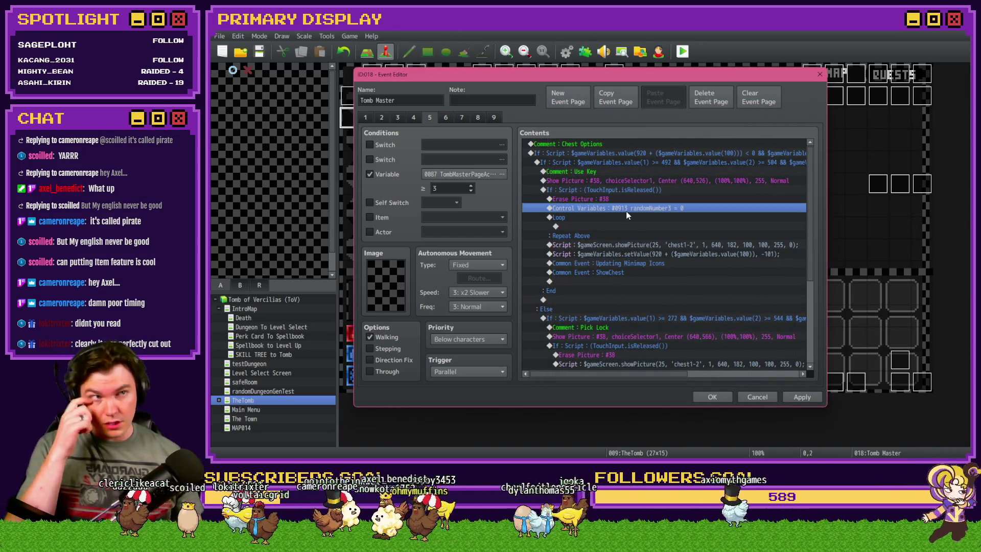
key("ctrl+c")
left_click(613, 226)
key("ctrl+v")
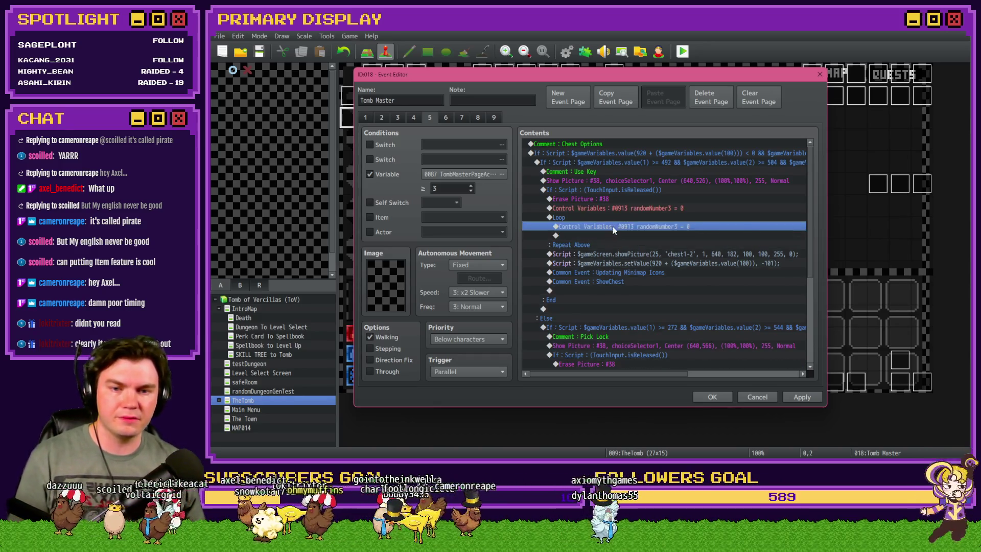
double_click(613, 226)
left_click(609, 231)
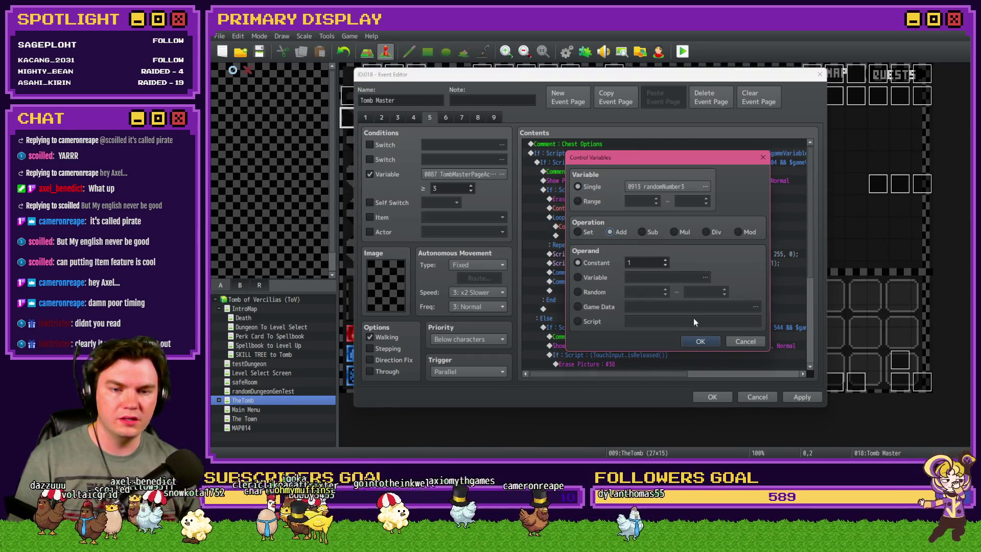
left_click(700, 341)
left_click(614, 219)
left_click(613, 226)
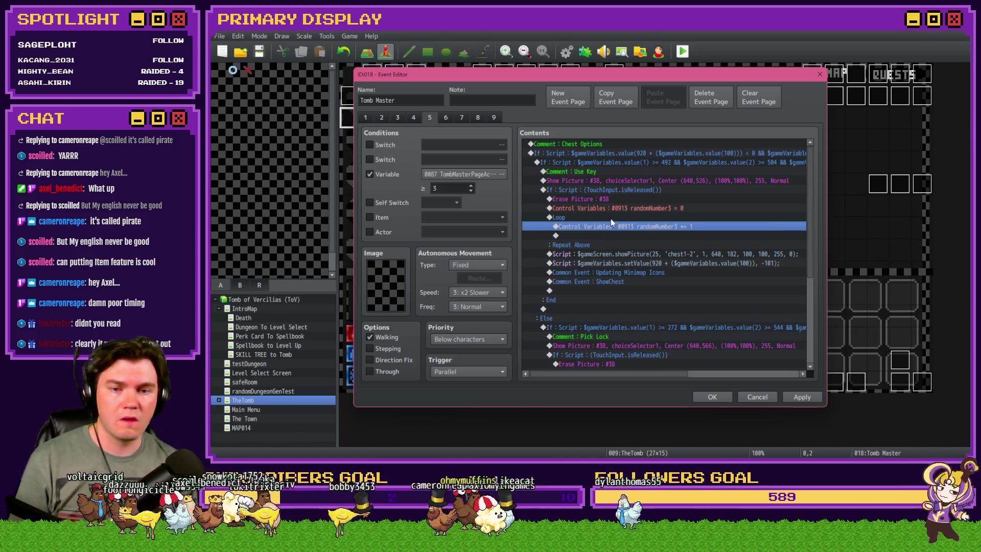
double_click(607, 235)
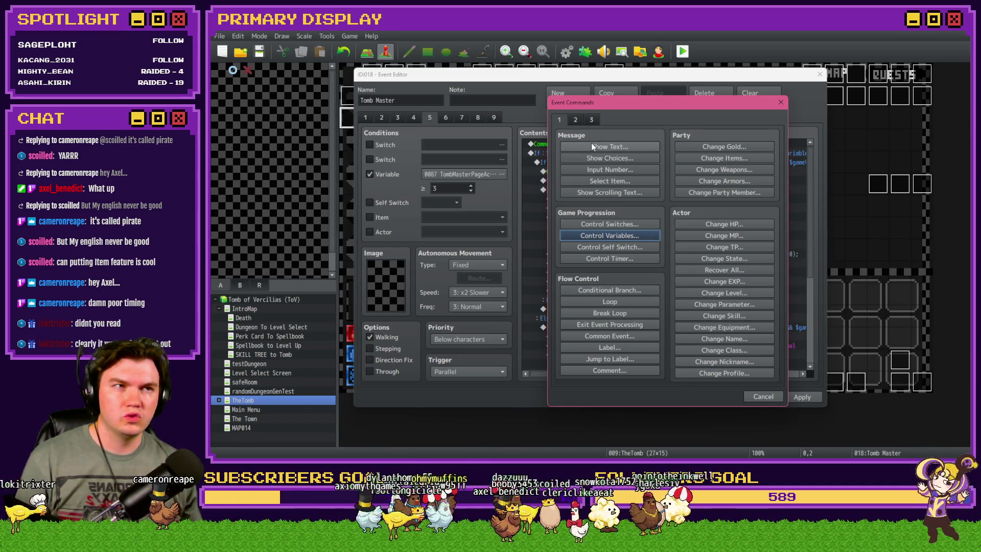
Step: Add a Script-type Conditional Branch in the loop and look up the itemSlot variable numbers
left_click(614, 290)
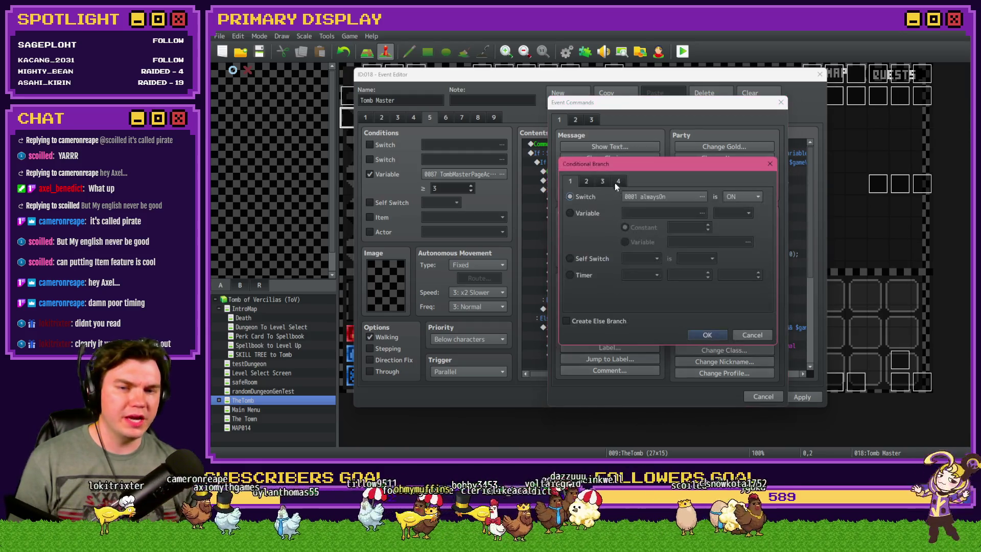
left_click(618, 182)
left_click(570, 298)
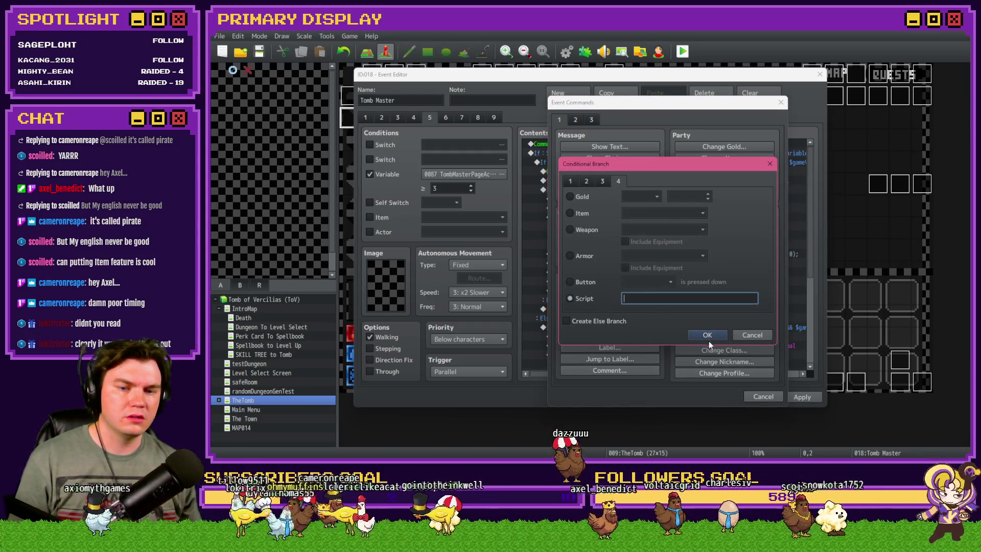
left_click(707, 336)
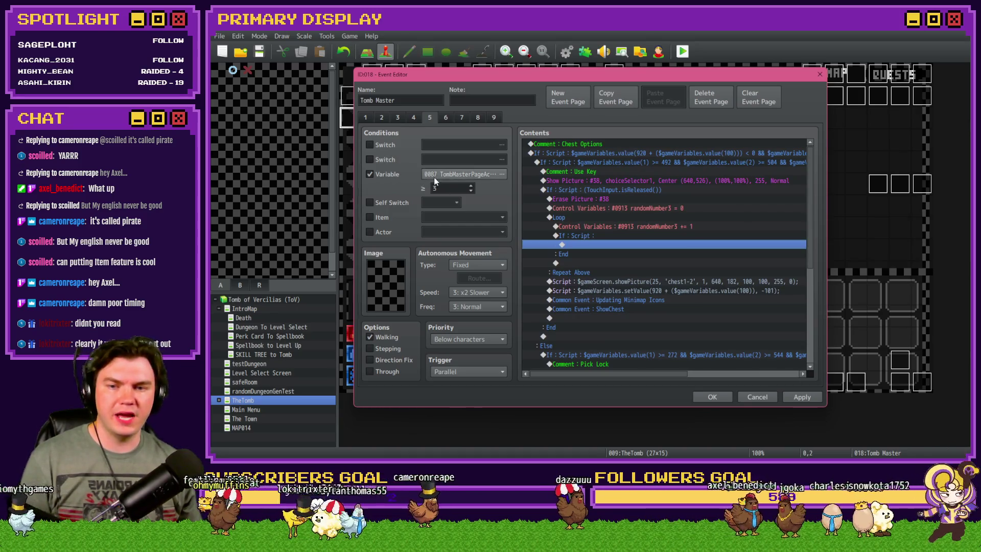
double_click(577, 244)
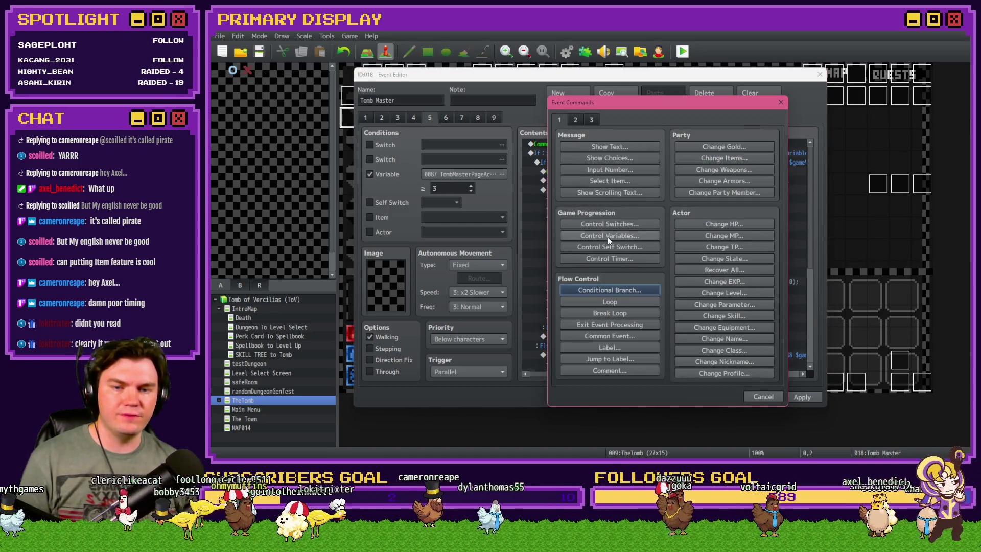
left_click(609, 235)
left_click(664, 187)
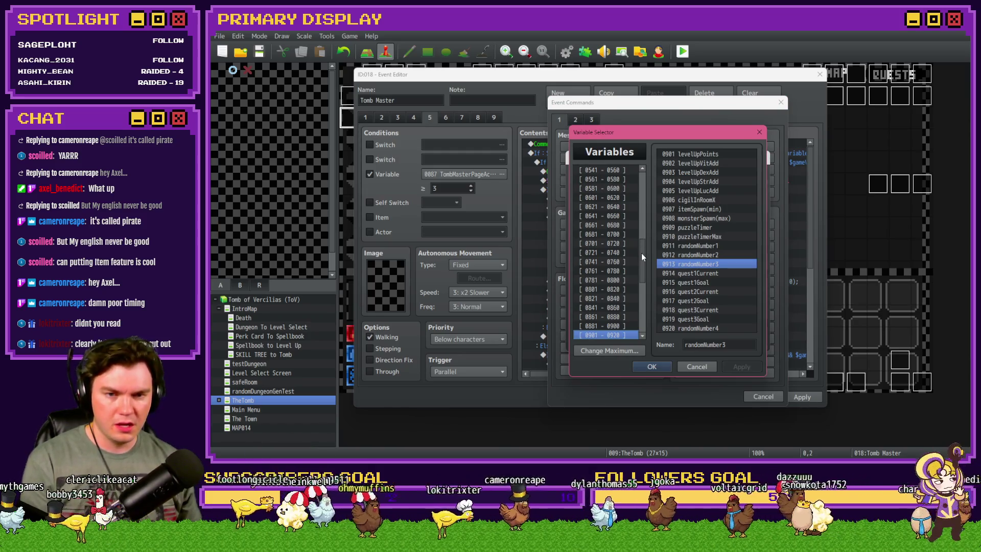
left_click(603, 317)
left_click(615, 307)
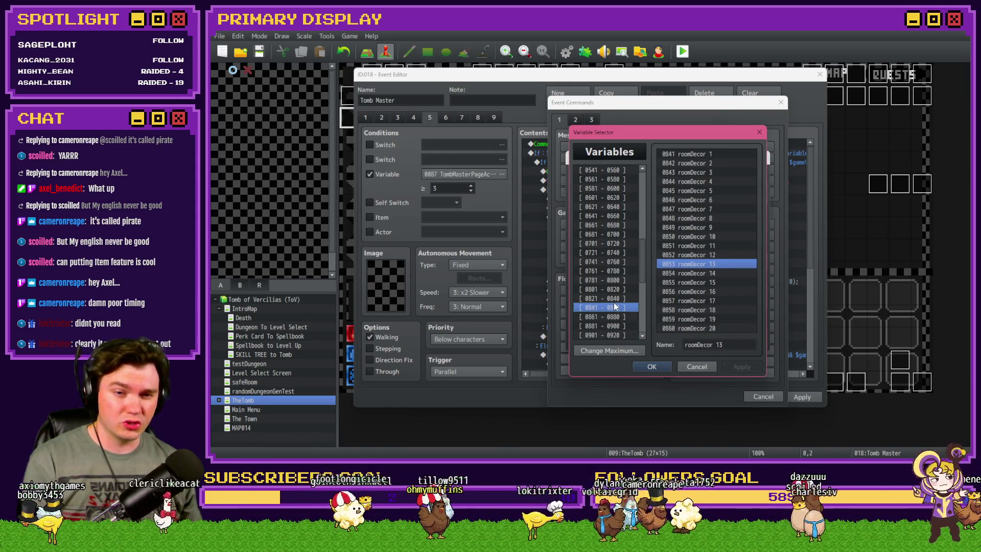
left_click(613, 298)
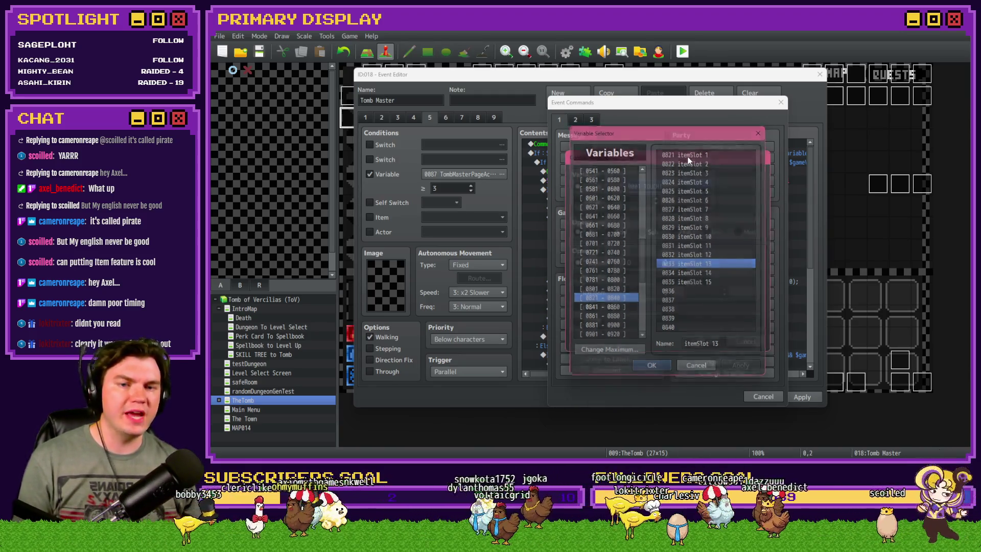
key("Escape")
key("Escape")
key("Escape")
Step: Set the branch script to $gameVariables.value(820 + $gameVariables.value(913)) === 153
double_click(652, 233)
left_click(663, 300)
type("gameVa")
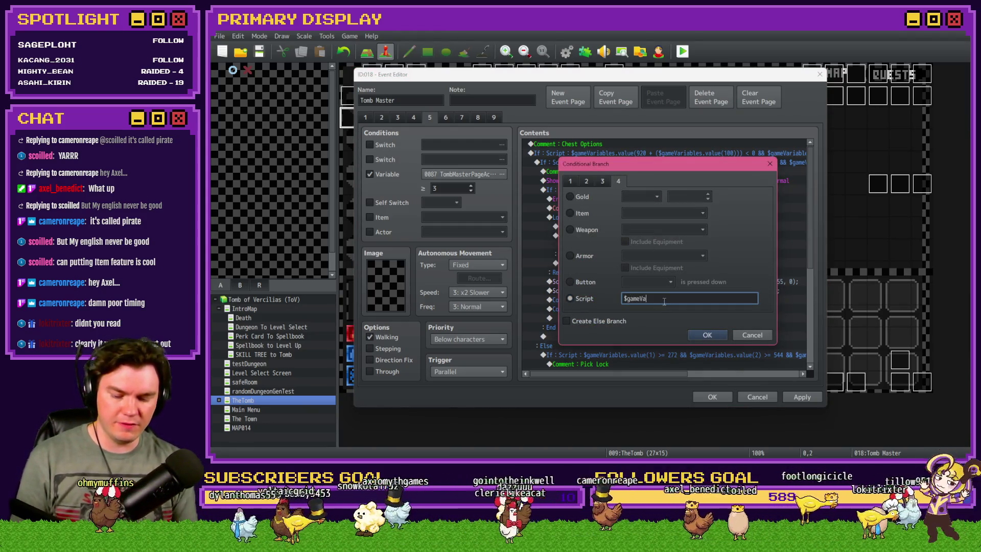
type("riables.v")
type("alue(8")
type("20)")
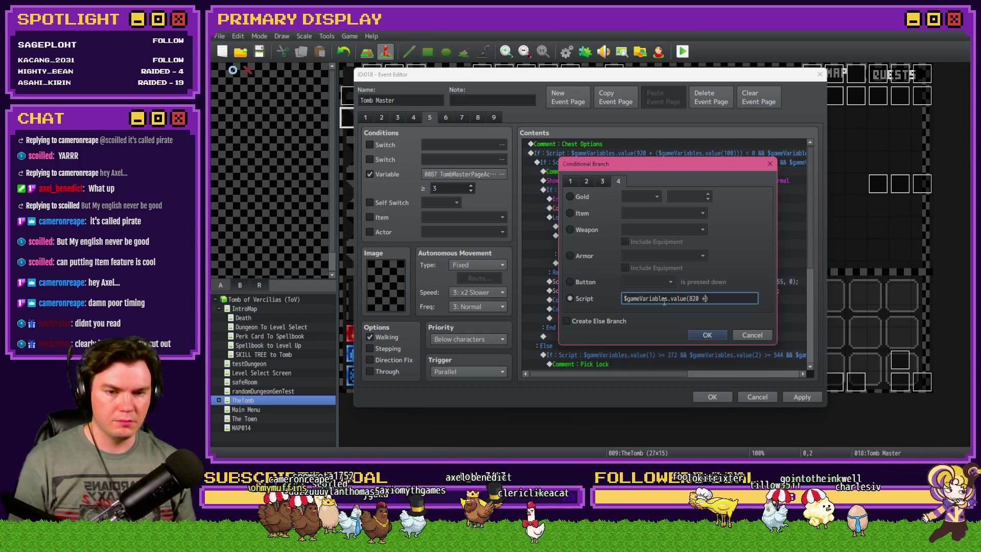
type(" + $gameV")
type("ariables.value")
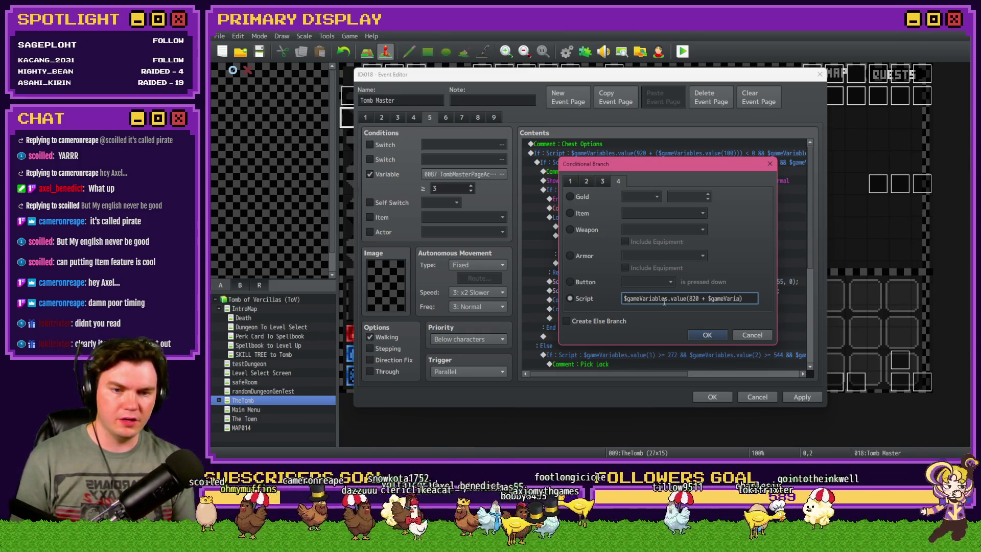
type("(")
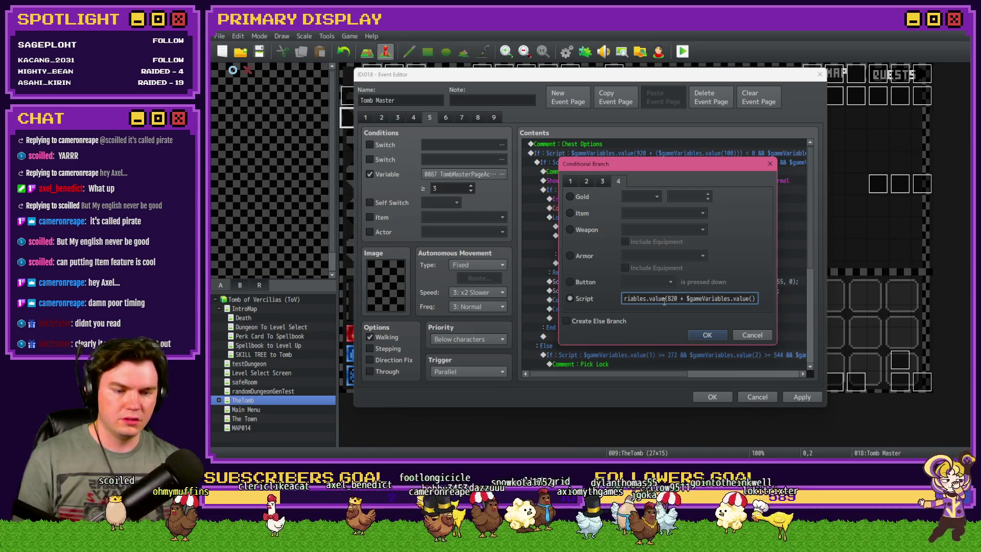
type("913")
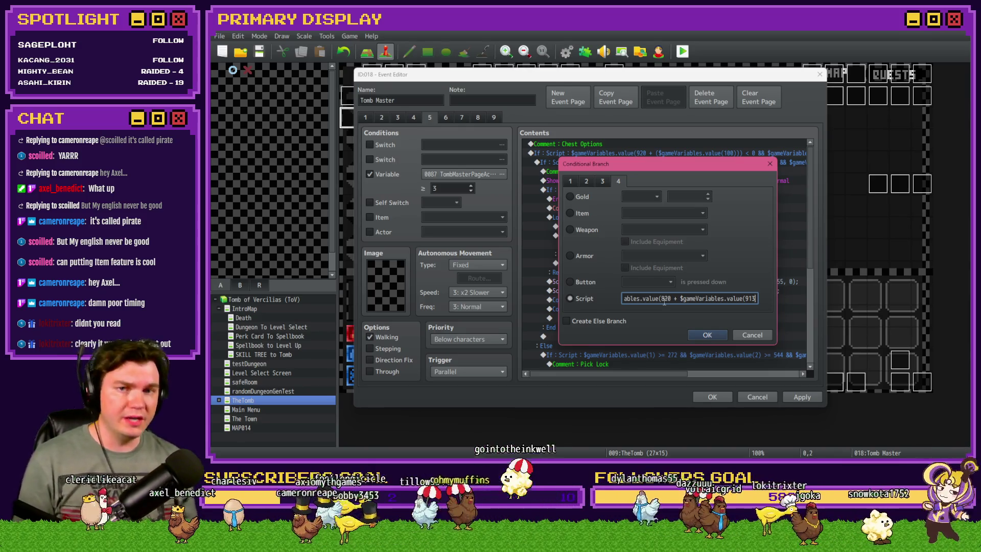
type(")")
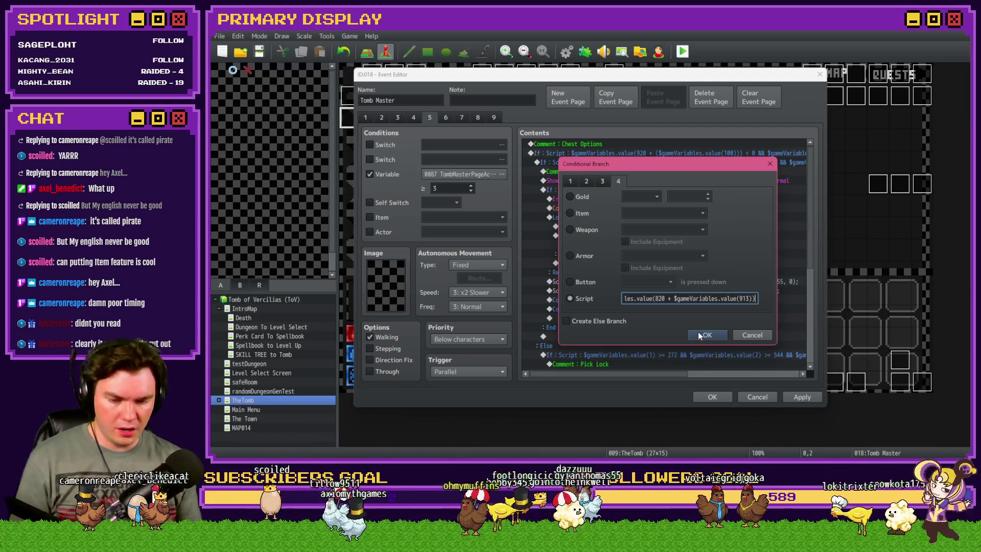
type(" ===")
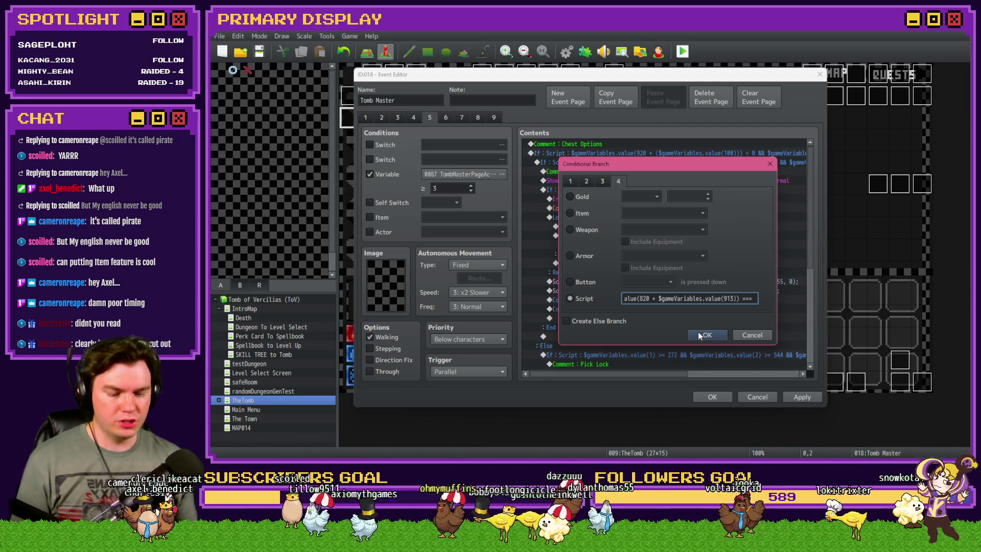
type(" 153")
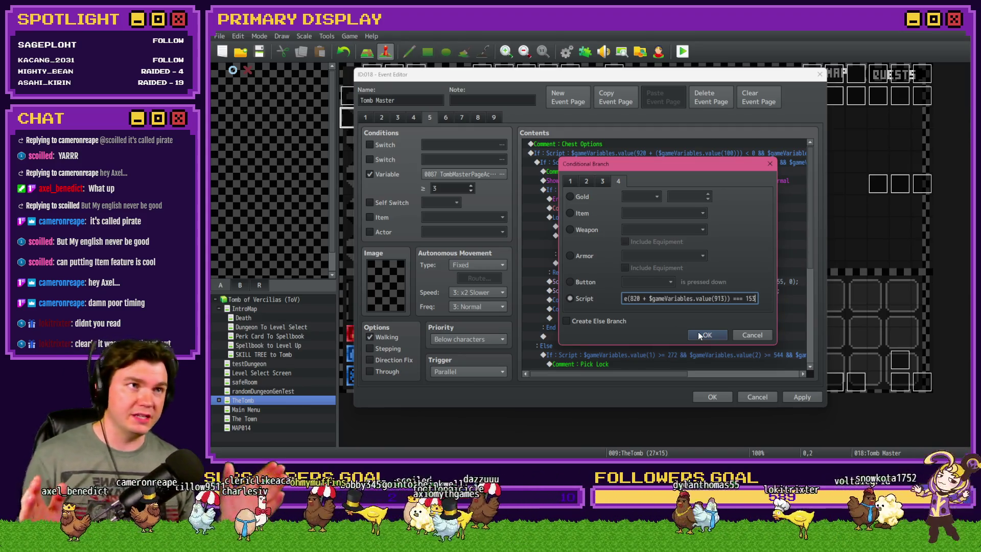
left_click(700, 335)
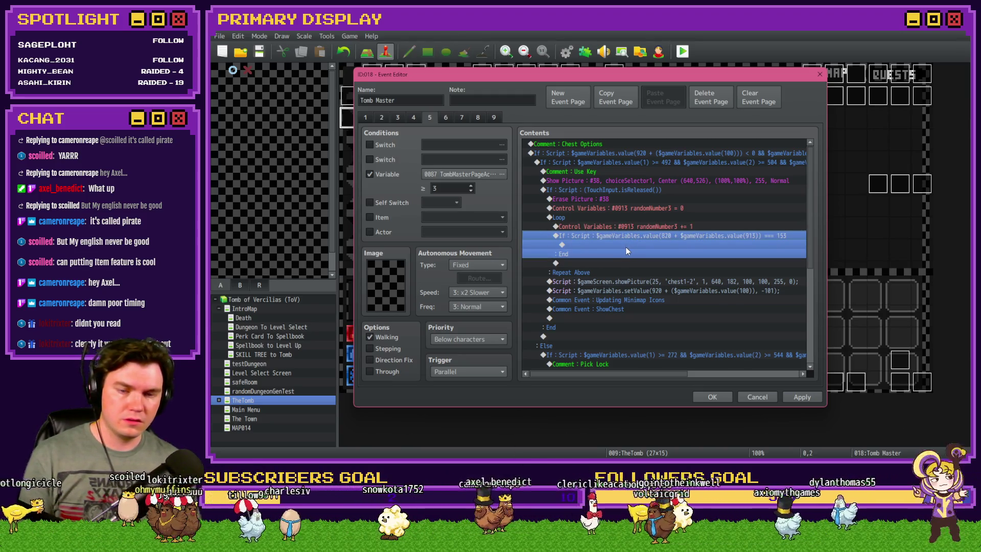
double_click(627, 244)
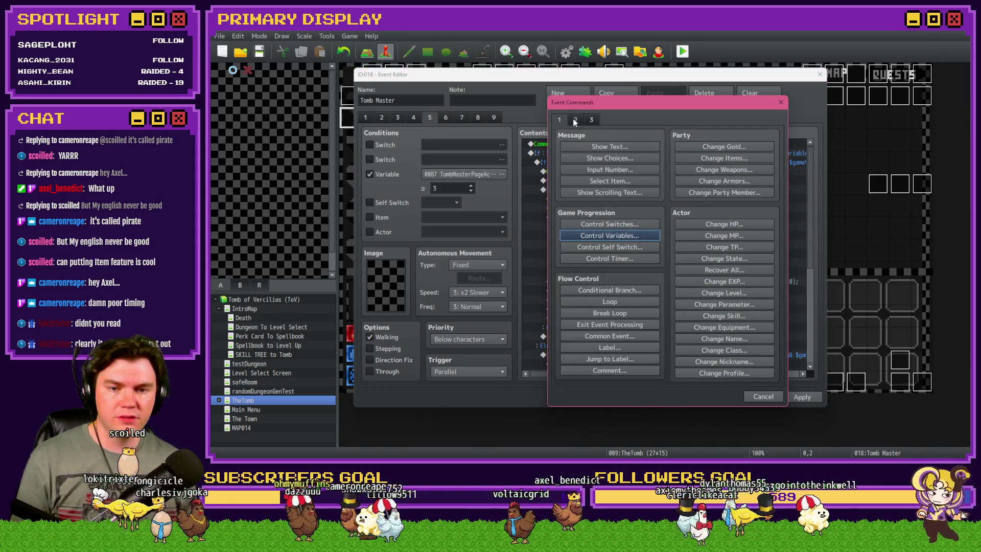
Step: Start a Control Variables command inside the branch, then cancel it unchanged
left_click(631, 233)
left_click(705, 187)
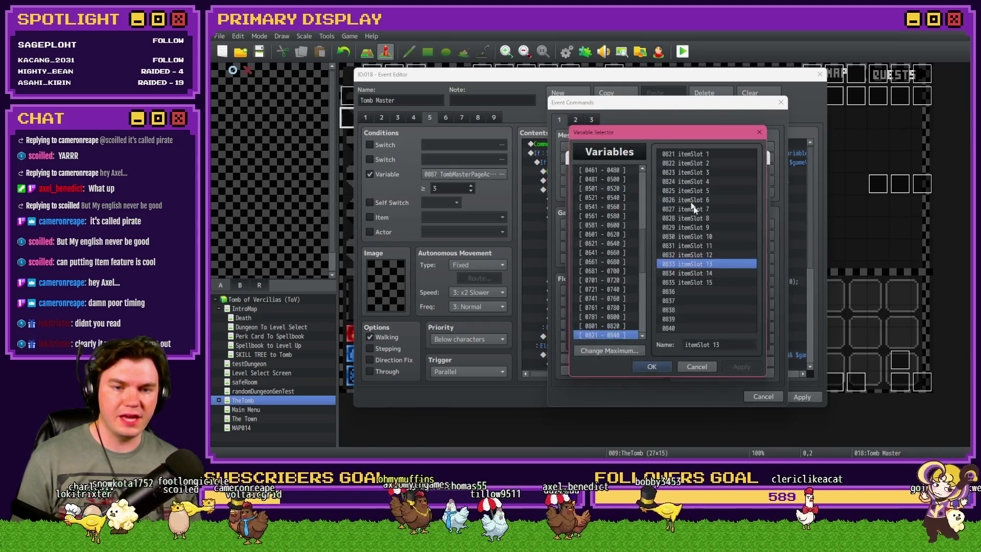
left_click(703, 360)
key("Escape")
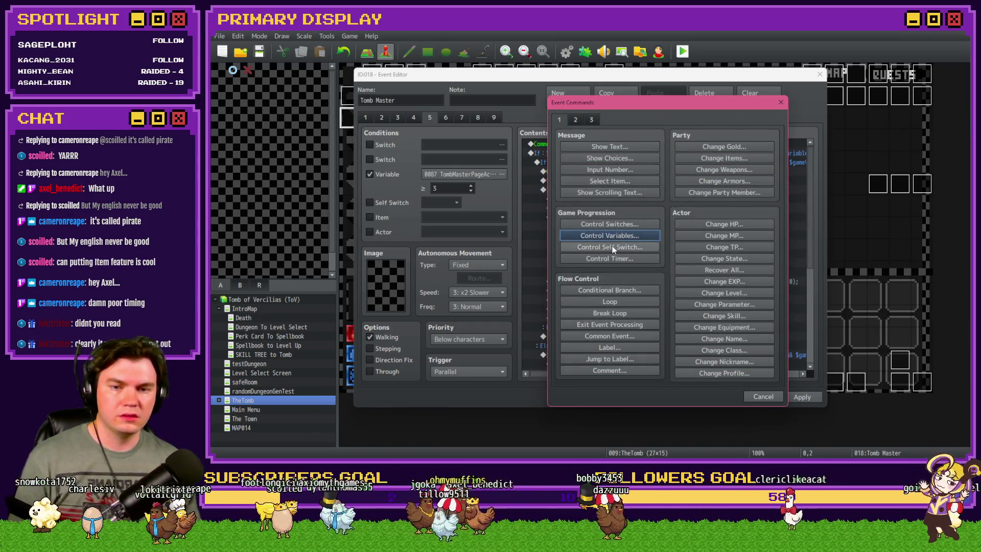
Step: Add a Script command from event commands page 3, beginning with $gameVariables
left_click(593, 121)
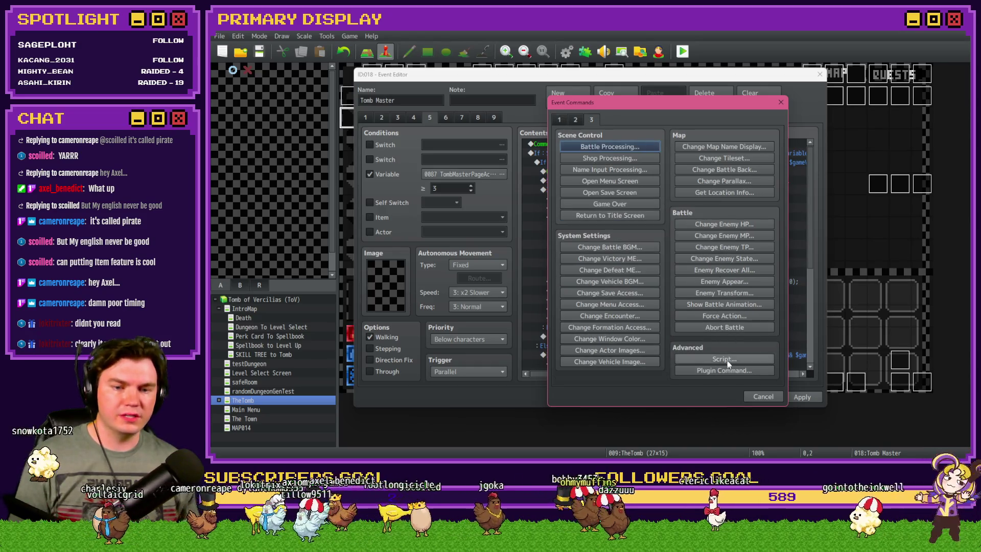
left_click(727, 359)
type("$gameVariablews.")
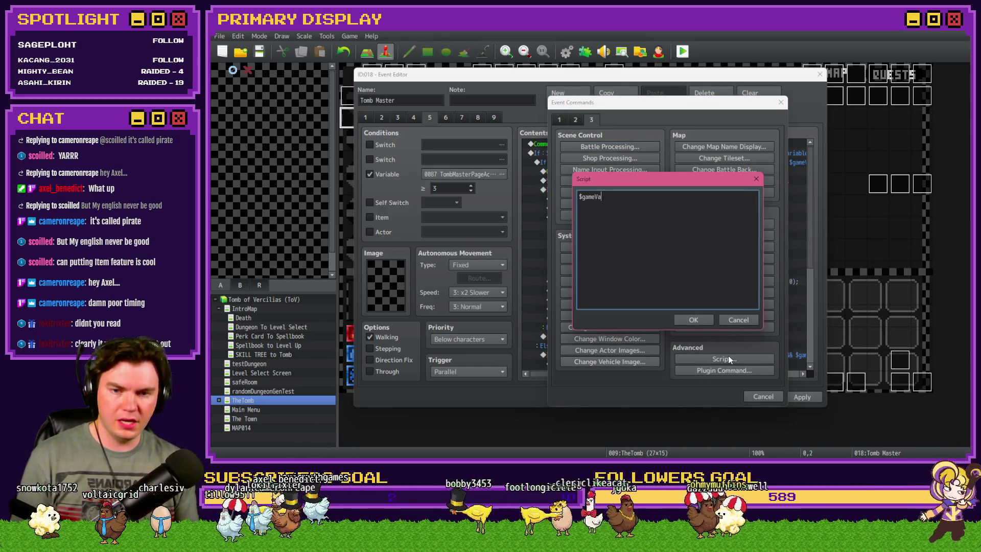
key("BackSpace")
key("BackSpace")
key("BackSpace")
type("sSet")
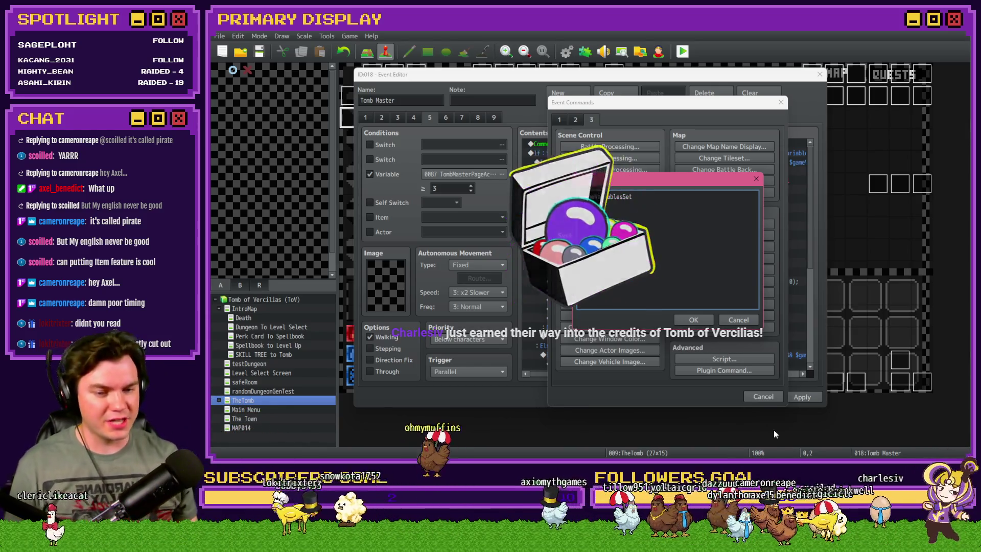
Step: In Trello, open the Channel Point Credit Names card's description and find the viewer's entry
key("alt+Tab")
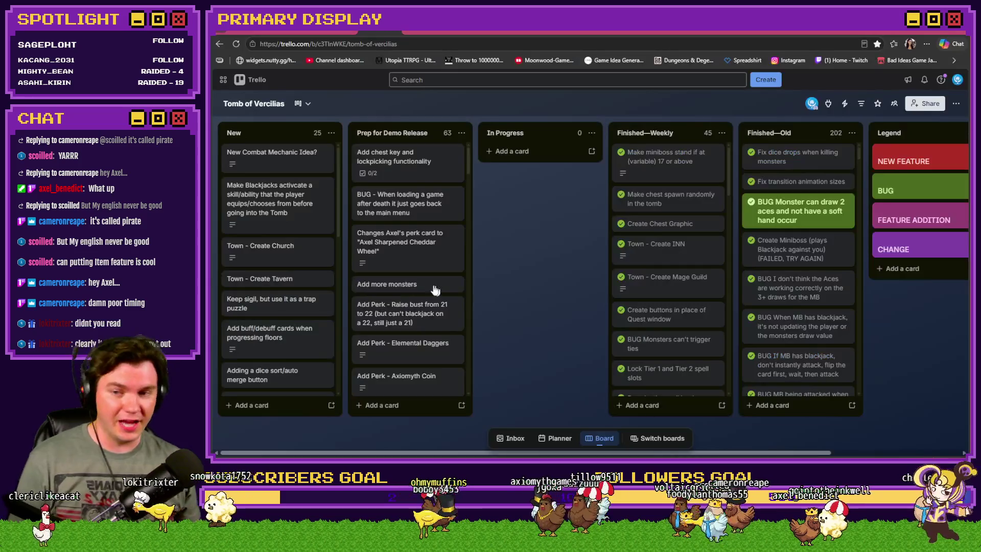
scroll(291, 289, "down", 2)
left_click(299, 234)
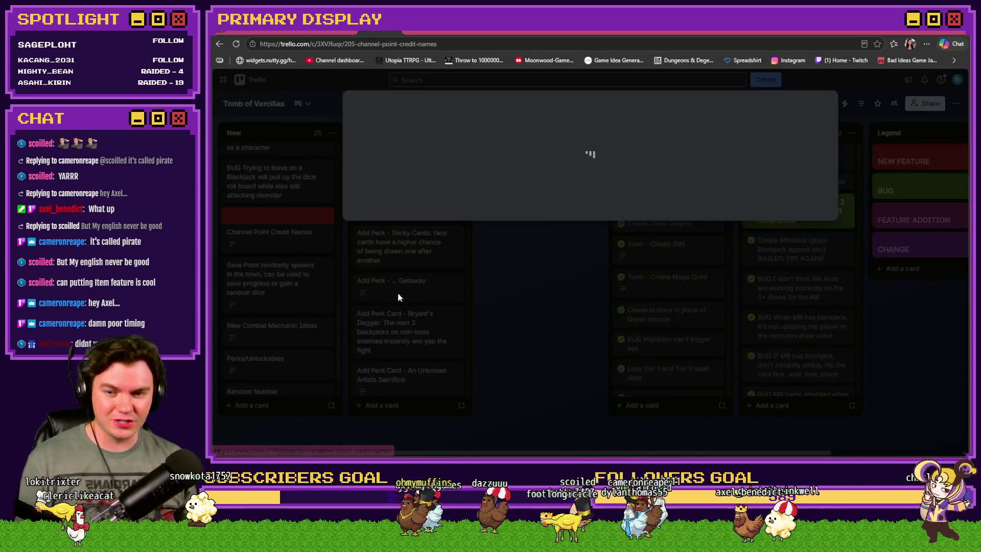
scroll(444, 310, "down", 5)
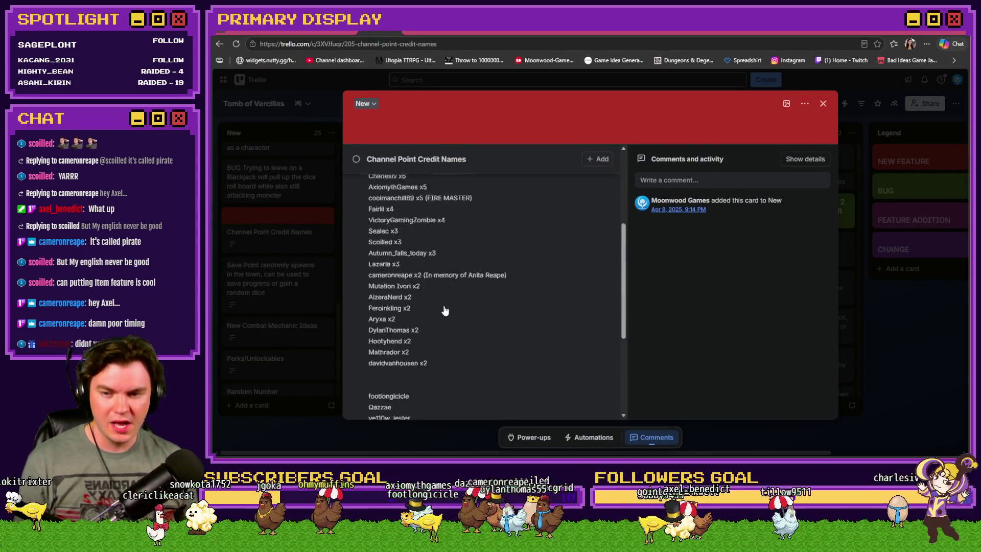
left_click(444, 282)
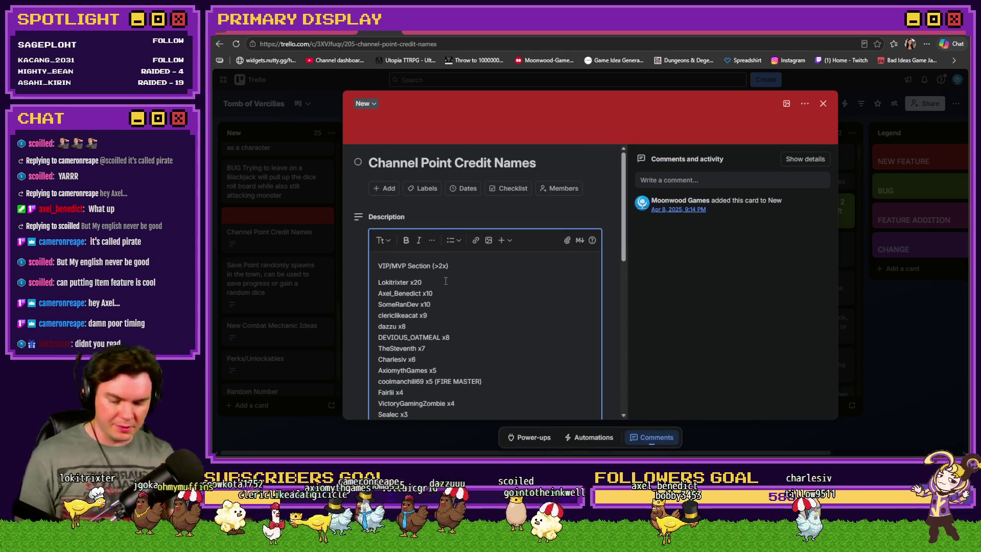
key("ctrl+f")
type("char")
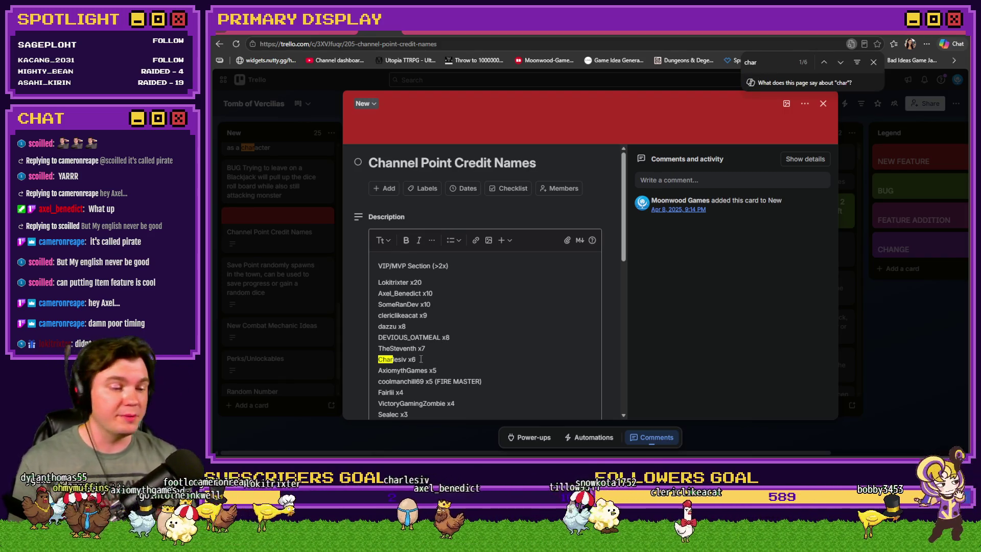
Step: Change the viewer's count from x6 to x7 and move that line below the x8 entries
left_click(420, 359)
key("BackSpace")
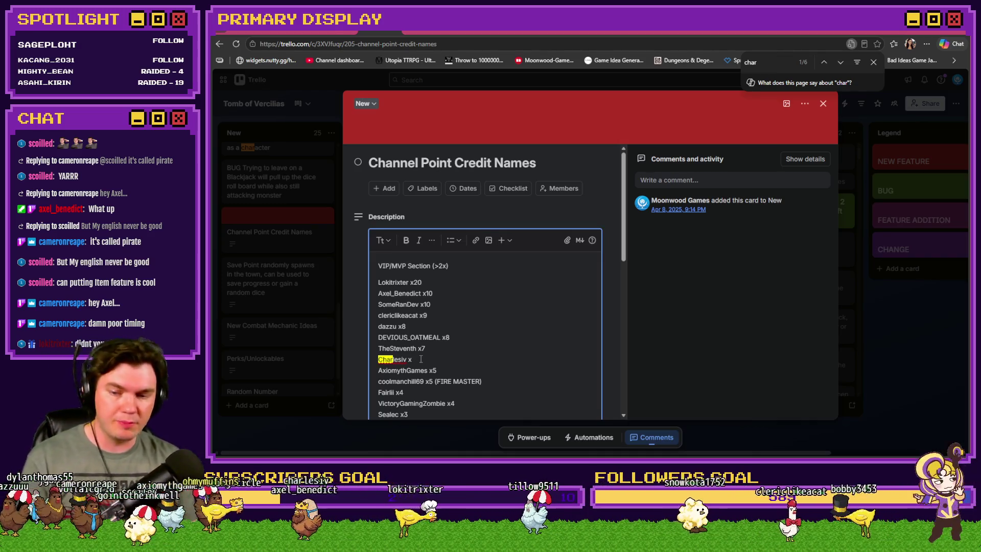
type("7")
left_click_drag(421, 359, 371, 360)
key("ctrl+c")
key("BackSpace")
key("BackSpace")
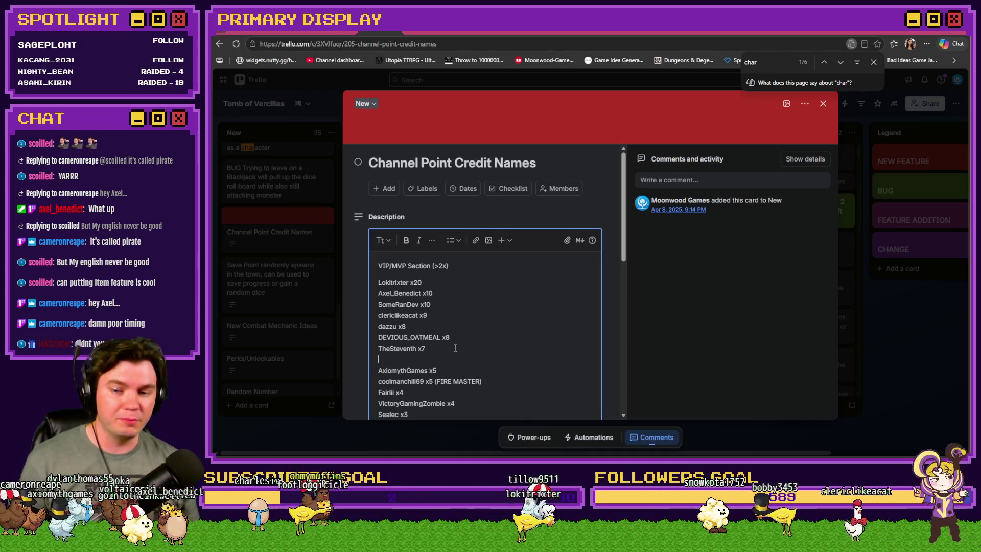
left_click(461, 336)
key("Return")
key("ctrl+v")
left_click(452, 358)
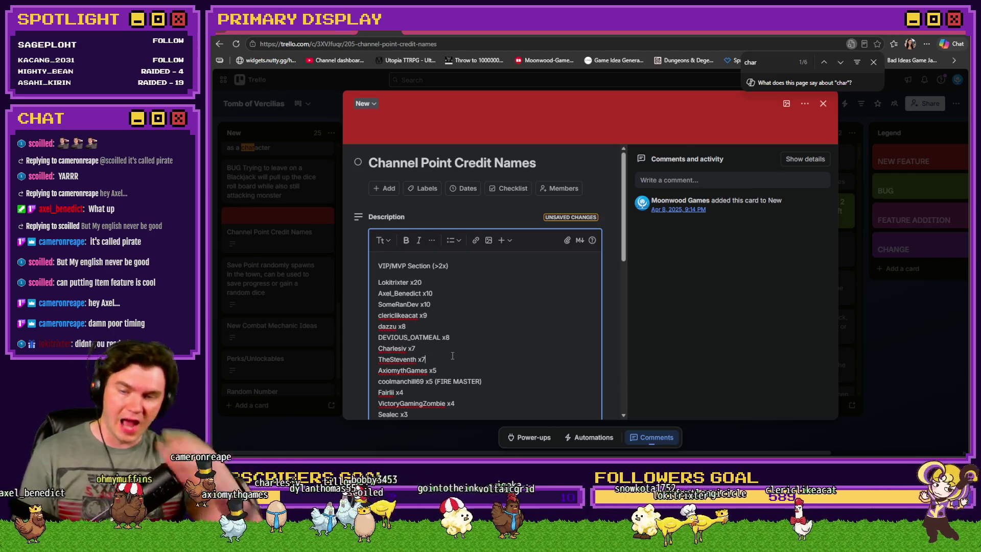
Step: Save the description, close the card, and return to RPG Maker
scroll(470, 351, "down", 5)
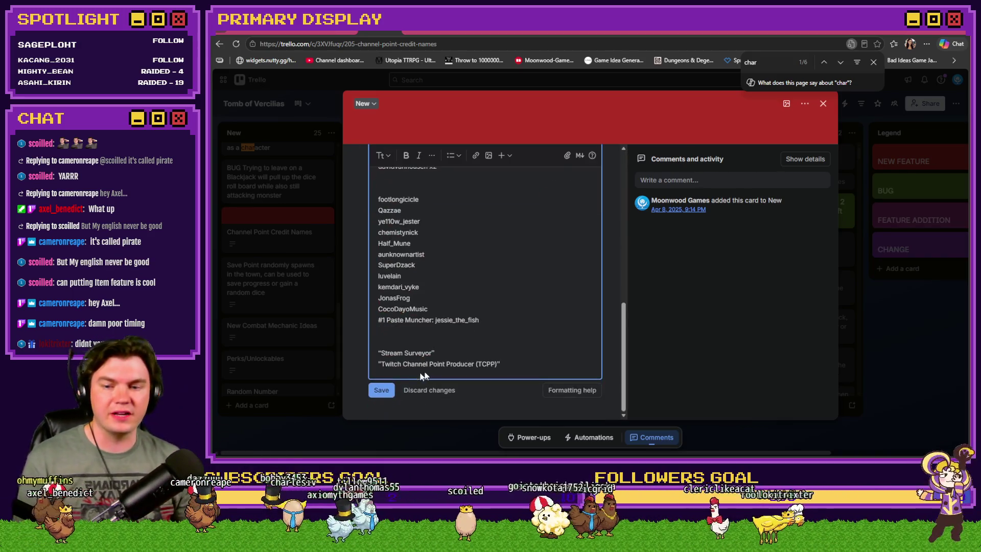
left_click(383, 388)
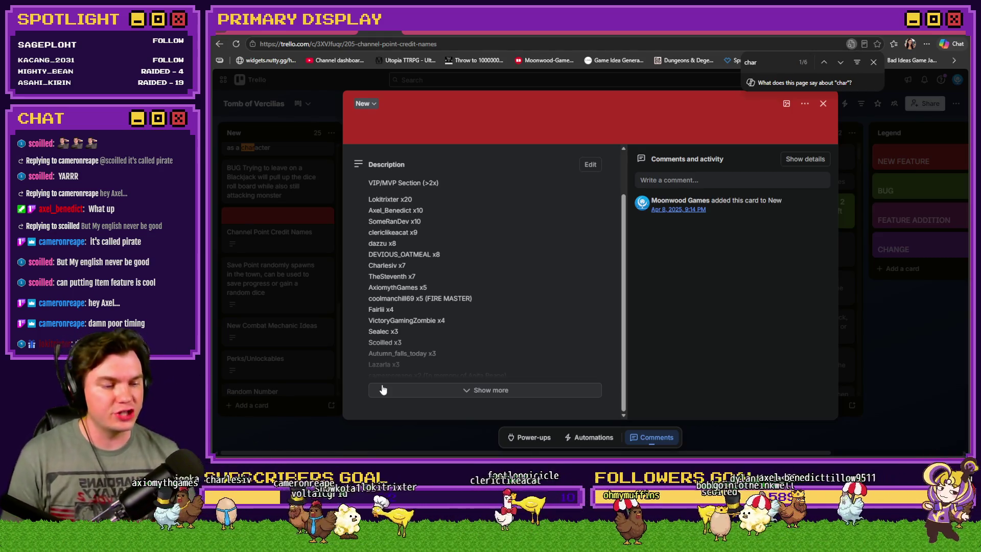
left_click(824, 104)
left_click(873, 62)
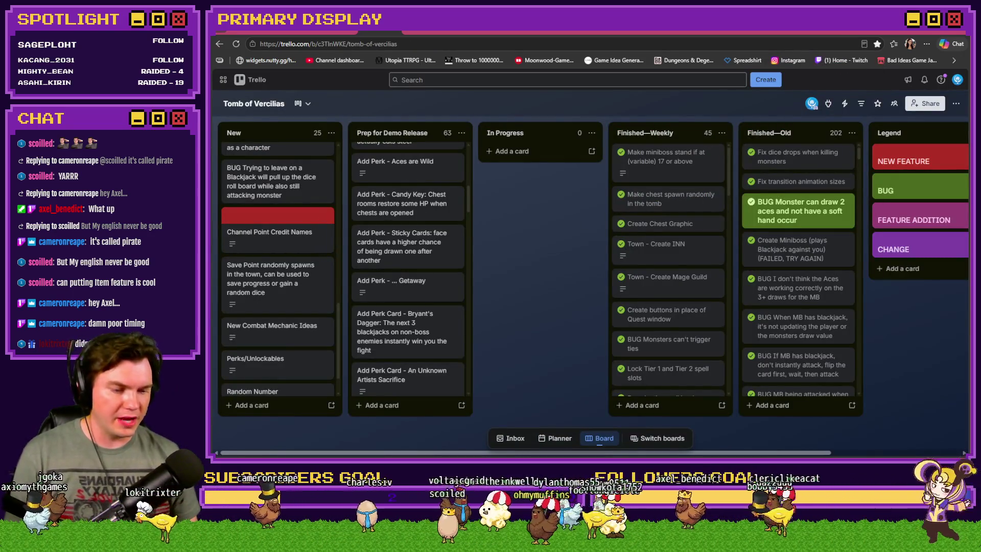
key("alt+Tab")
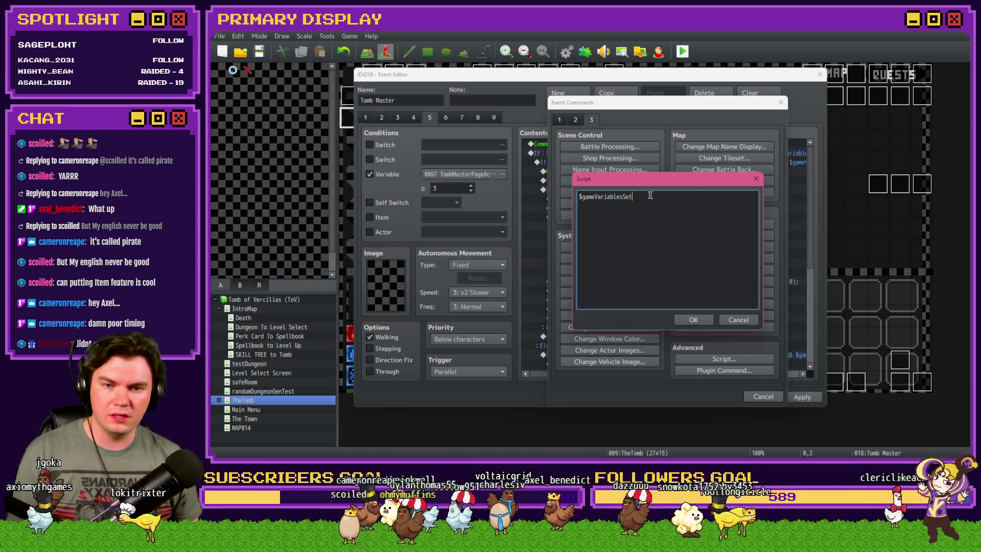
Step: Finish the script as $gameVariables.setValue(820 + $gameVariables.value(913), 0) and close the event
key("BackSpace")
key("BackSpace")
key("BackSpace")
type(".")
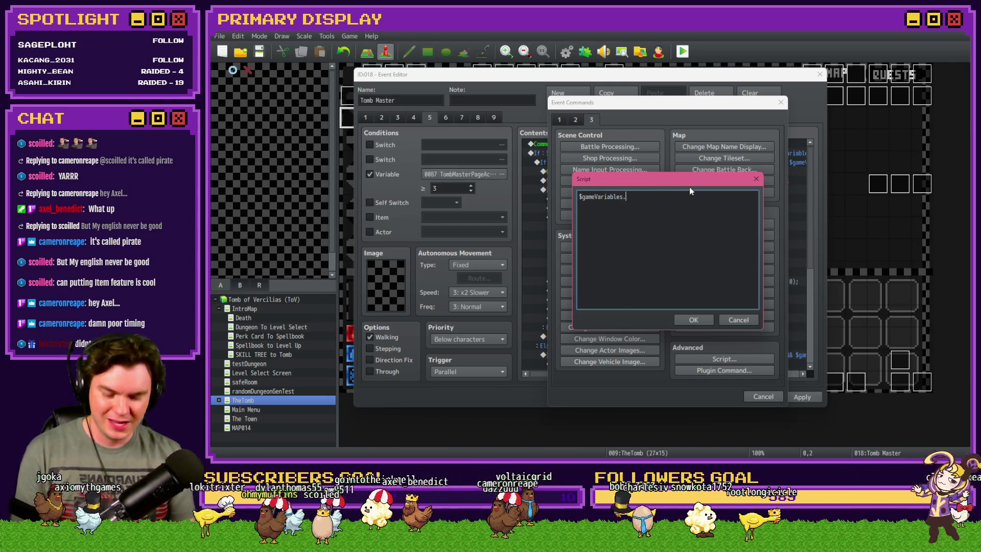
type("setValue()")
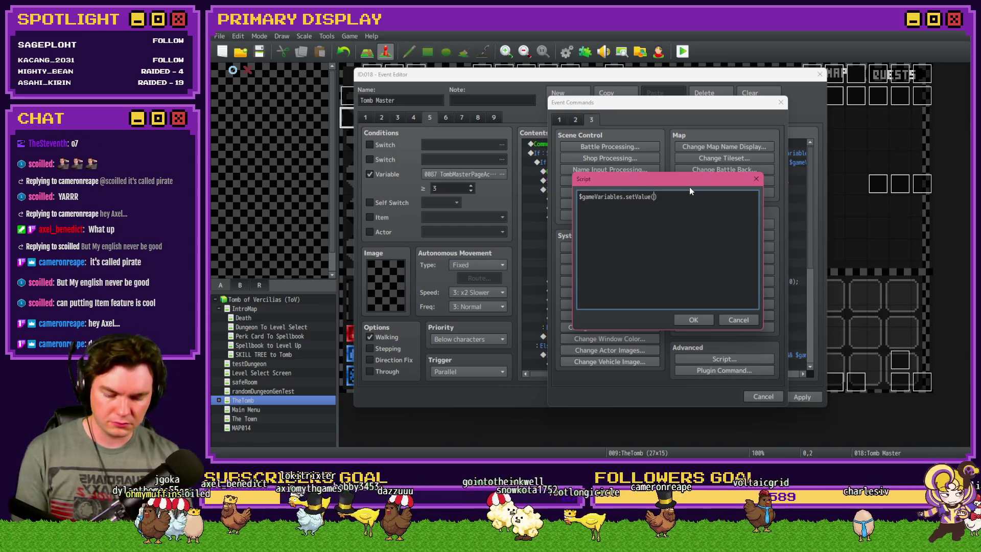
type("820 + $gameV")
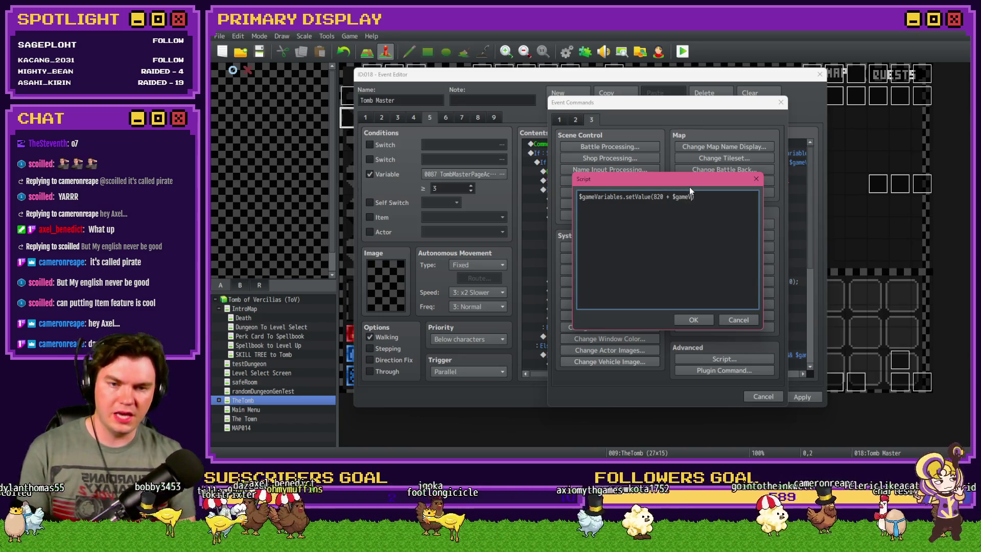
type("es.value()")
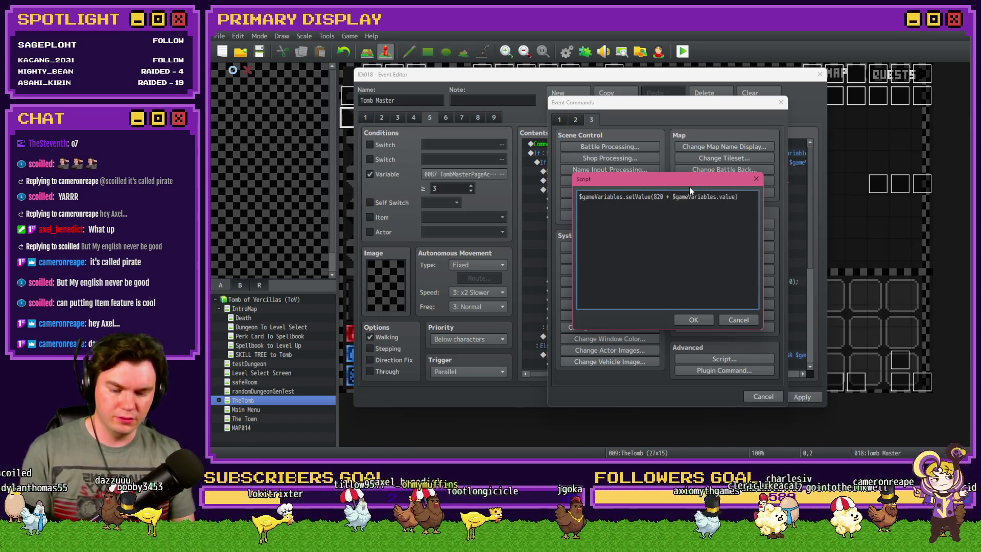
type("913")
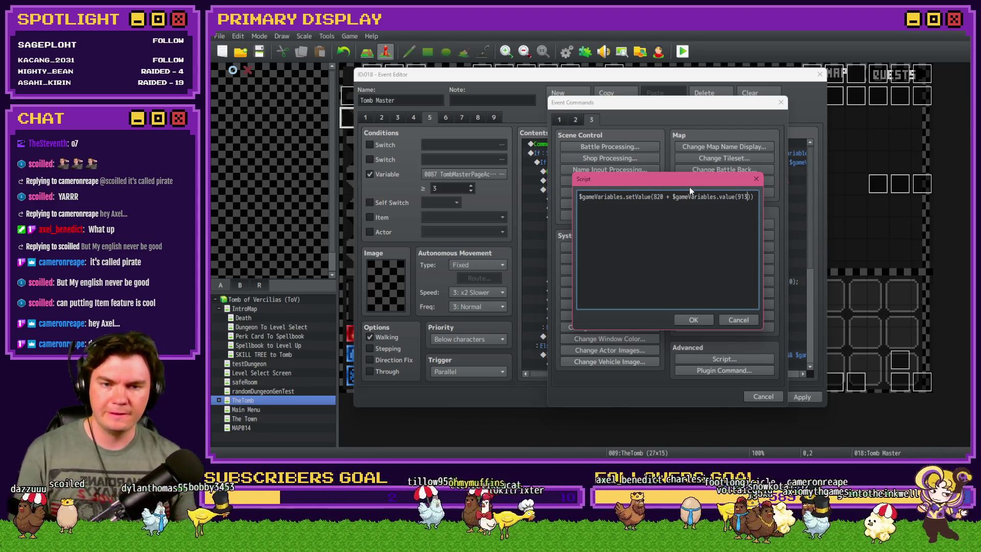
type(", 0")
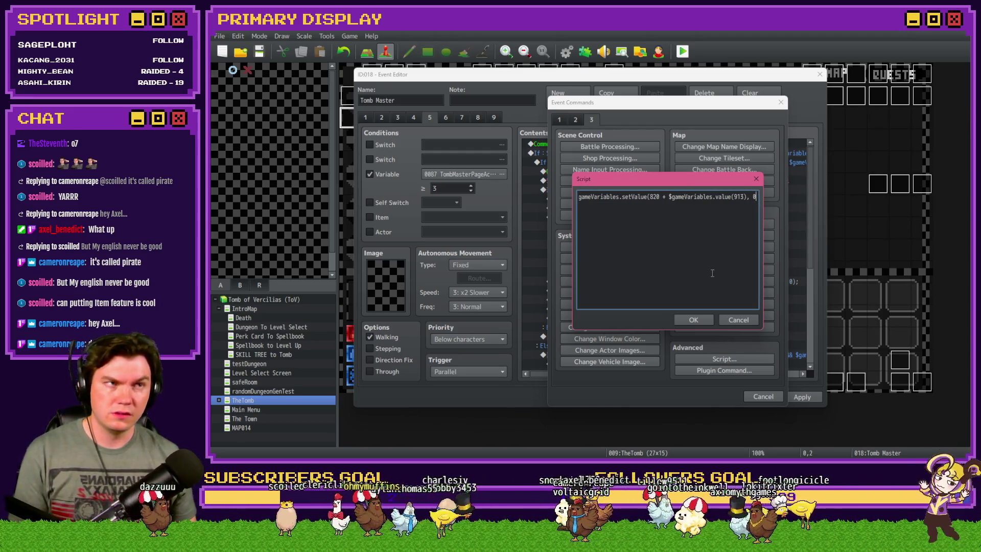
left_click(697, 319)
left_click(721, 396)
left_click(679, 52)
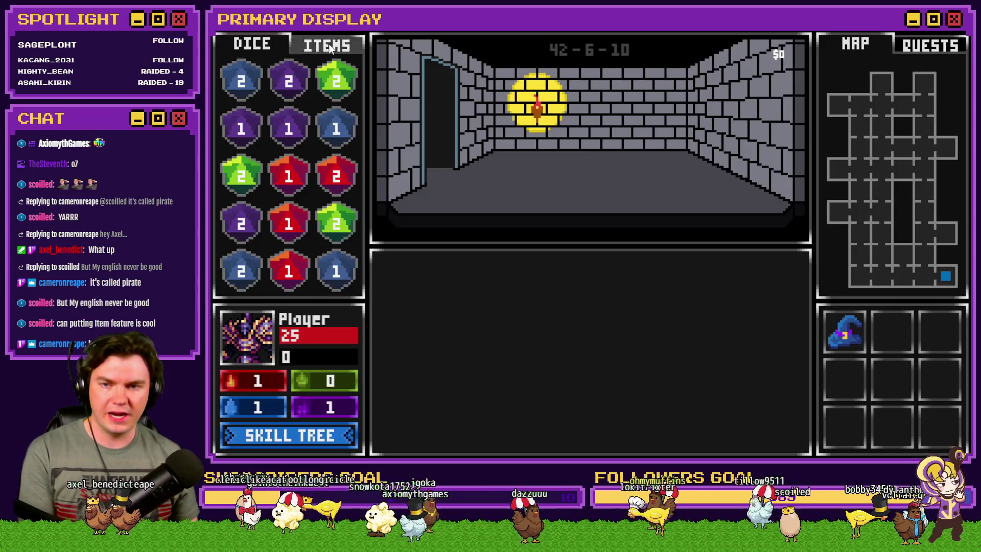
left_click(325, 44)
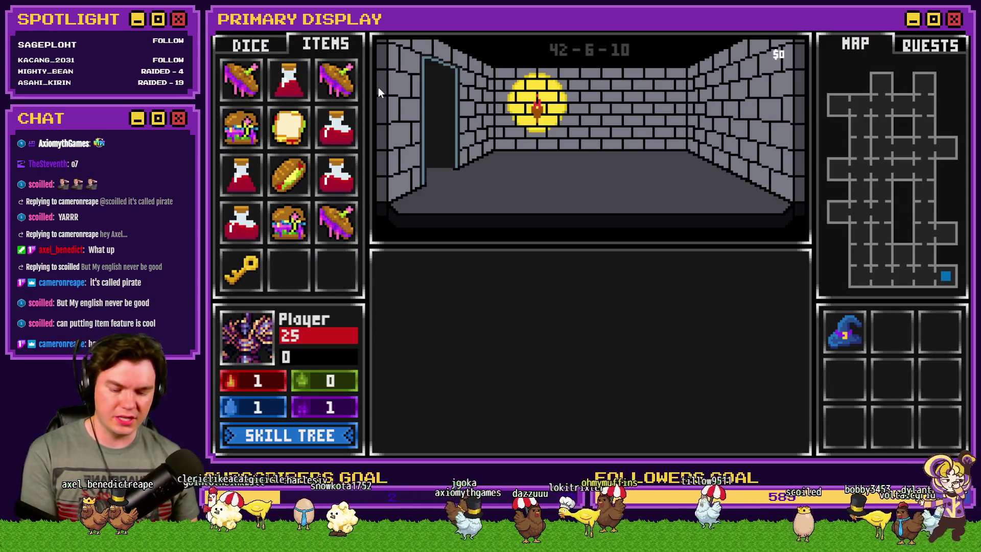
key("F9")
key("Down")
key("Down")
key("Down")
key("Down")
key("Down")
key("Down")
scroll(296, 290, "down", 11)
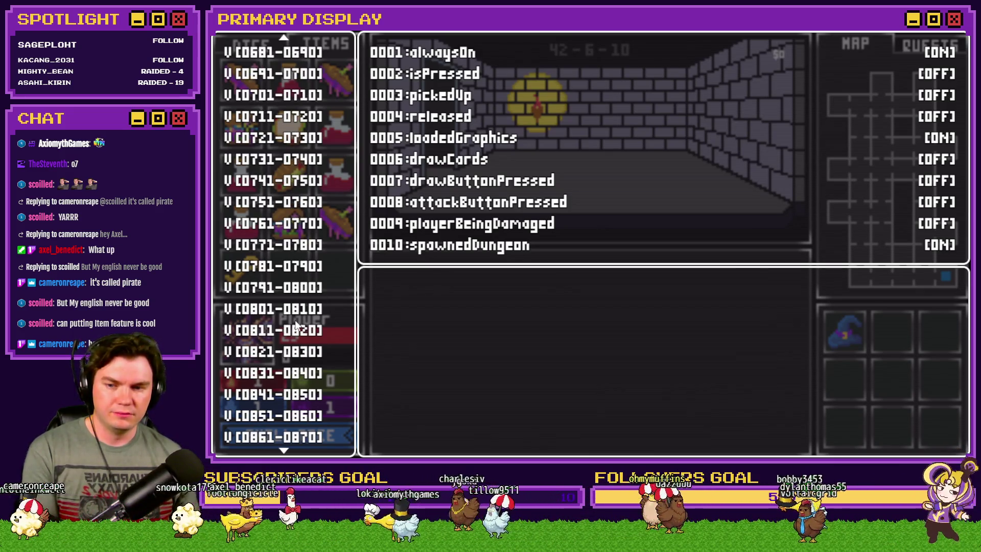
left_click(295, 352)
key("Down")
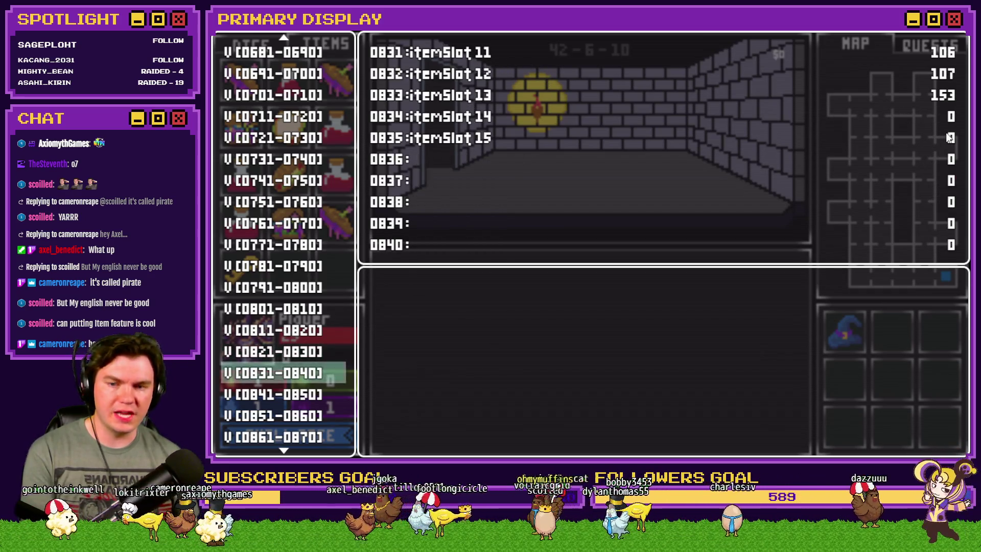
key("alt+F4")
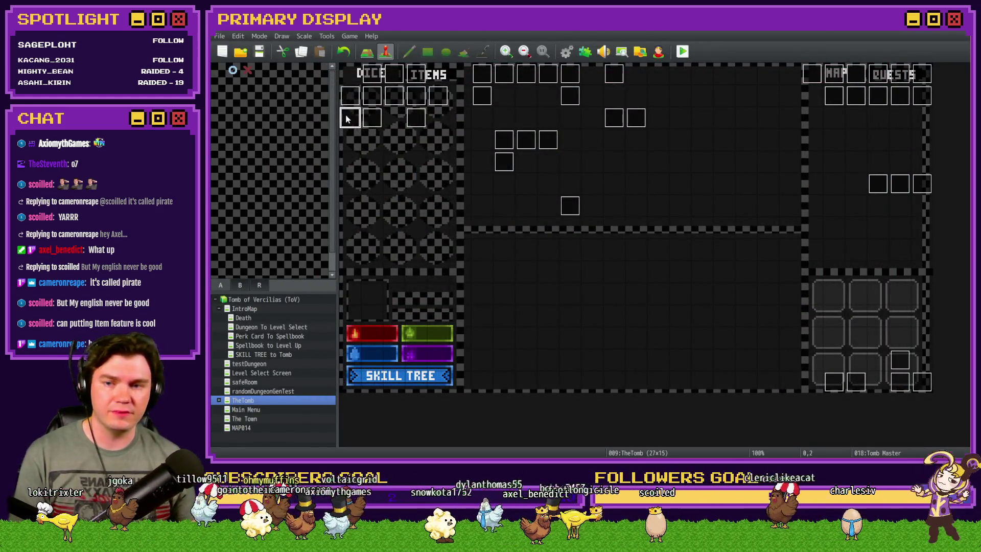
Step: Reopen Tomb Master and insert the comment 'Check if the player has a key' above the loop
double_click(360, 125)
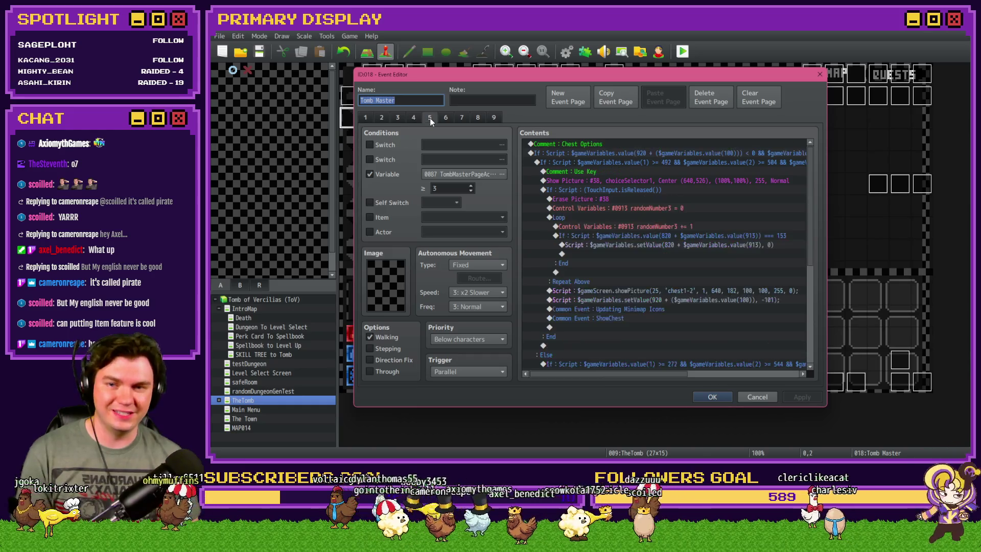
left_click(599, 217)
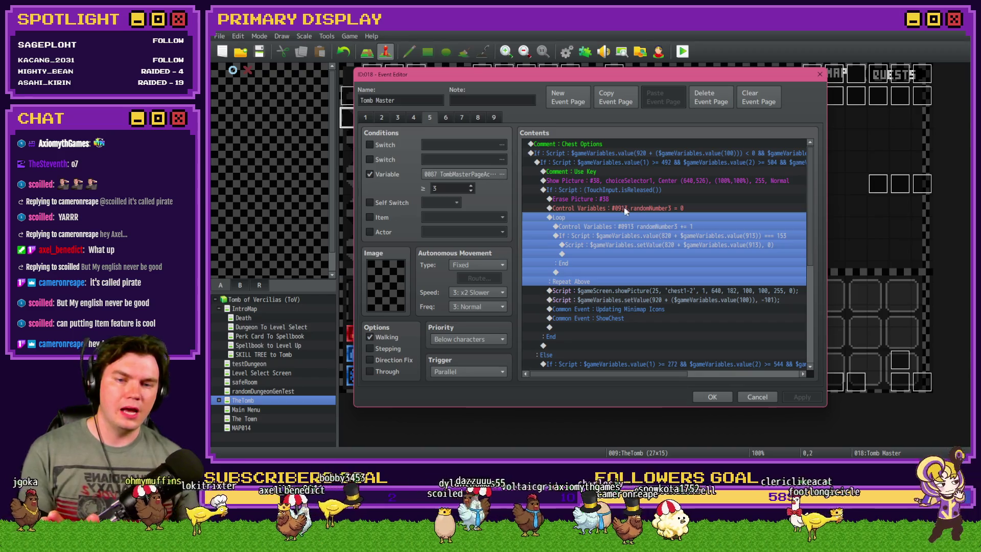
double_click(657, 253)
left_click(558, 119)
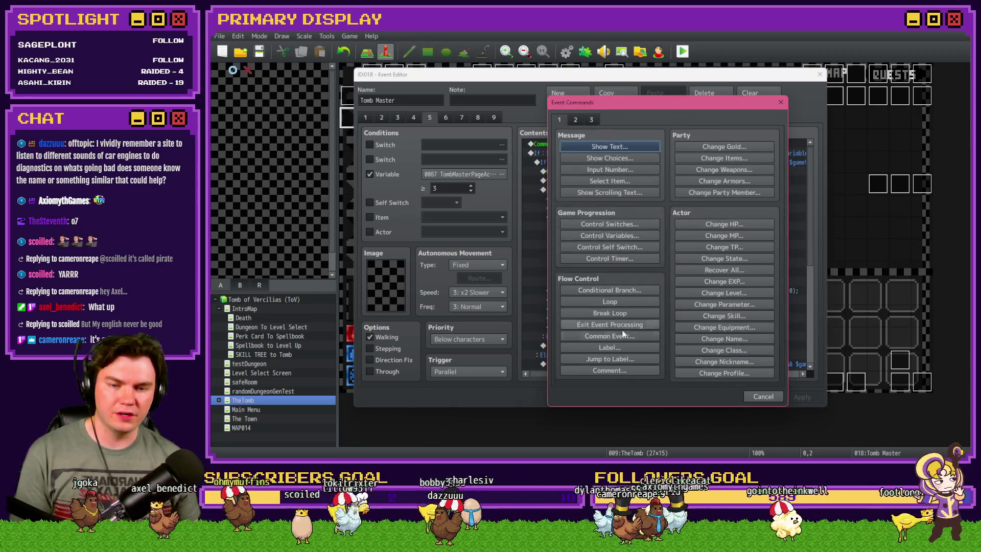
left_click(625, 370)
type("Check")
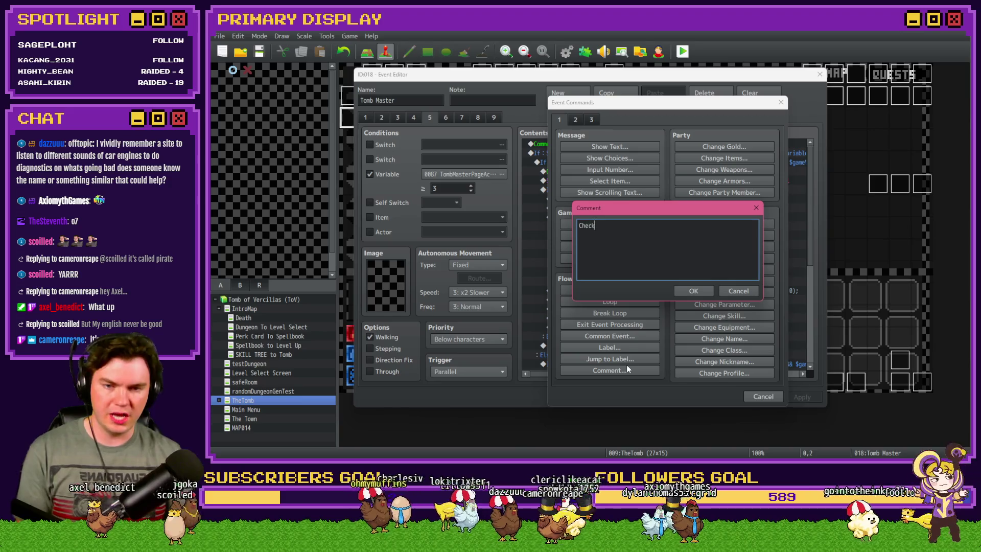
type(" if the player has a key")
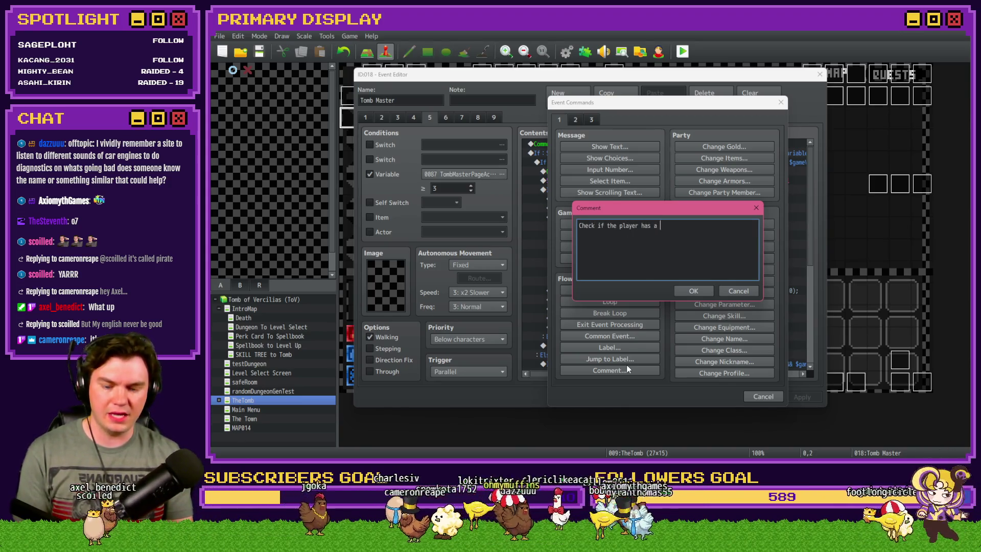
key("ctrl+Return")
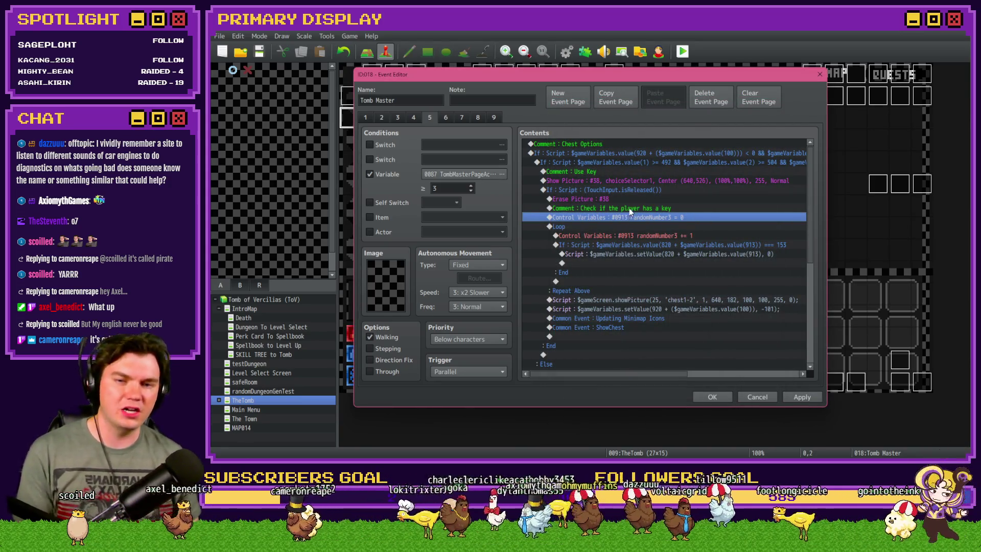
left_click(629, 208)
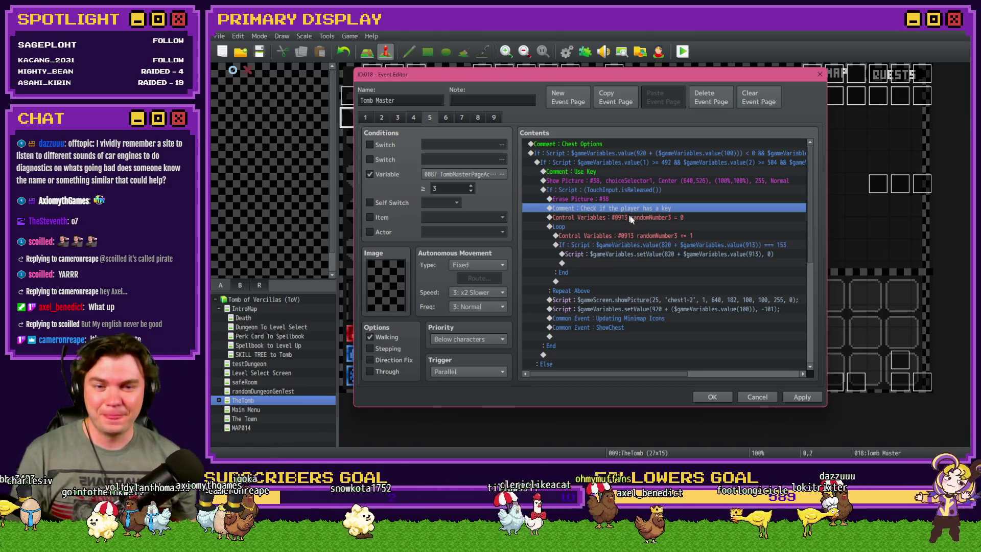
Step: Review the loop's increment and If block, then open the setValue script
left_click(636, 229)
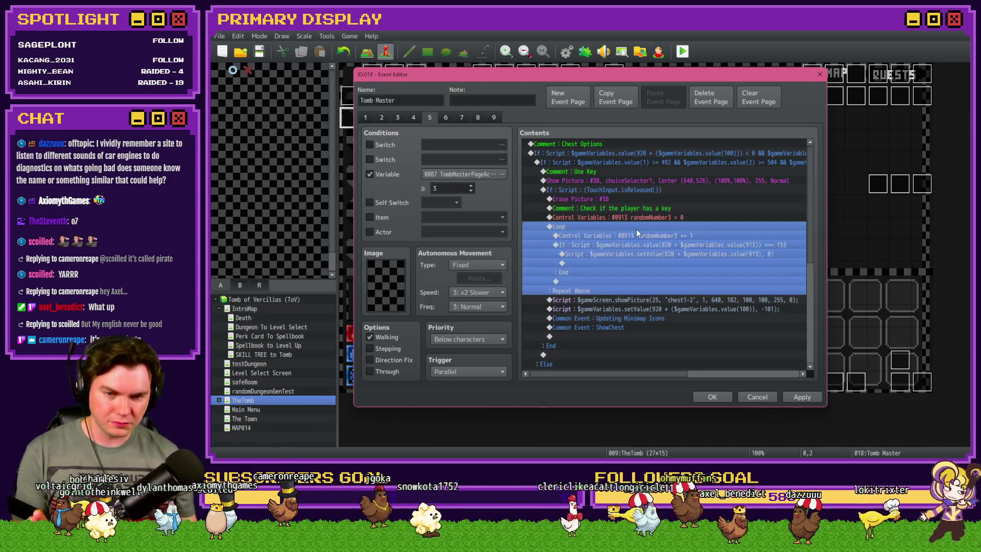
left_click(636, 237)
left_click(642, 246)
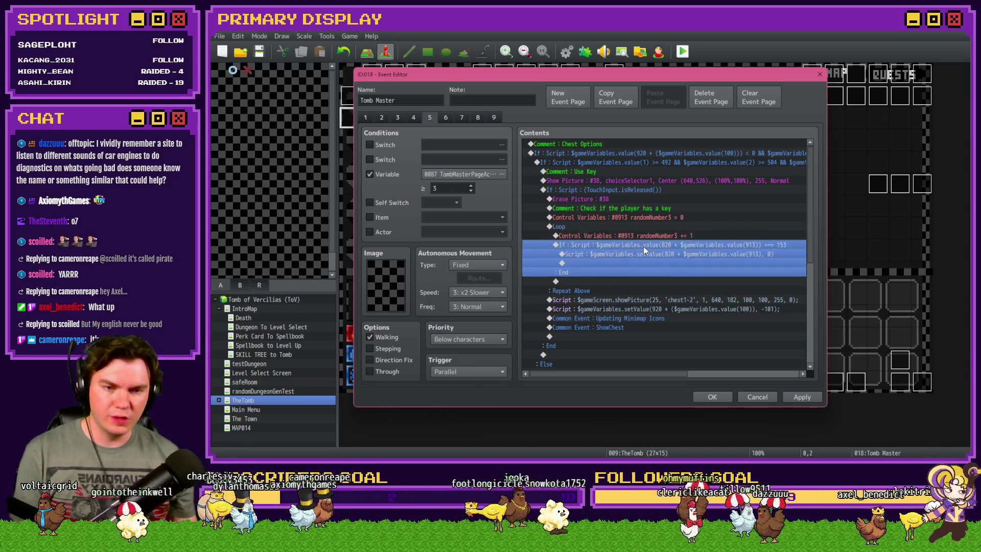
left_click(756, 253)
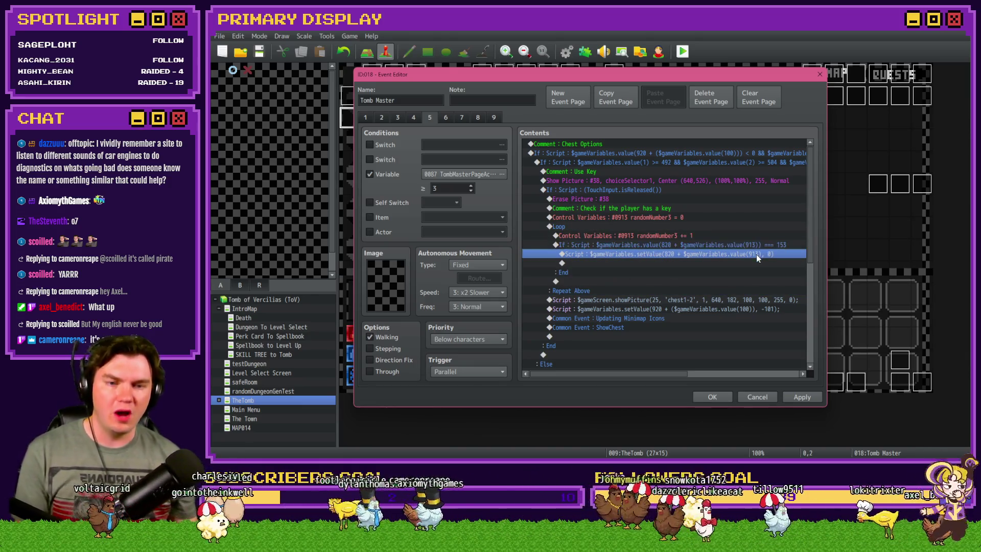
left_click(760, 243)
left_click(759, 250)
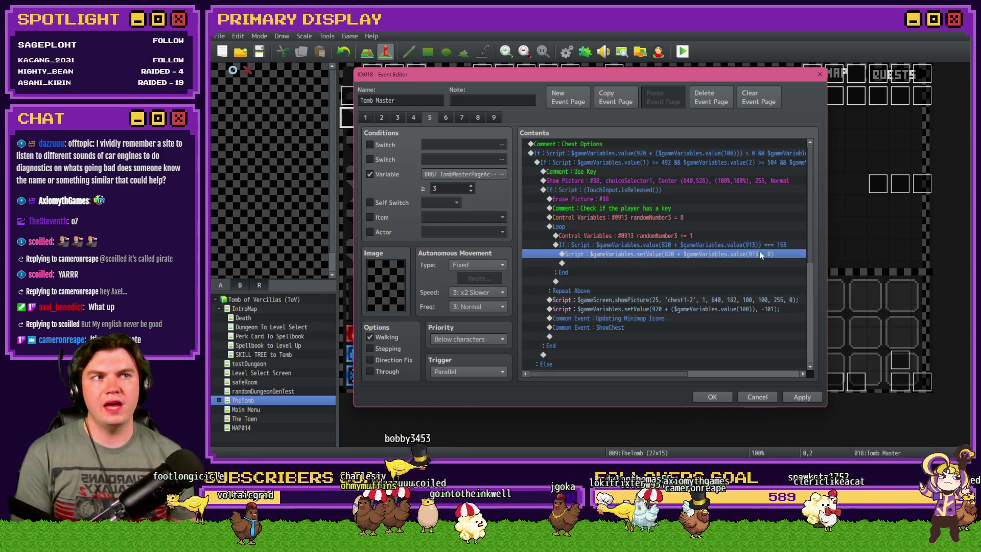
left_click(756, 249)
left_click(755, 256)
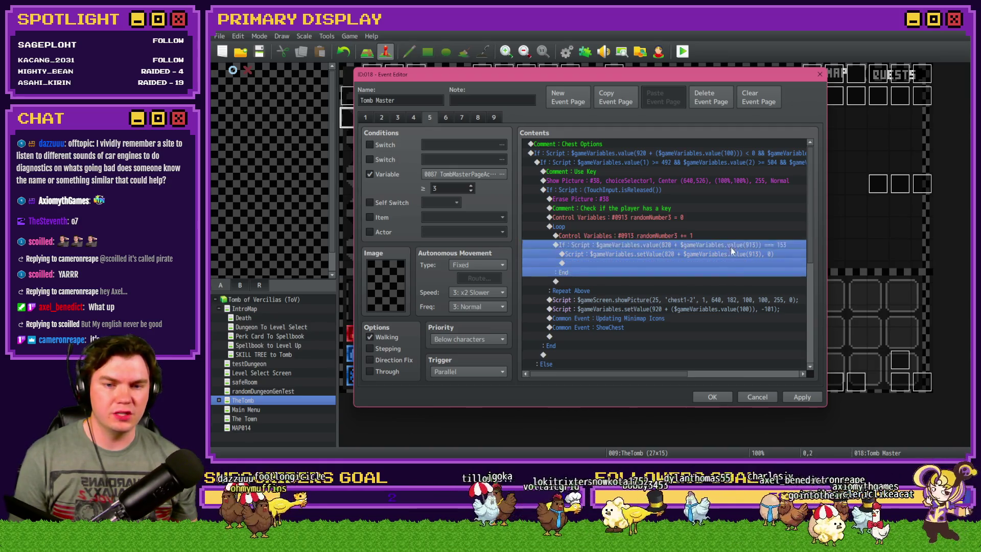
double_click(731, 262)
Step: Add a second line 'if ()' to the setValue script
key("BackSpace")
key("BackSpace")
key("BackSpace")
key("Return")
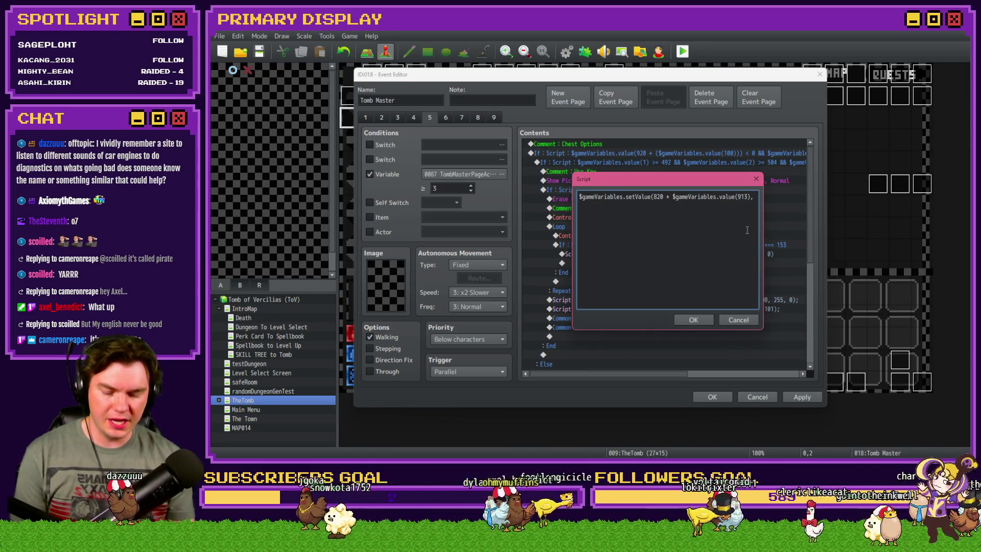
type("if (")
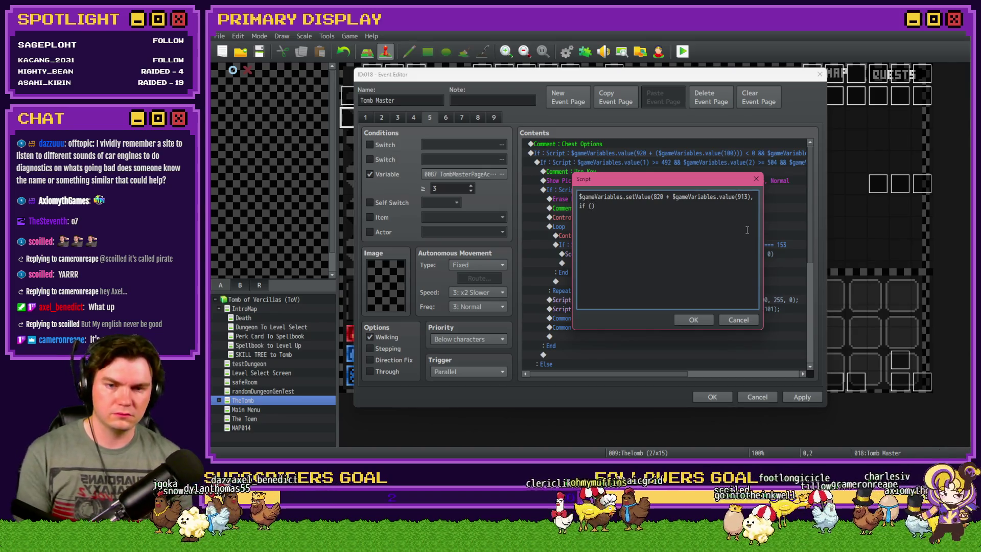
left_click(693, 319)
Step: Search the page's switch list for 'item', leave the switch condition off, and reopen the script
left_click(369, 144)
left_click(502, 144)
left_click(531, 157)
left_click(608, 140)
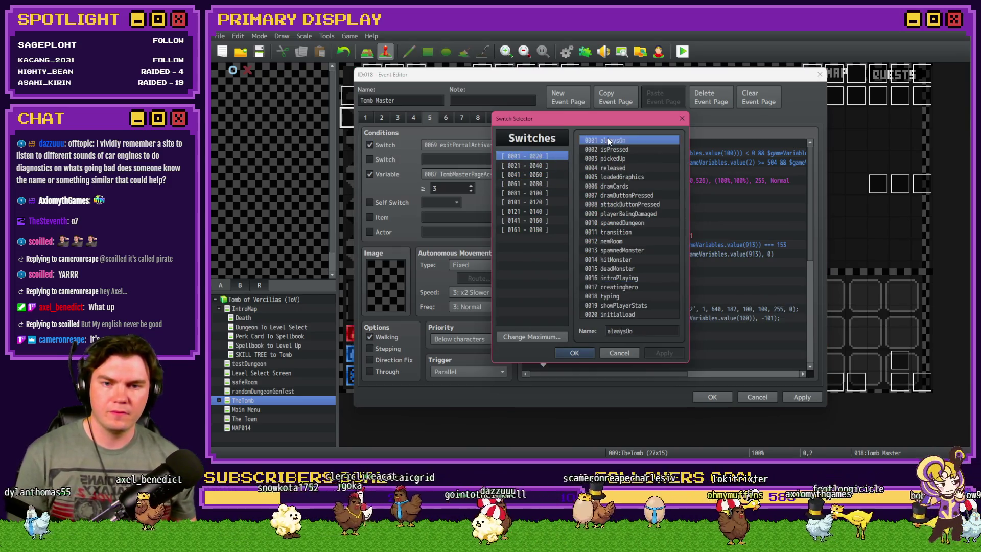
key("ctrl+f")
type("item")
key("Return")
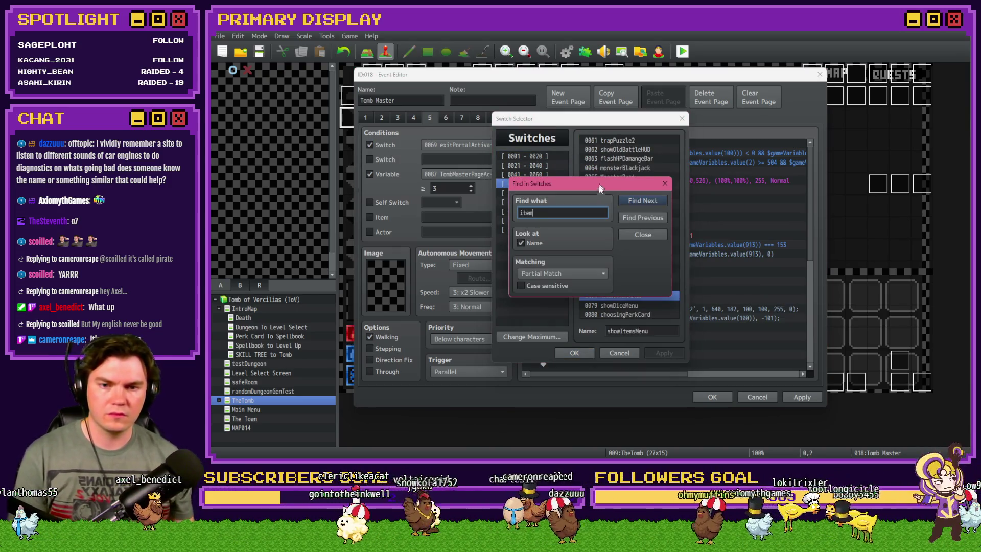
left_click_drag(571, 186, 450, 125)
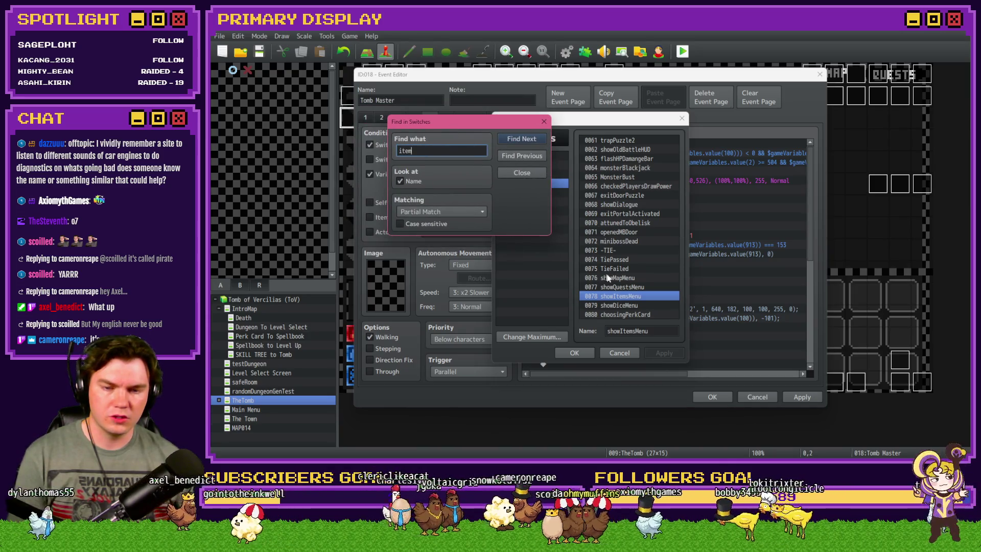
left_click(543, 121)
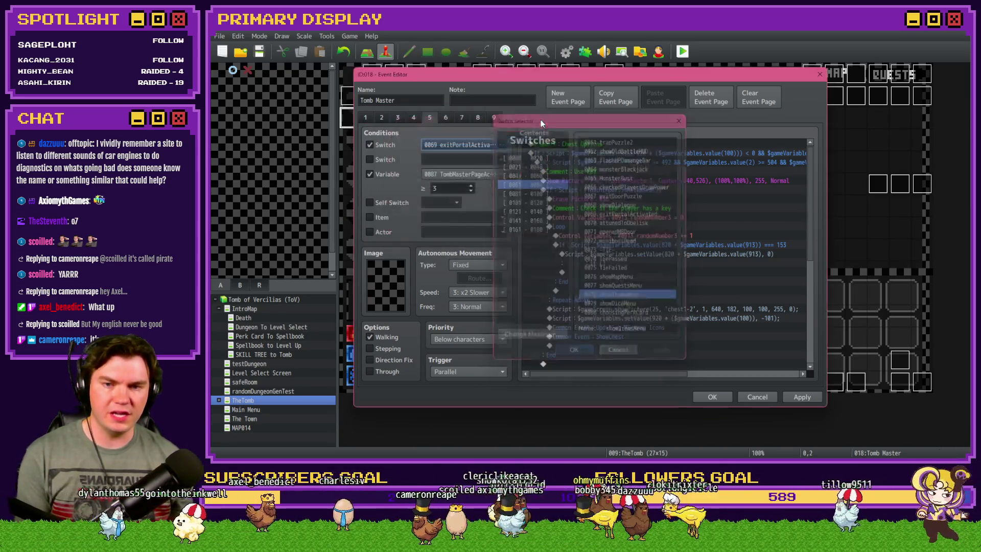
key("Escape")
left_click(378, 145)
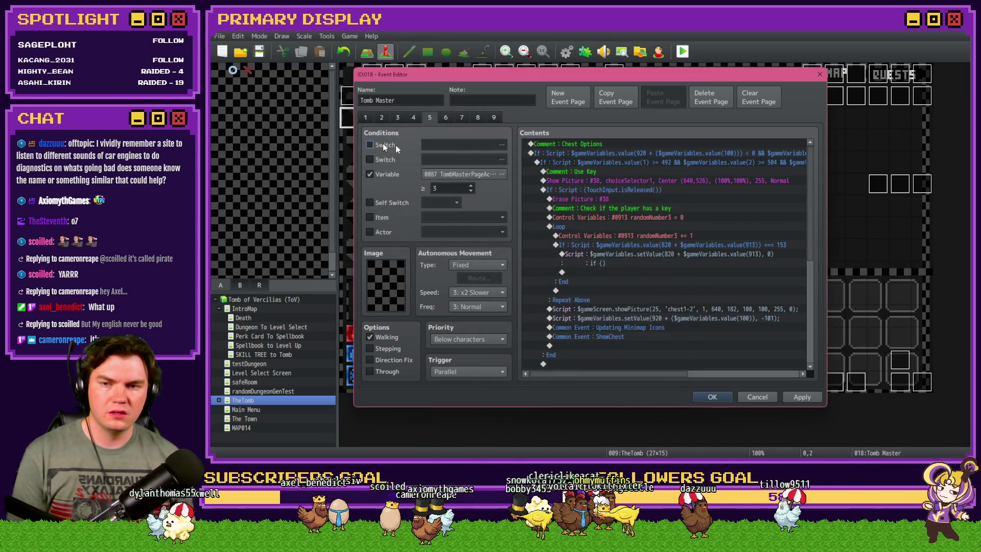
double_click(641, 257)
Step: Complete the script line as if ($gameSwitches.value(78) === true) {$gameScreen.erasePicture()}
key("Left")
type("$")
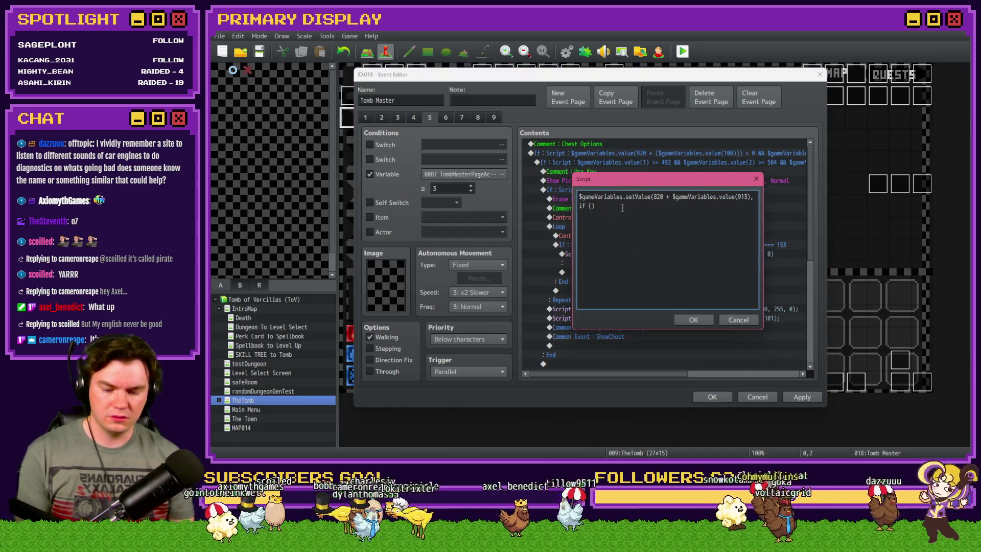
type("gameSwitches.")
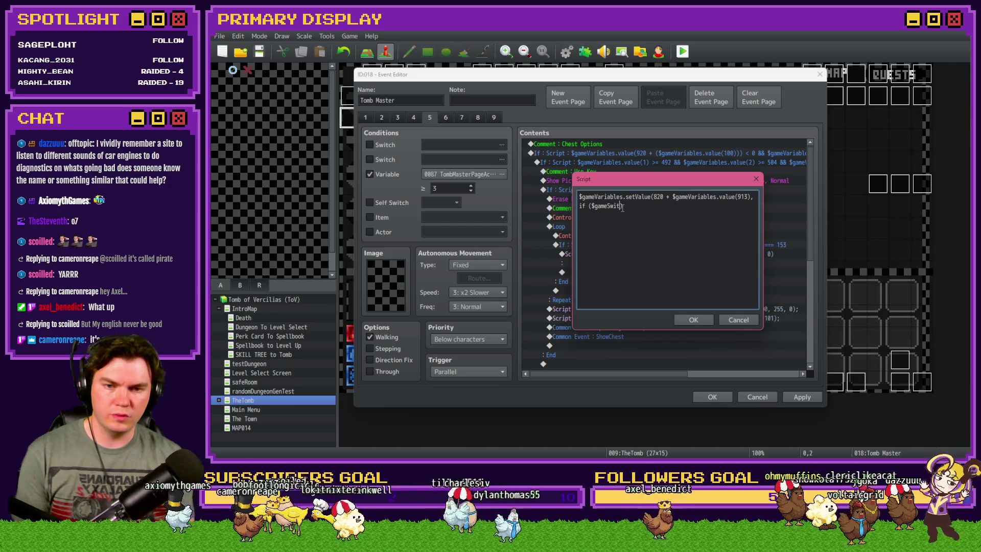
type("value()")
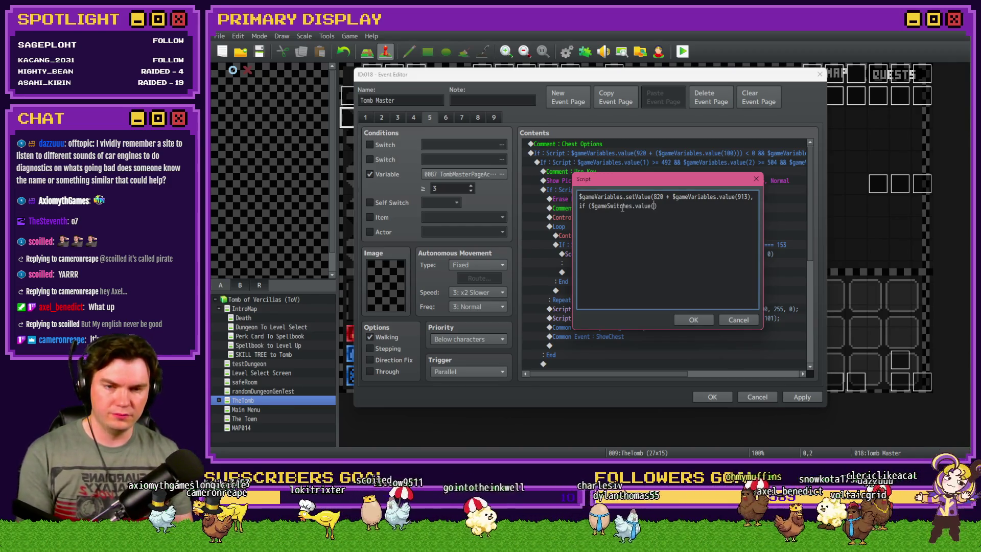
type("78")
type(" === true")
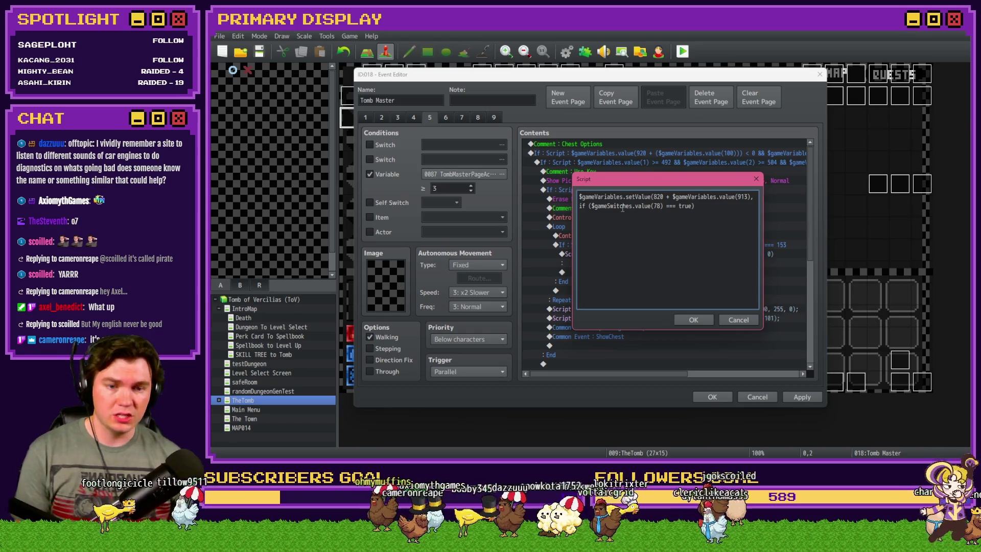
type(" {}")
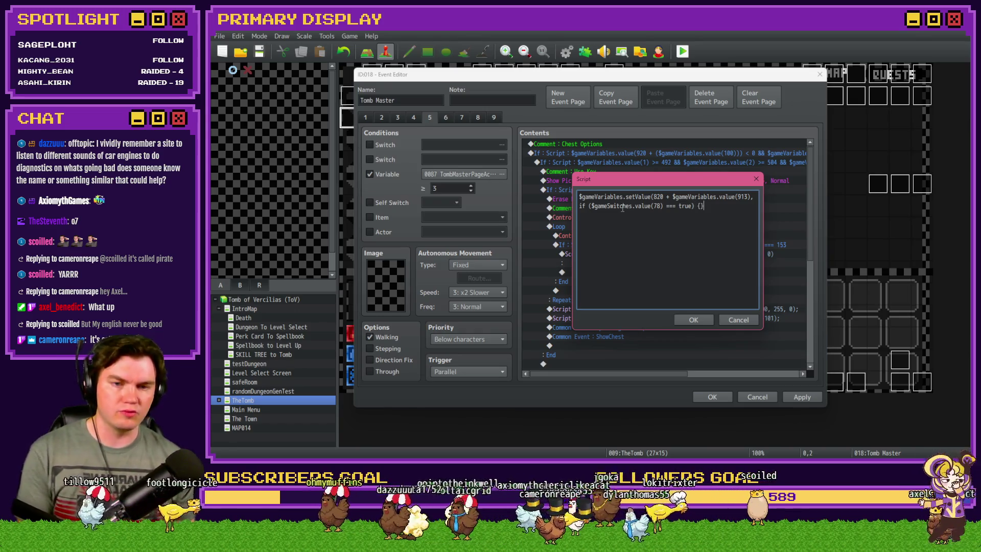
type("$gameScreen.picture")
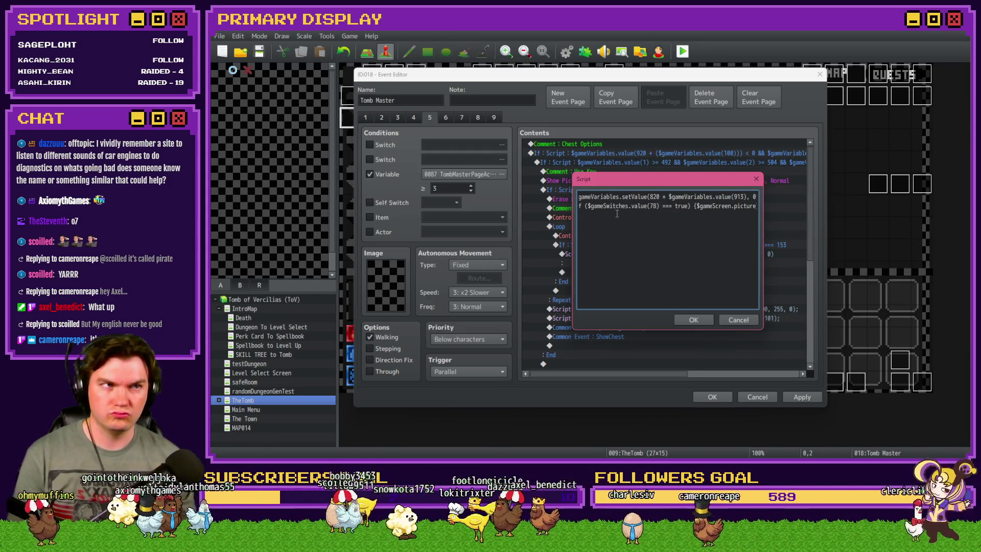
key("alt+Tab")
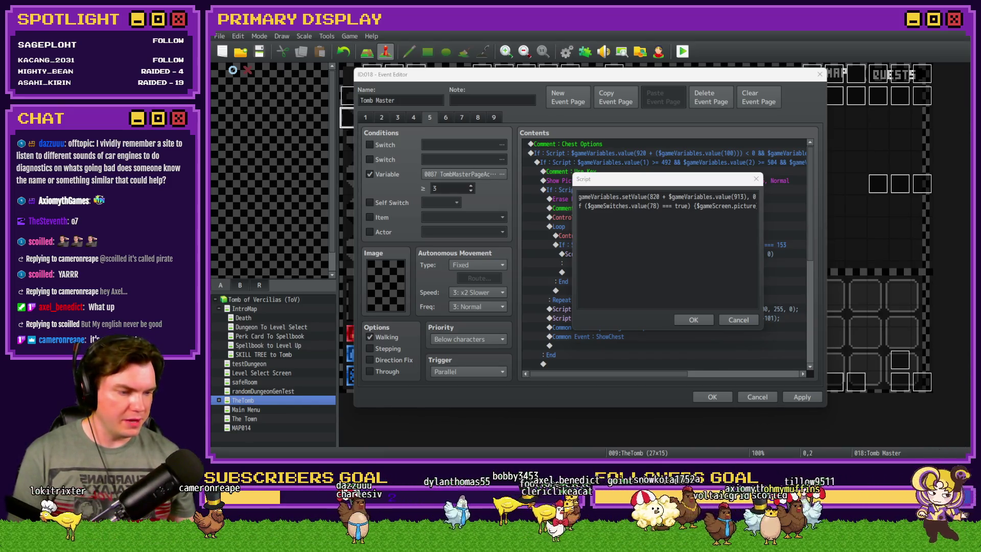
left_click(738, 208)
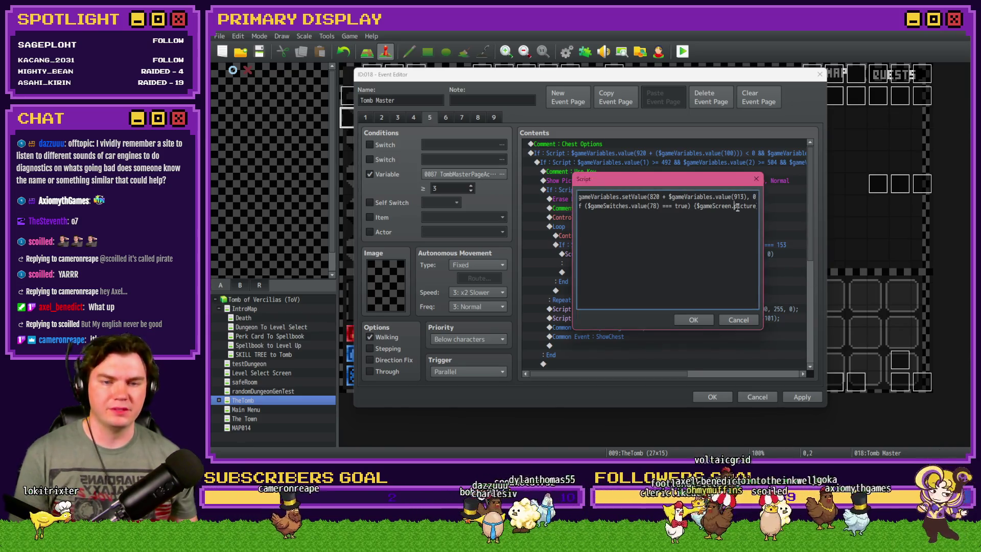
type("erase")
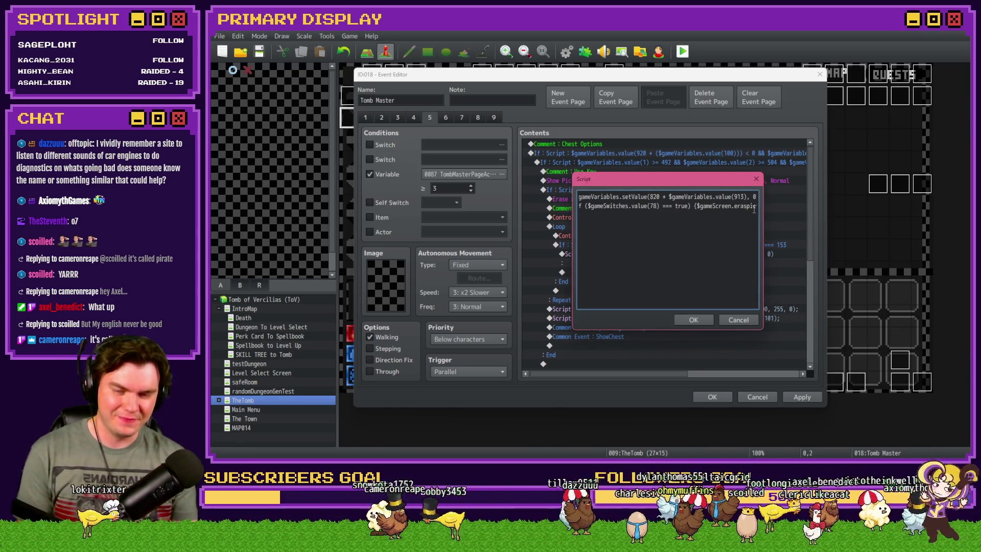
type("P")
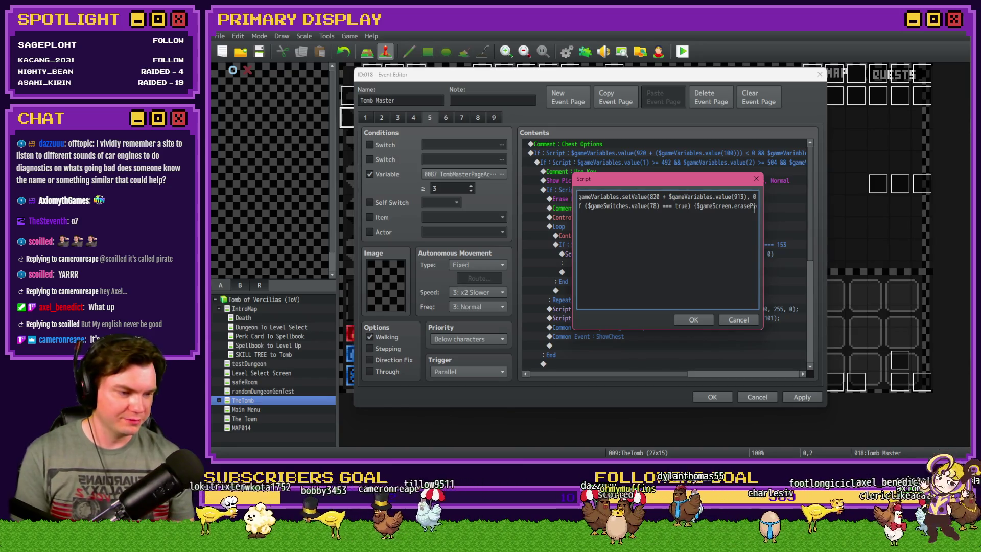
key("Delete")
type("(")
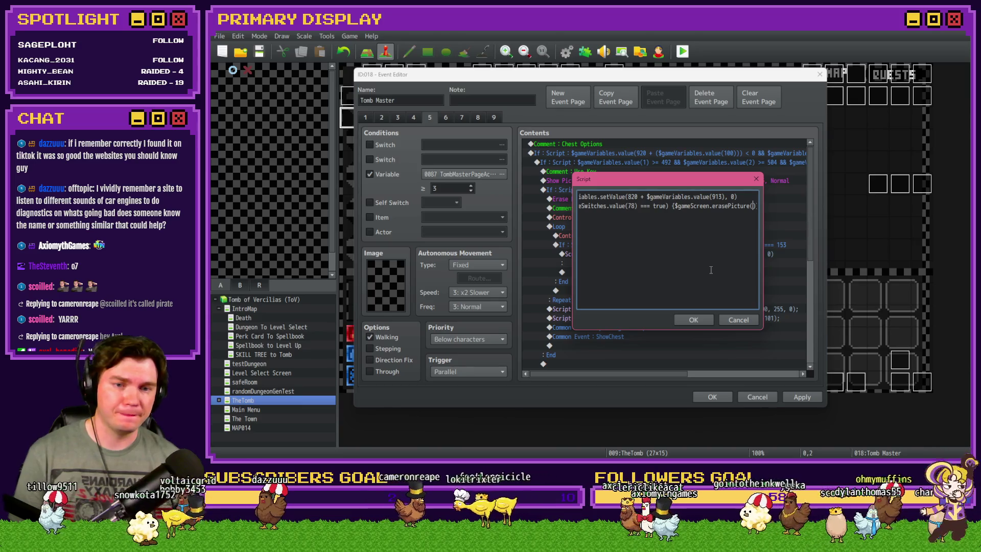
left_click(693, 319)
Step: Save the Tomb Master event and open the perkTooltips event
left_click(795, 396)
left_click(712, 398)
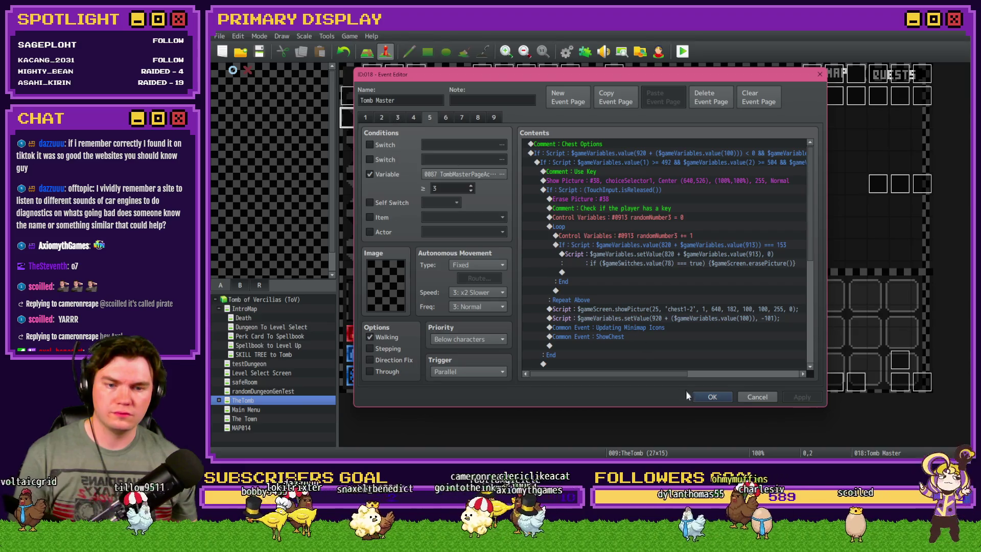
left_click(712, 396)
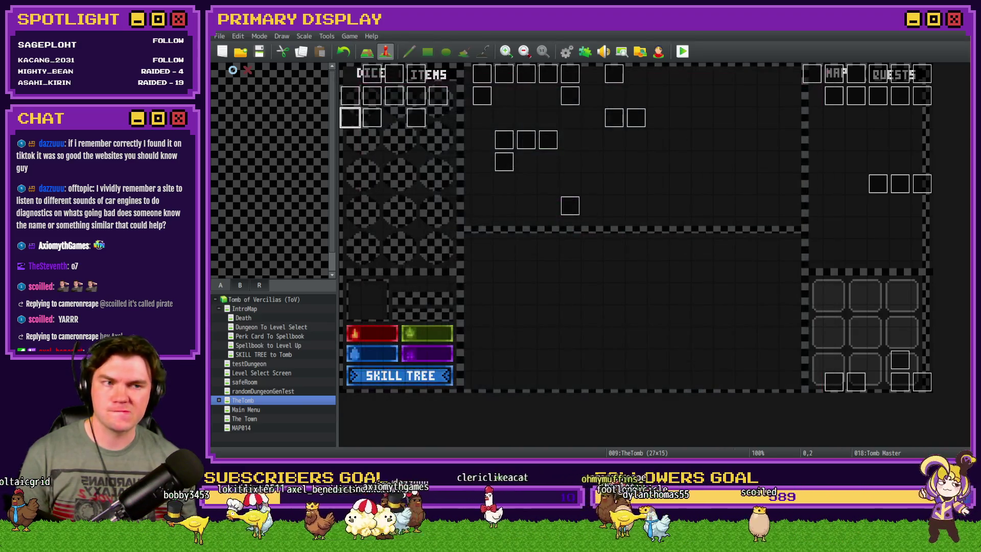
double_click(368, 99)
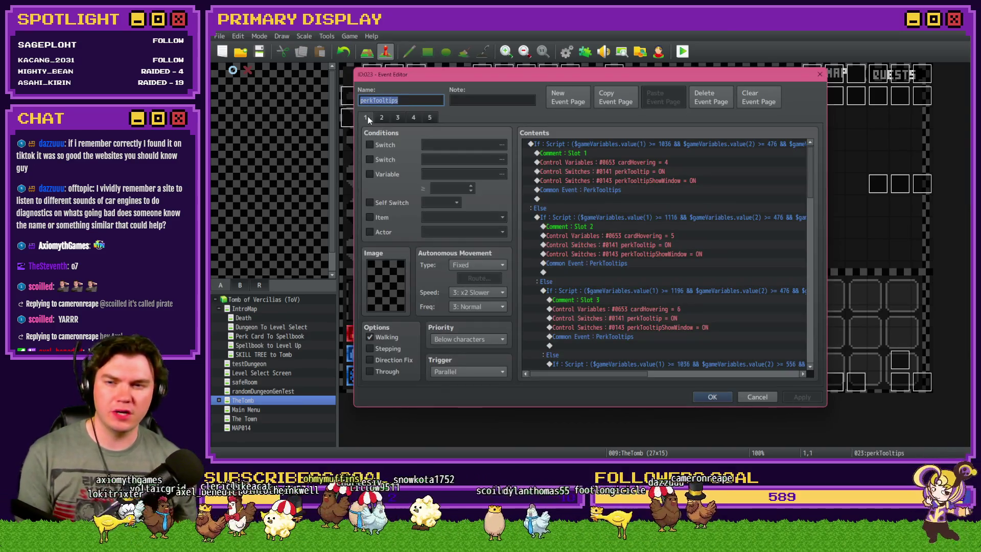
Step: Inspect the itemTooltips event and perkTooltips pages 2 and 3, closing each
key("Escape")
double_click(368, 119)
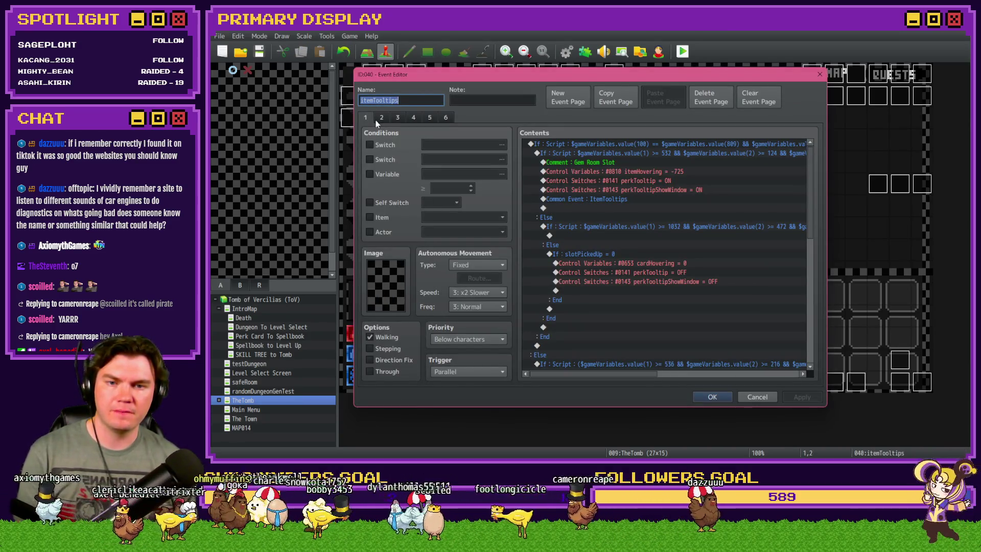
scroll(588, 243, "down", 5)
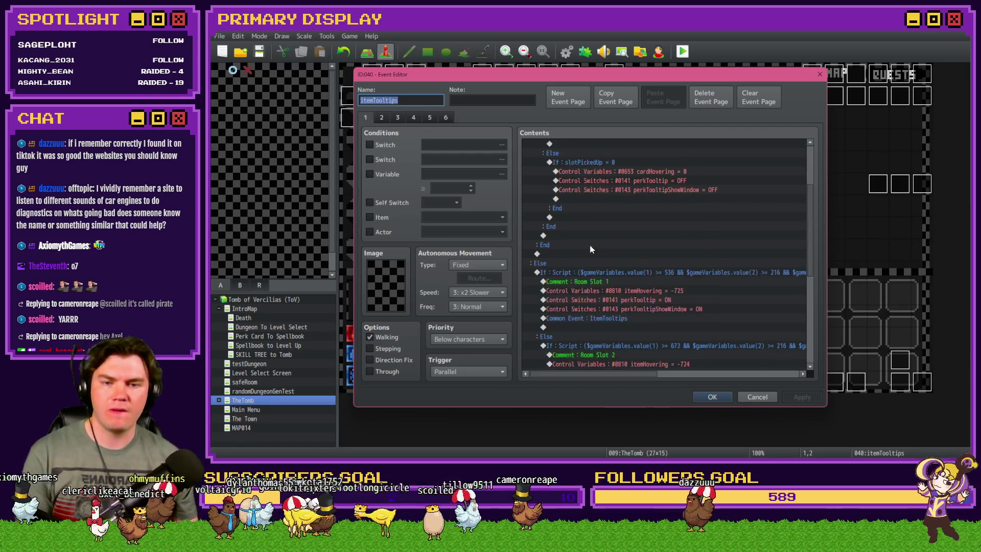
key("Escape")
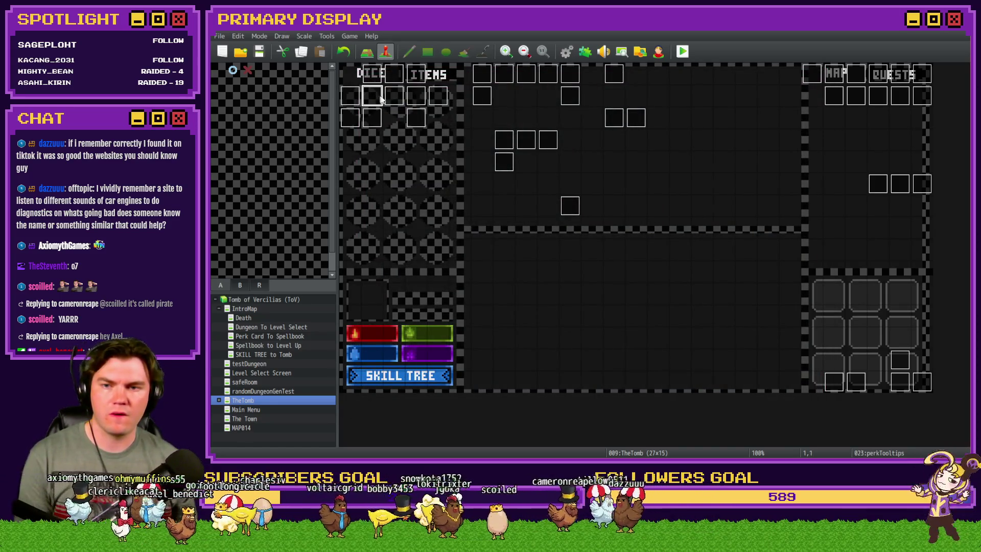
double_click(378, 98)
scroll(607, 231, "down", 5)
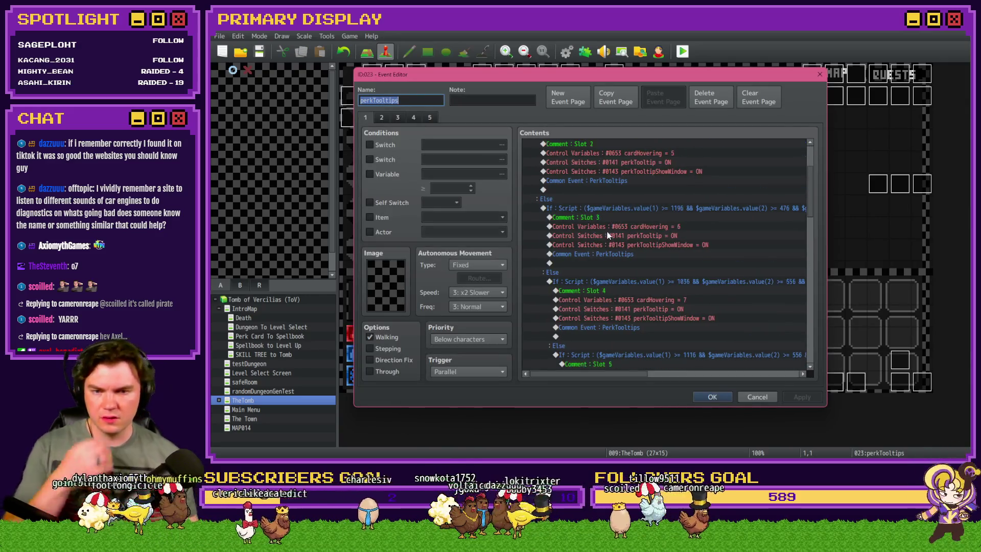
left_click(385, 117)
left_click(397, 117)
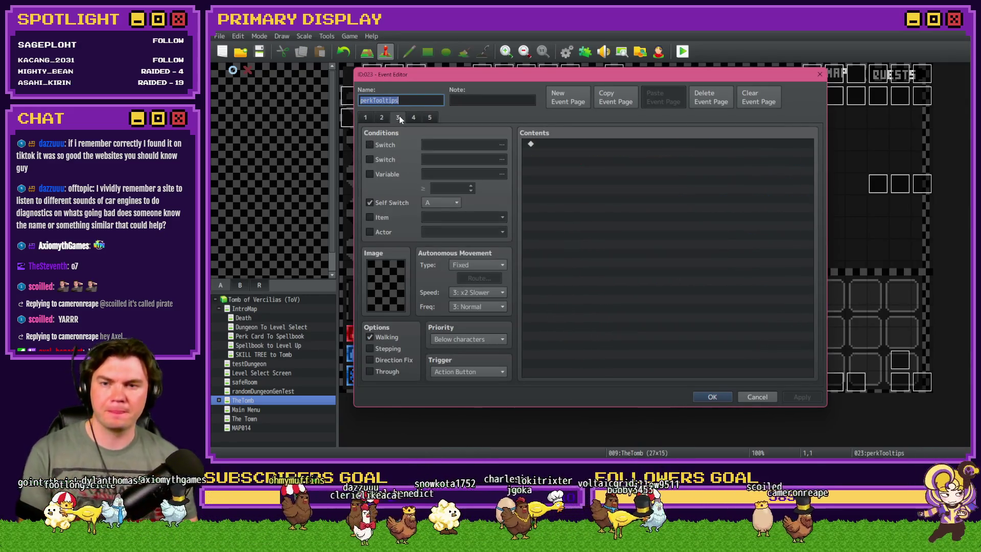
key("Escape")
Step: Inspect the menuItems/skillTree event's Show Items script, close it, and reopen Tomb Master
double_click(402, 116)
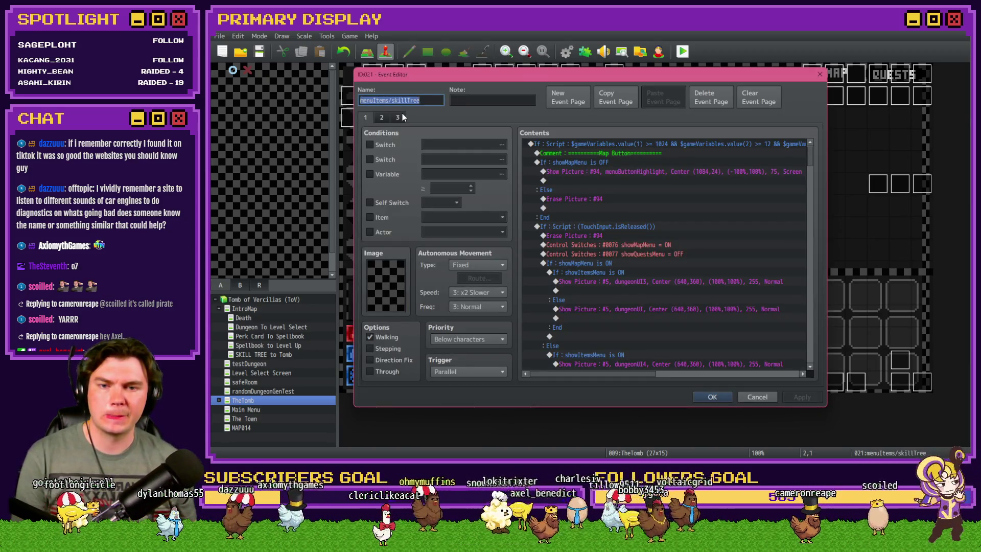
left_click_drag(809, 158, 842, 278)
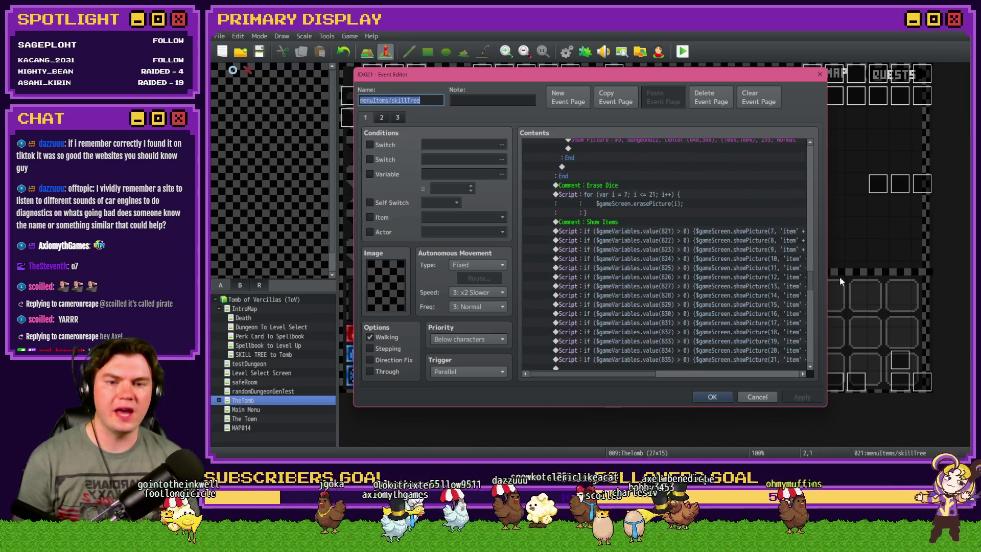
left_click(661, 230)
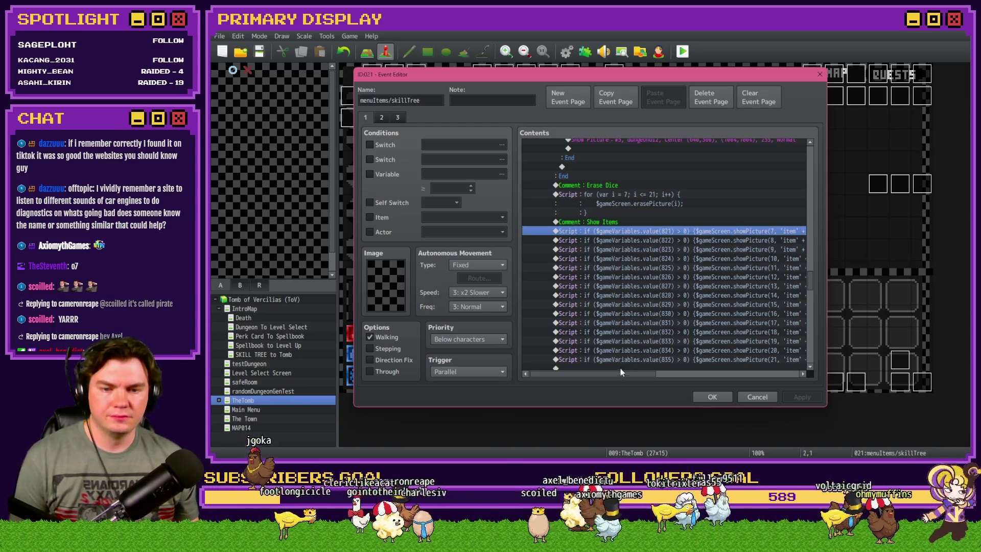
left_click_drag(620, 368, 646, 374)
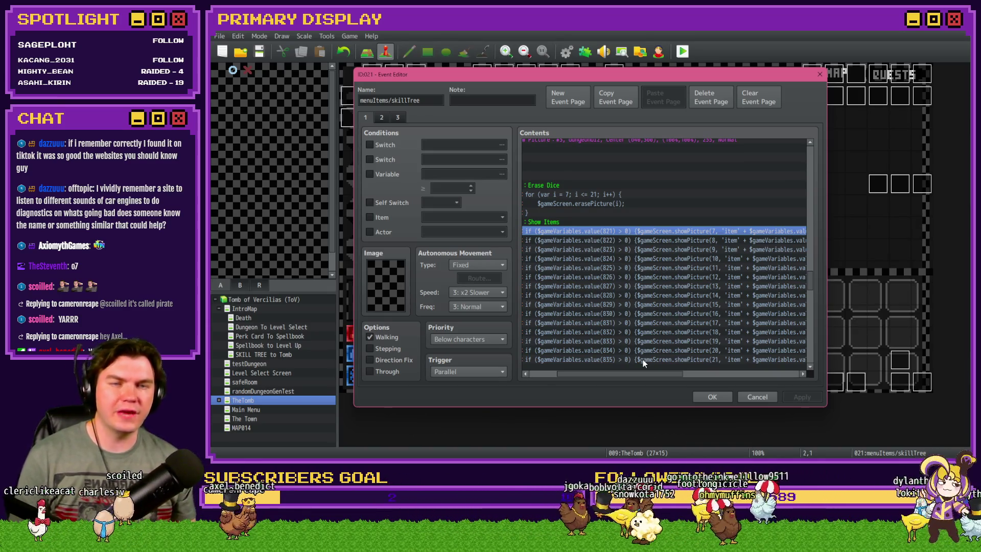
key("Escape")
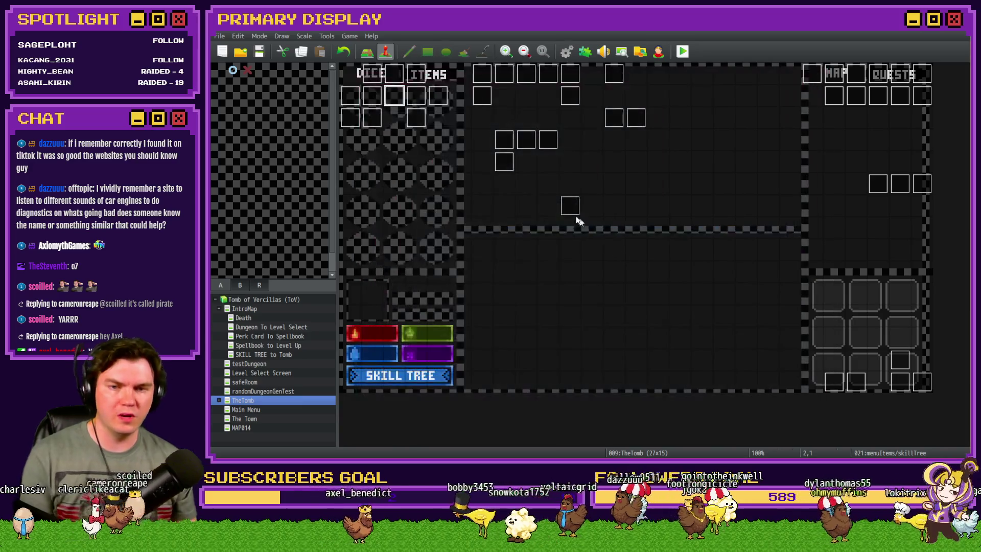
double_click(356, 118)
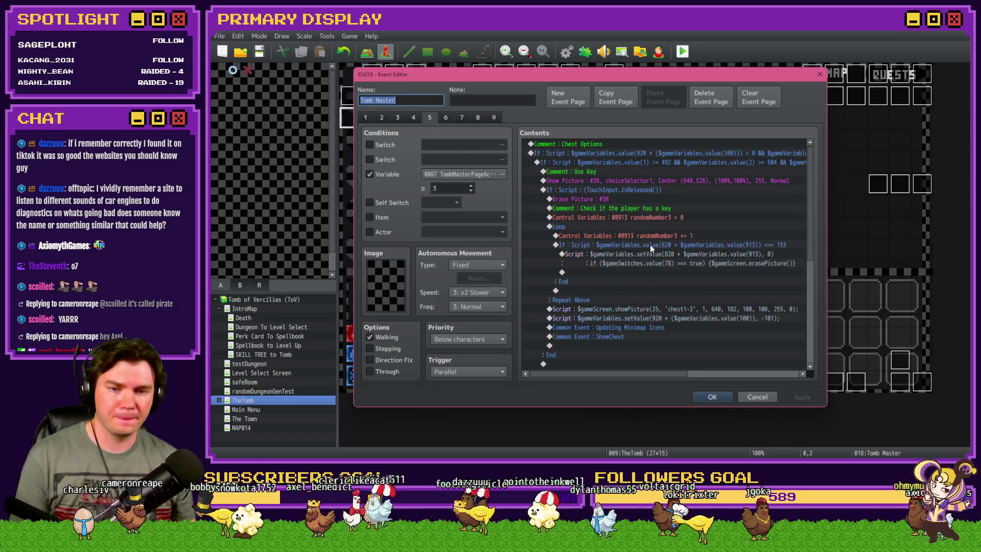
Step: Change the key script's erasePicture() to erasePicture(6 + $gameVariables.value(913))
double_click(683, 259)
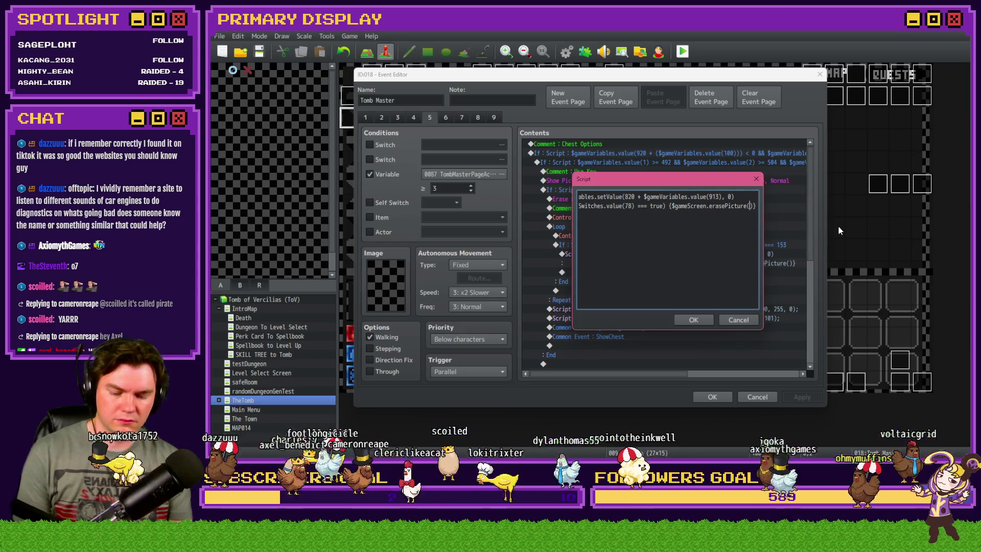
type("6 + $gameVBa")
key("BackSpace")
key("BackSpace")
type("ari")
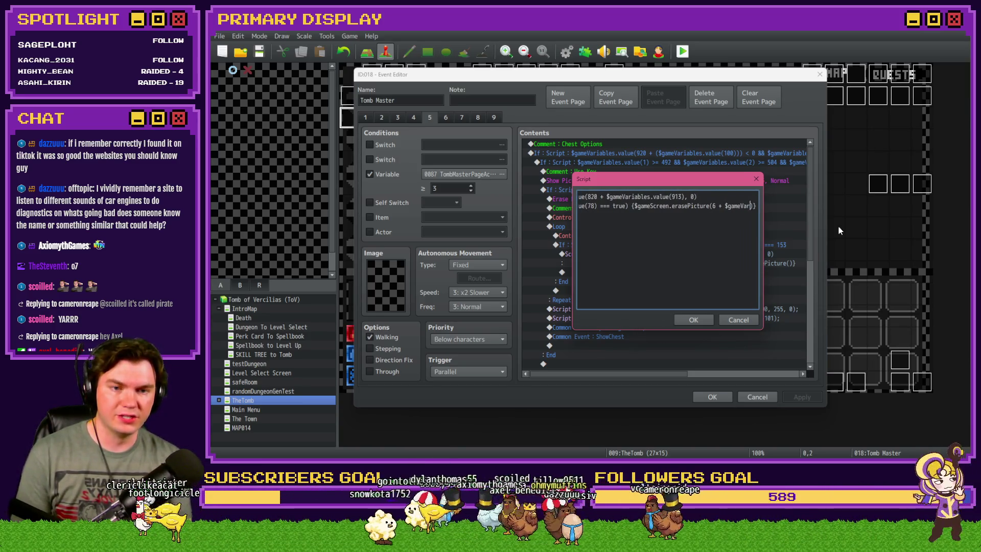
type("ables.v")
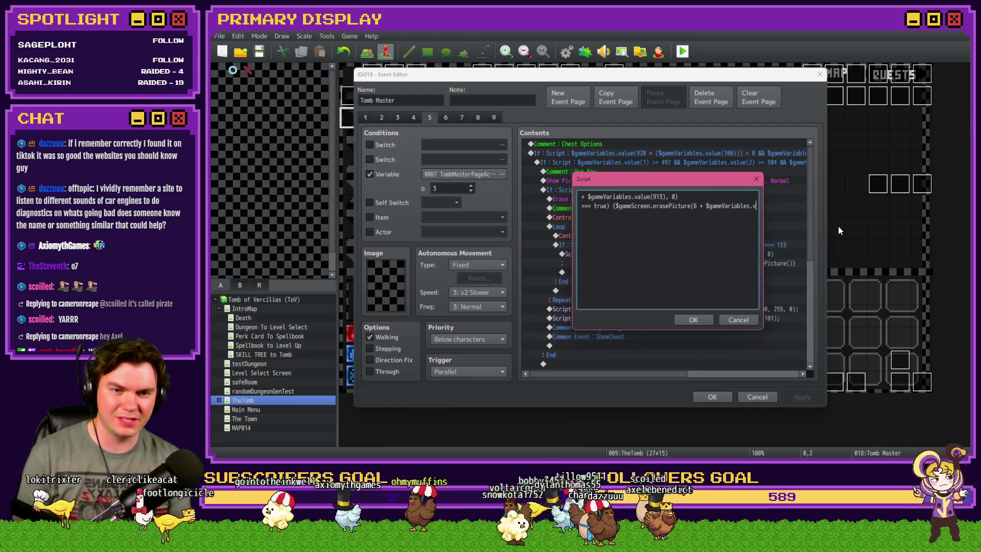
type("alue(913)")
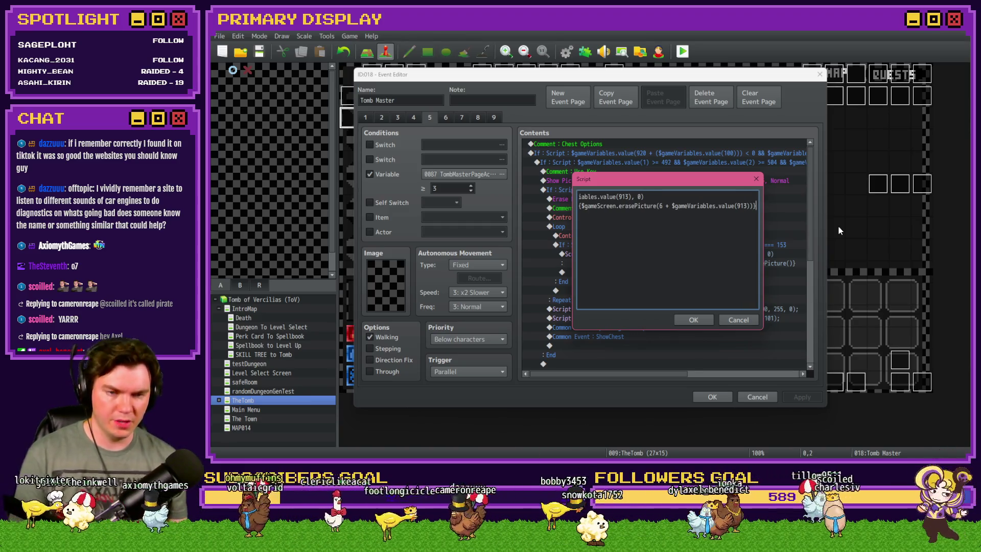
left_click(687, 320)
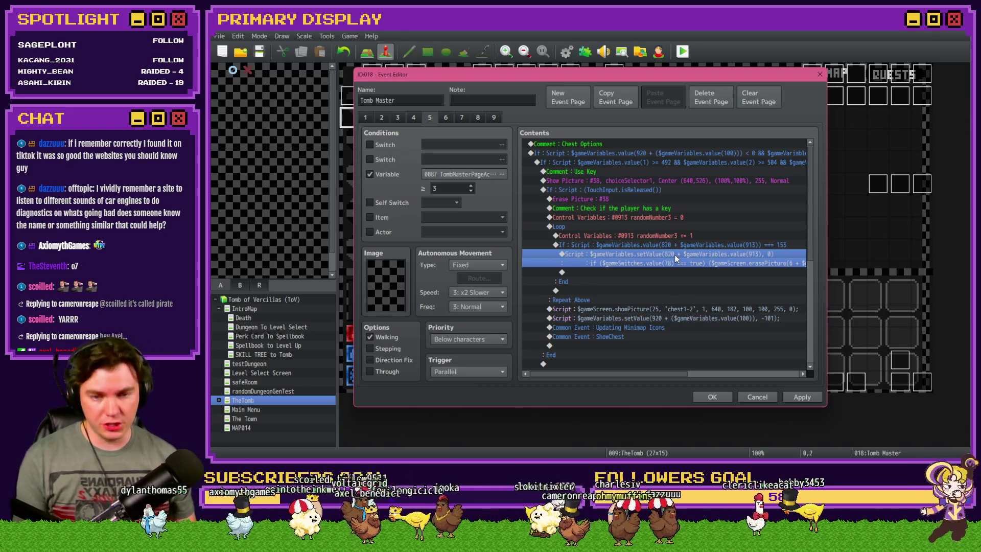
Step: Select the nested loop block inside the key-check loop, cancelling a stray insert but keeping edits
left_click(619, 228)
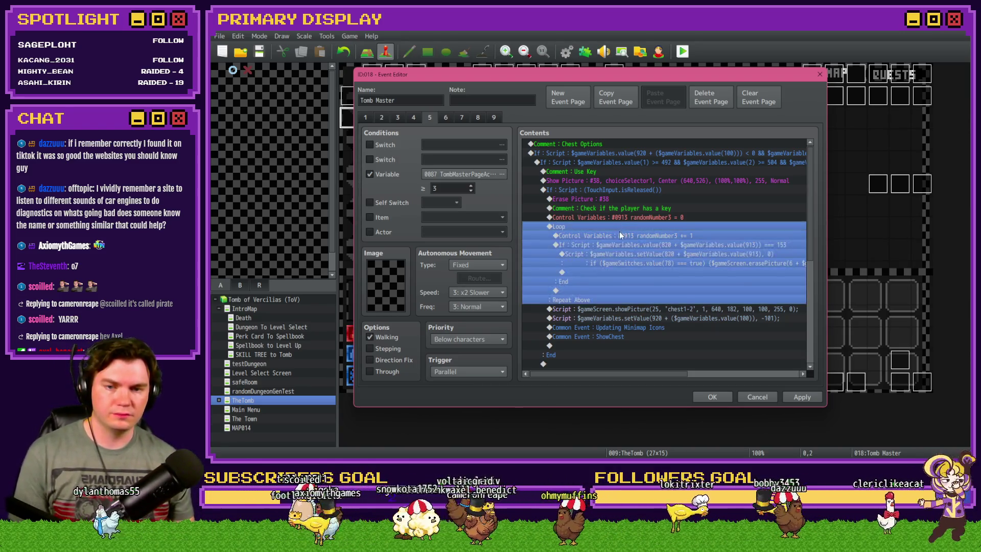
left_click(618, 235)
left_click(618, 242)
left_click(623, 237)
left_click(620, 244)
left_click(621, 236)
left_click(621, 244)
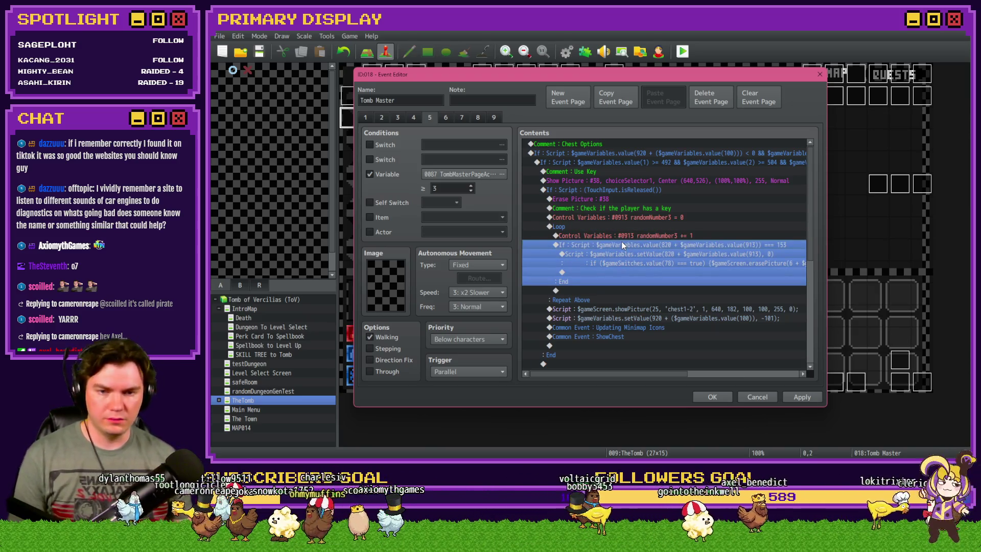
double_click(590, 289)
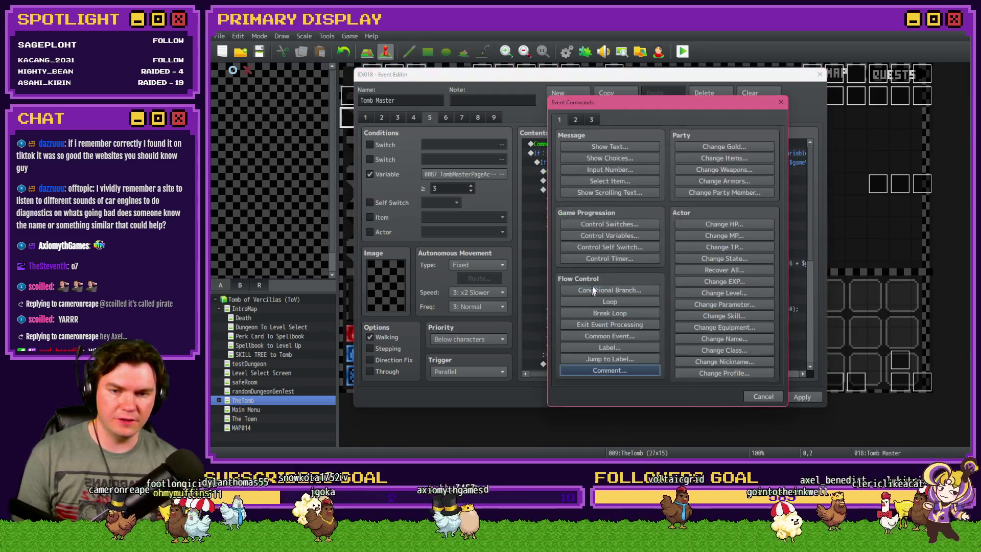
key("Escape")
key("Escape")
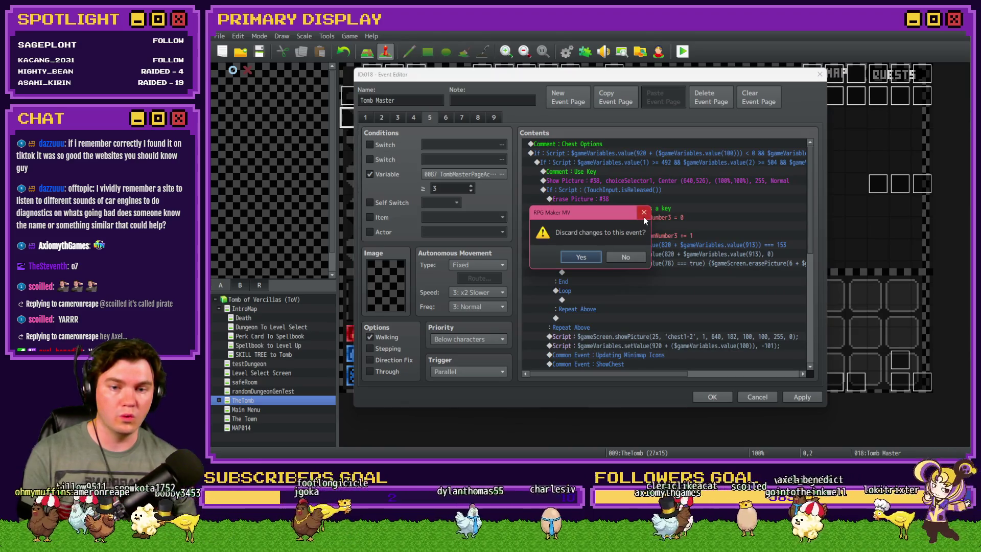
left_click(643, 212)
left_click(585, 292)
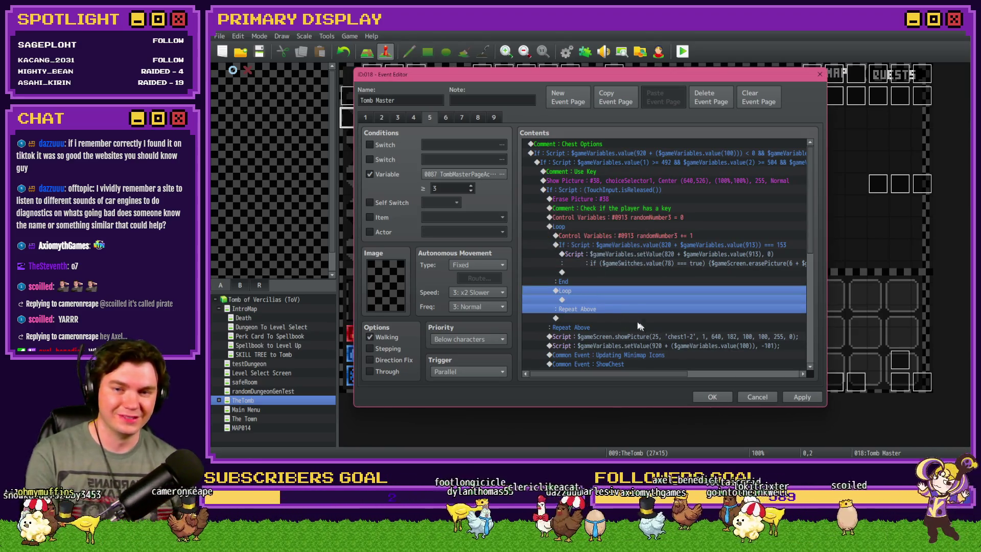
Step: Add a Control Variables command targeting variable 0913 randomNumber3
double_click(592, 294)
left_click(595, 235)
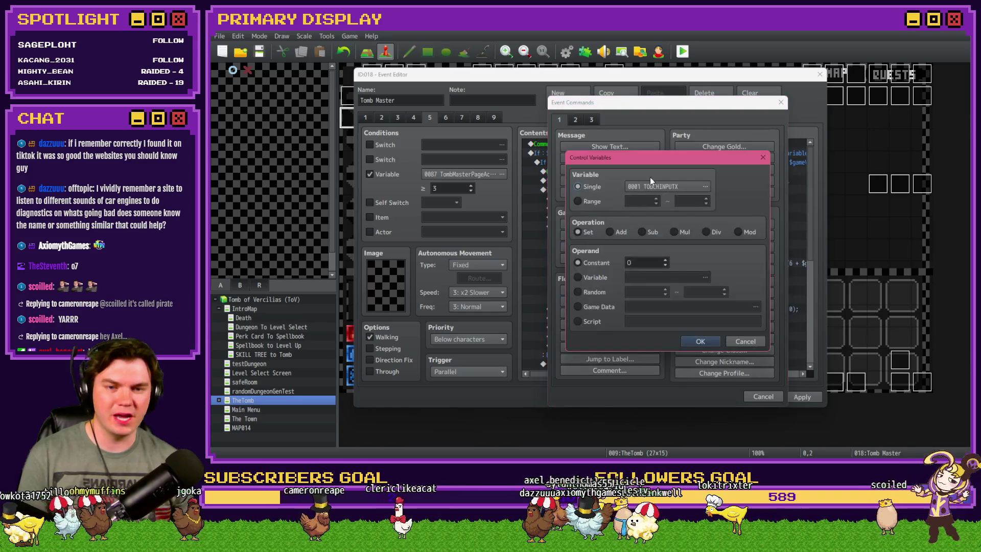
left_click(649, 186)
key("Down")
key("Down")
key("Down")
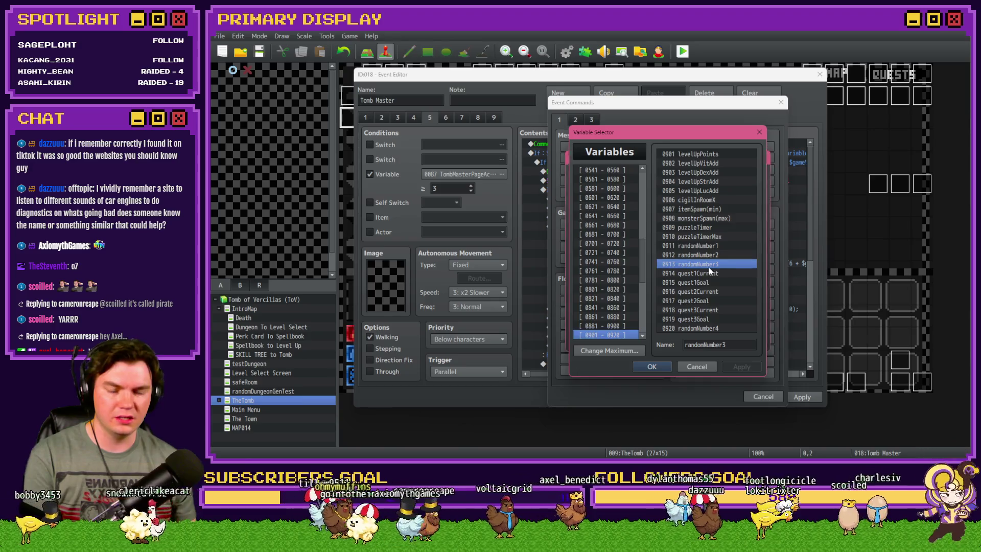
double_click(709, 264)
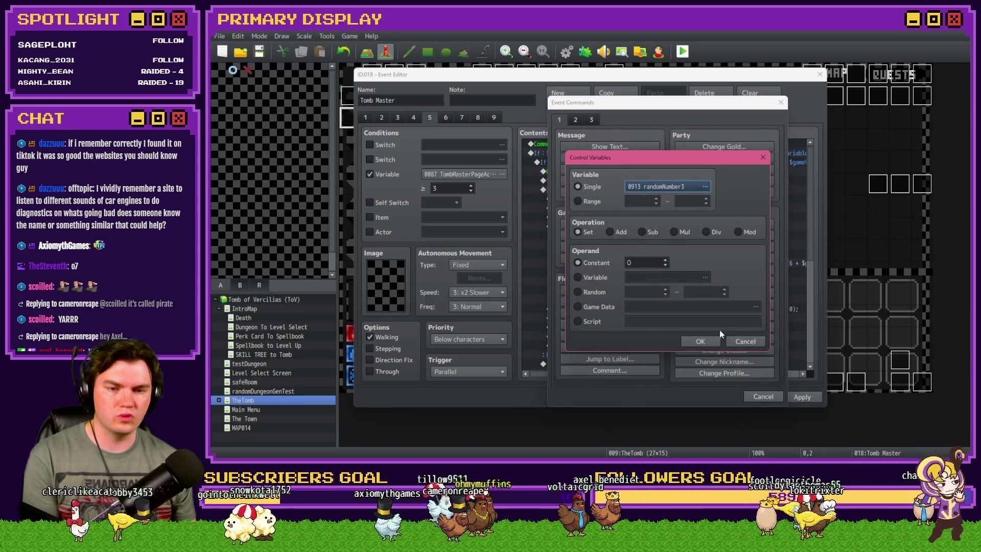
left_click(705, 341)
Step: Add a conditional branch checking randomNumber3 ≥ 15
left_click(622, 292)
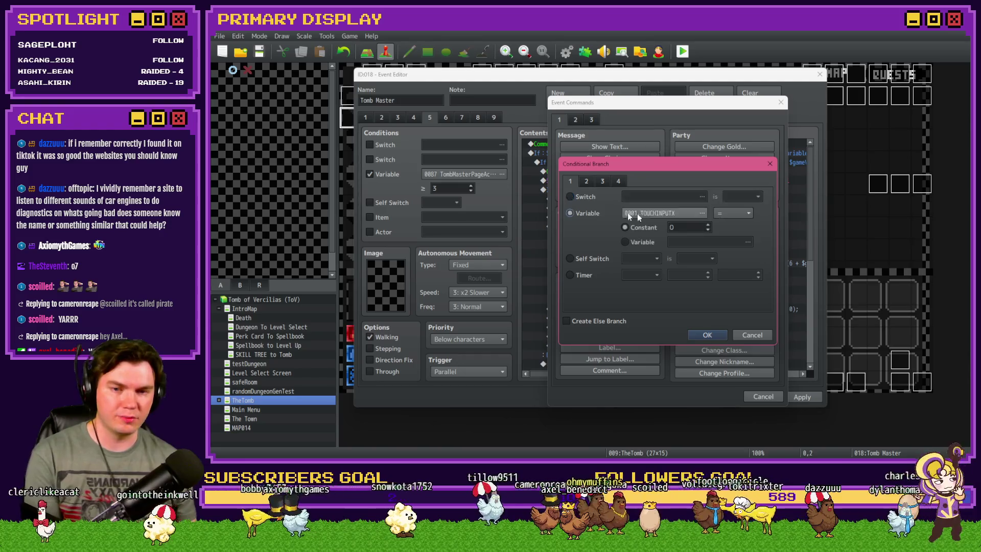
left_click(623, 212)
double_click(709, 264)
left_click(732, 212)
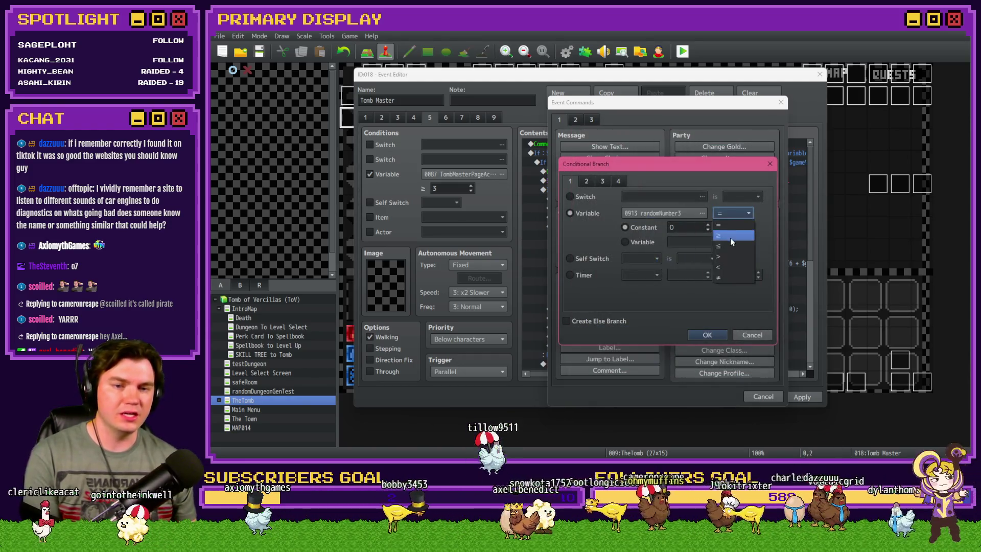
left_click(730, 236)
double_click(689, 229)
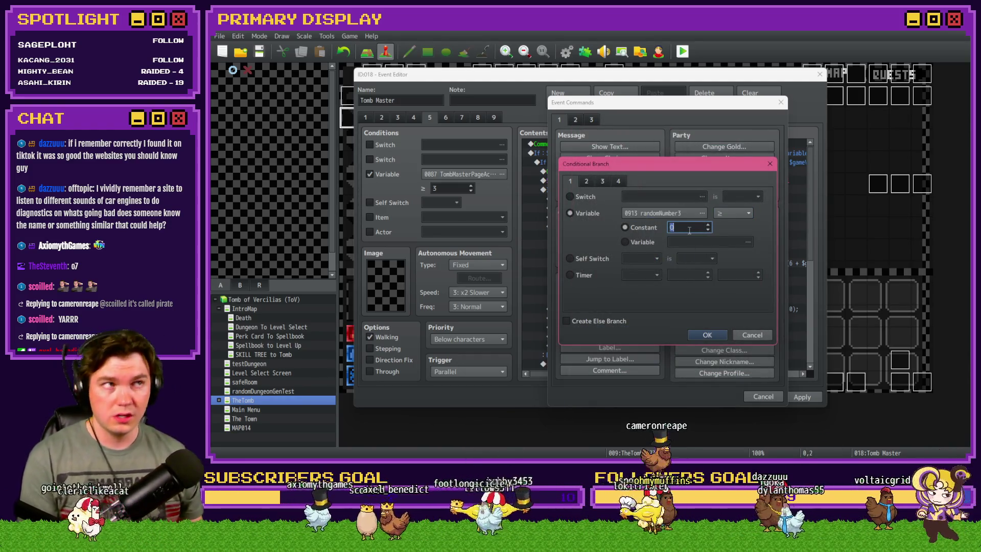
type("16")
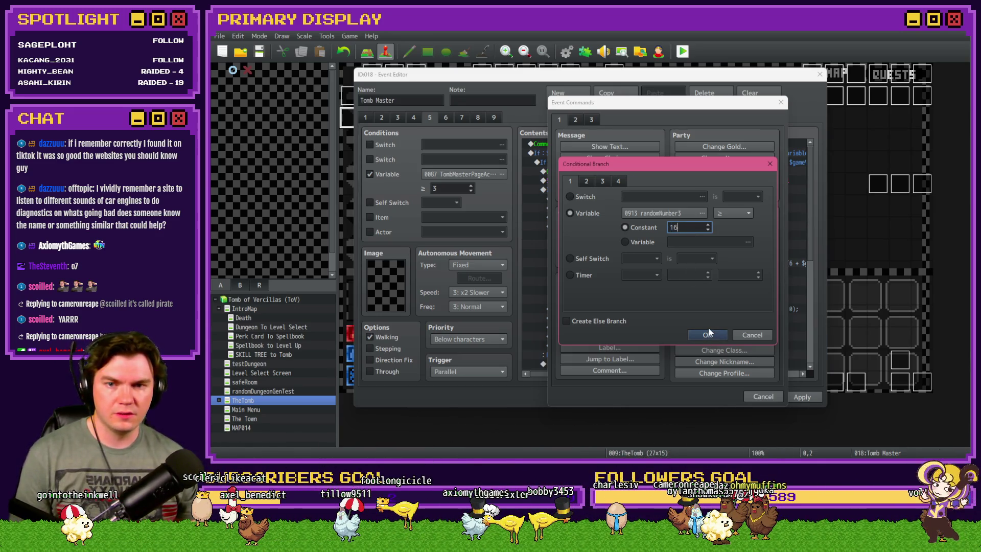
key("BackSpace")
type("5")
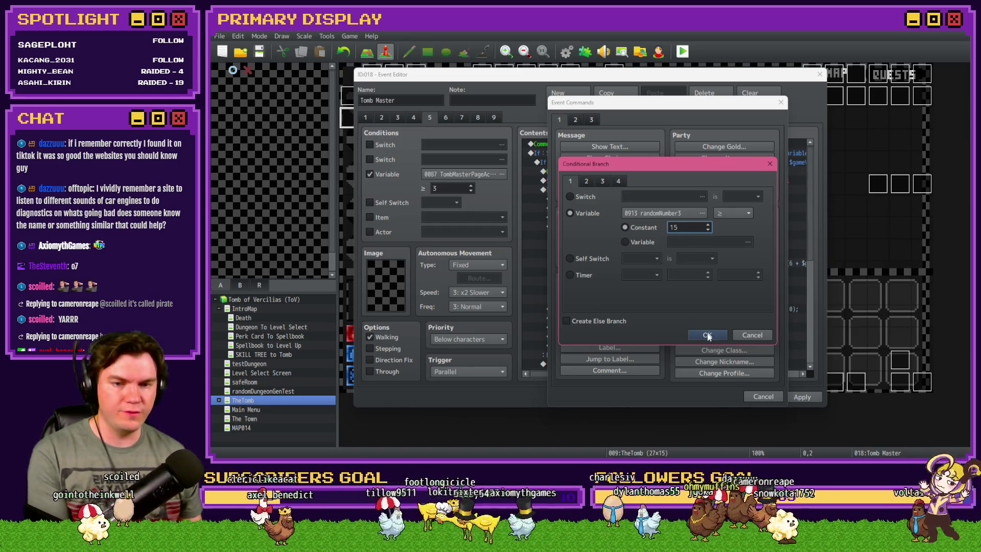
left_click(708, 332)
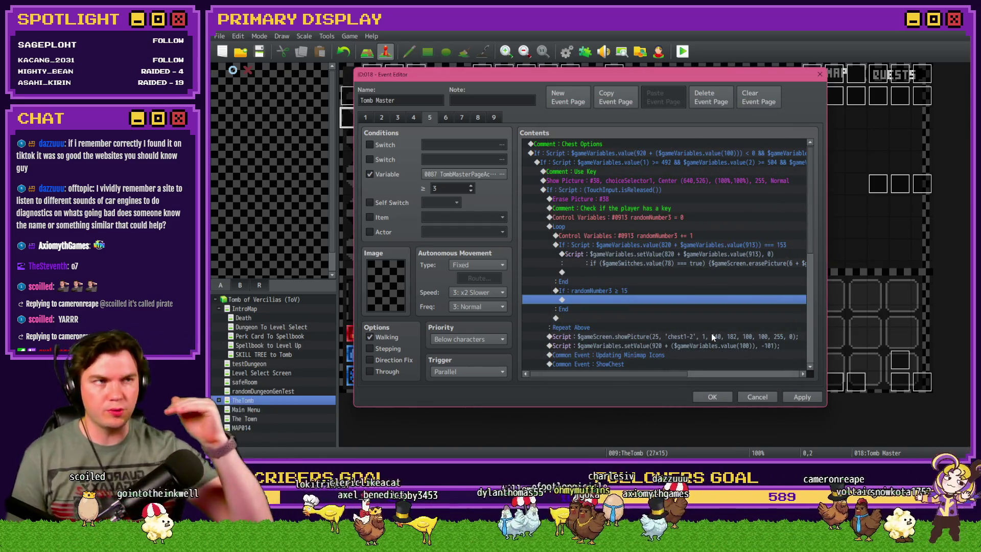
Step: Put Exit Event Processing inside the new branch, then apply and save the event
left_click(591, 290)
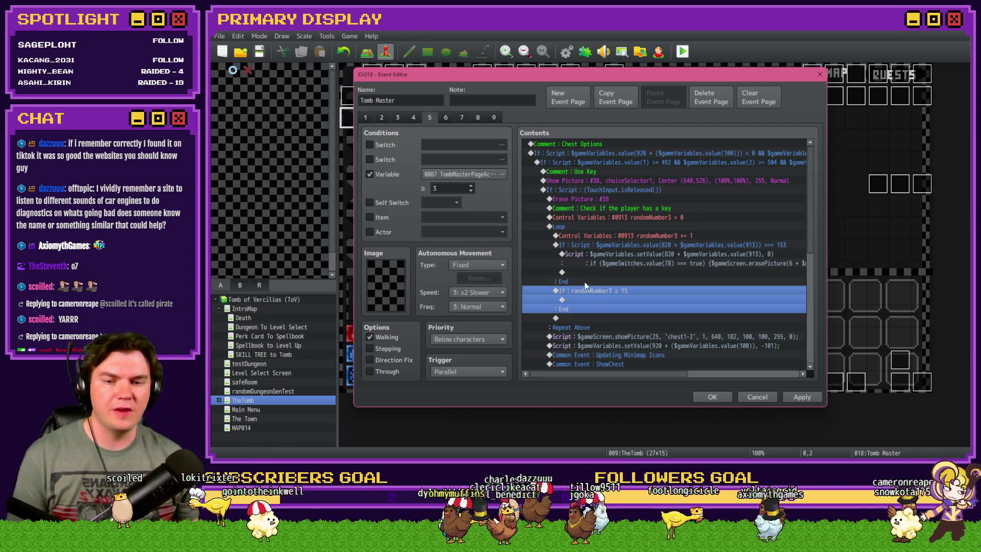
double_click(586, 298)
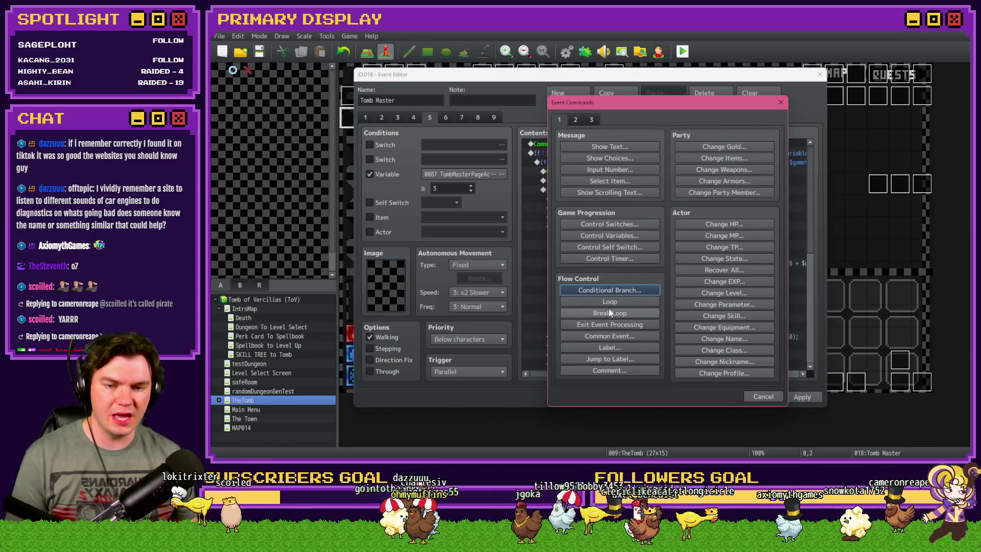
left_click(618, 326)
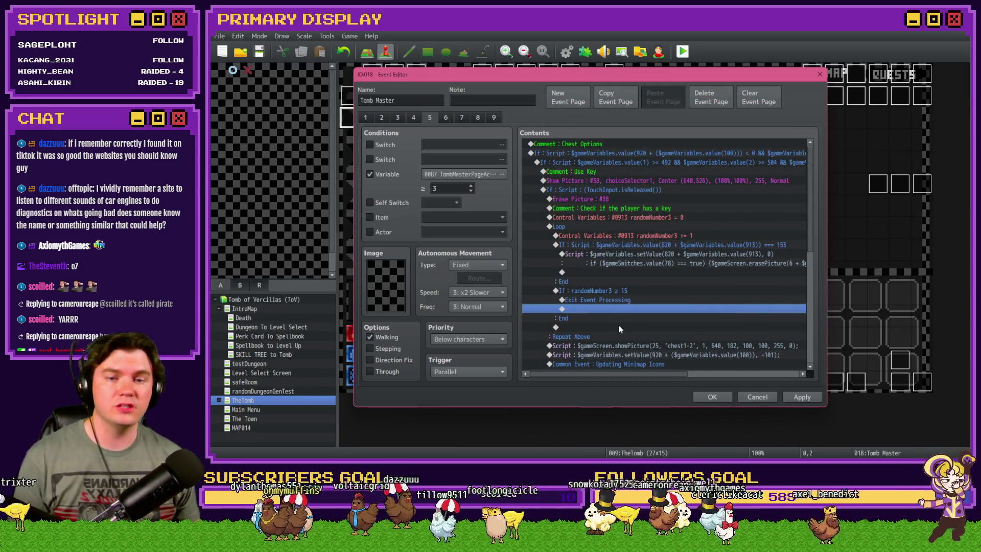
scroll(618, 329, "down", 3)
scroll(620, 331, "up", 3)
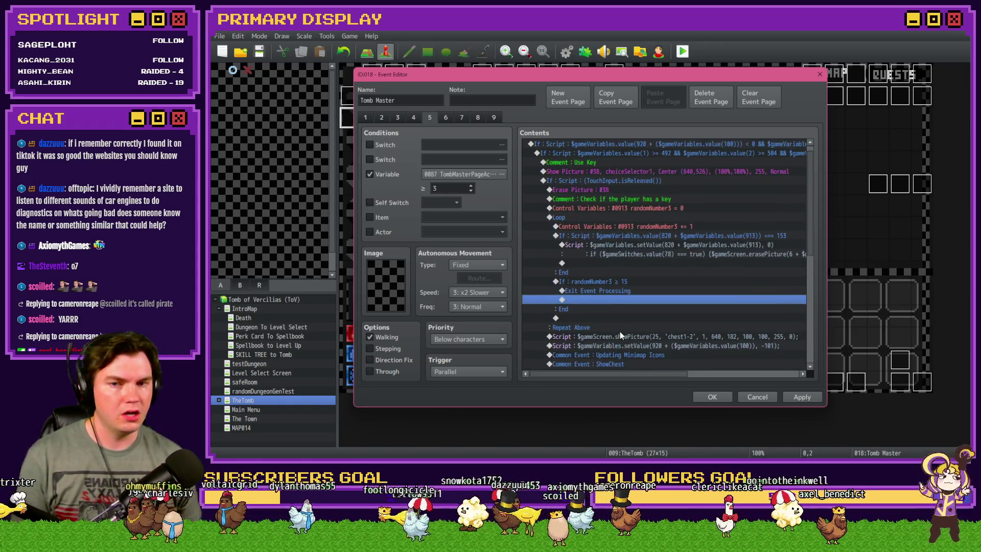
left_click(800, 398)
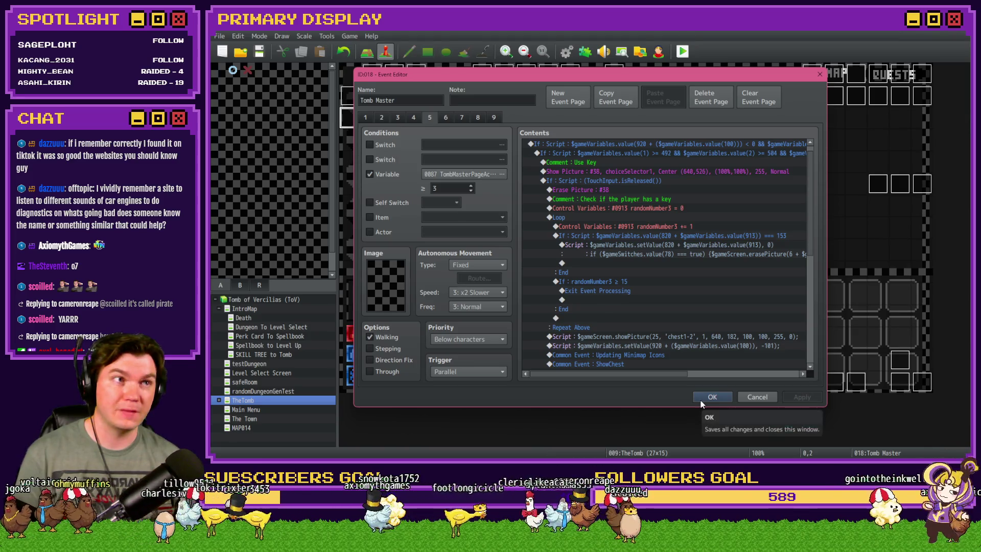
left_click(700, 399)
Step: Start a playtest with a perk and bring up the roomTrap 11–20 variables in the F9 debug menu
left_click(687, 55)
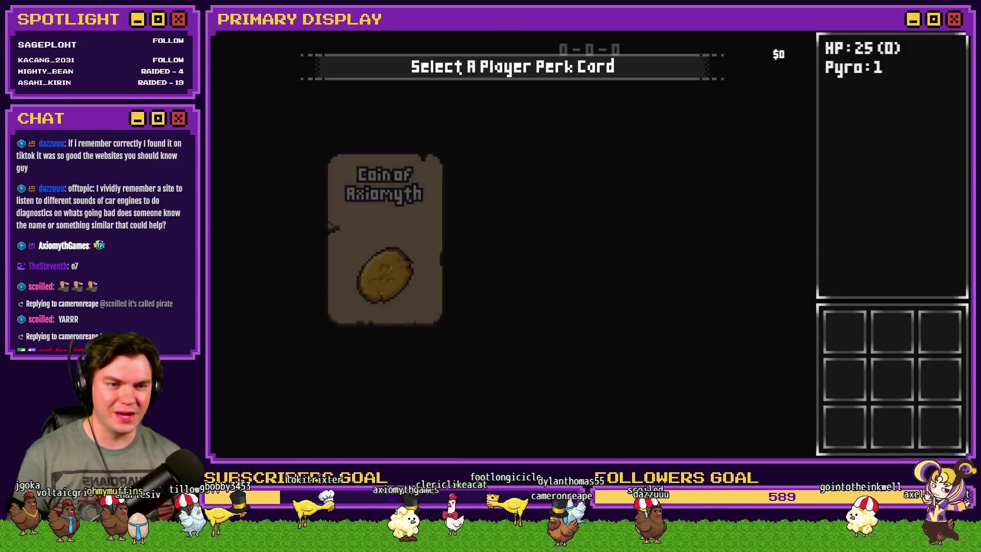
left_click(518, 193)
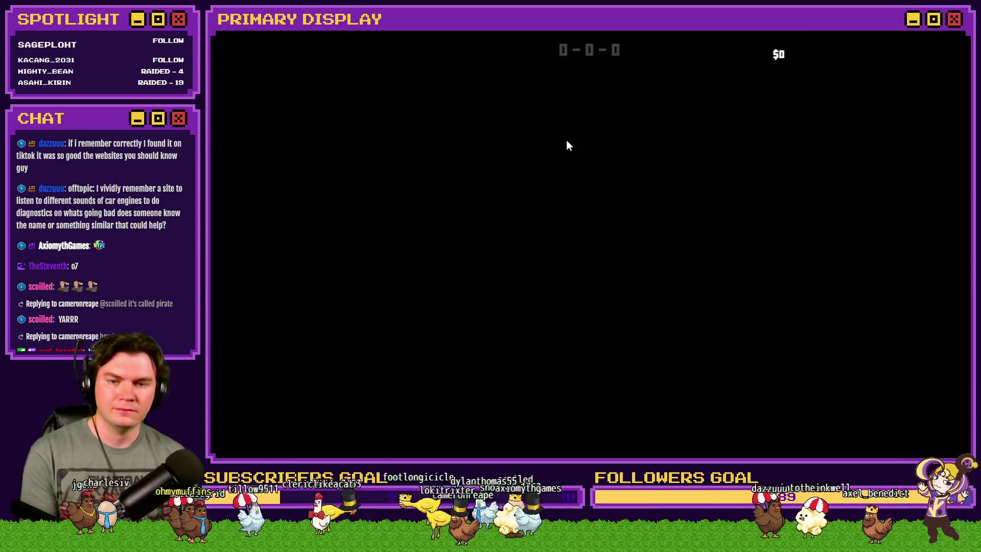
key("F9")
key("Up")
key("Up")
key("Up")
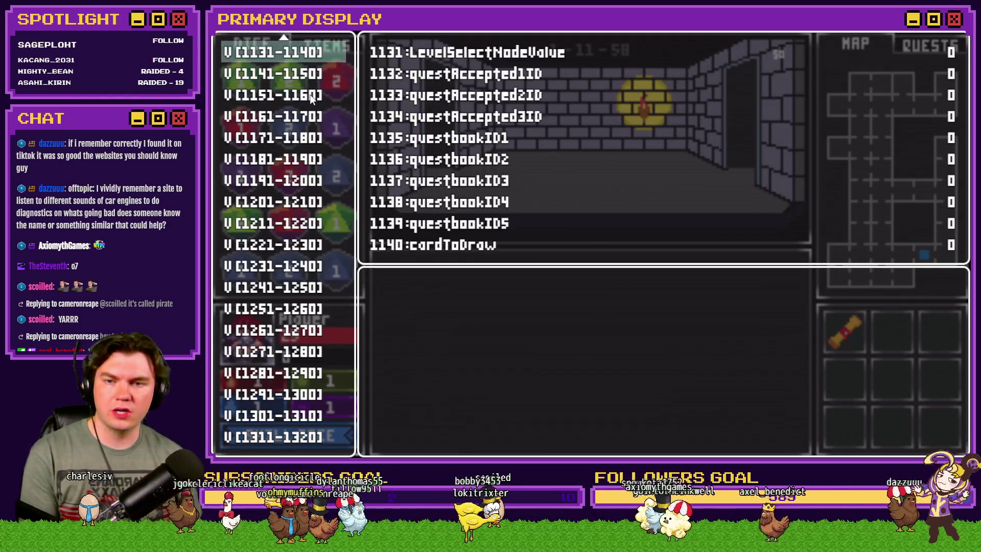
key("Up")
key("Up")
key("Up")
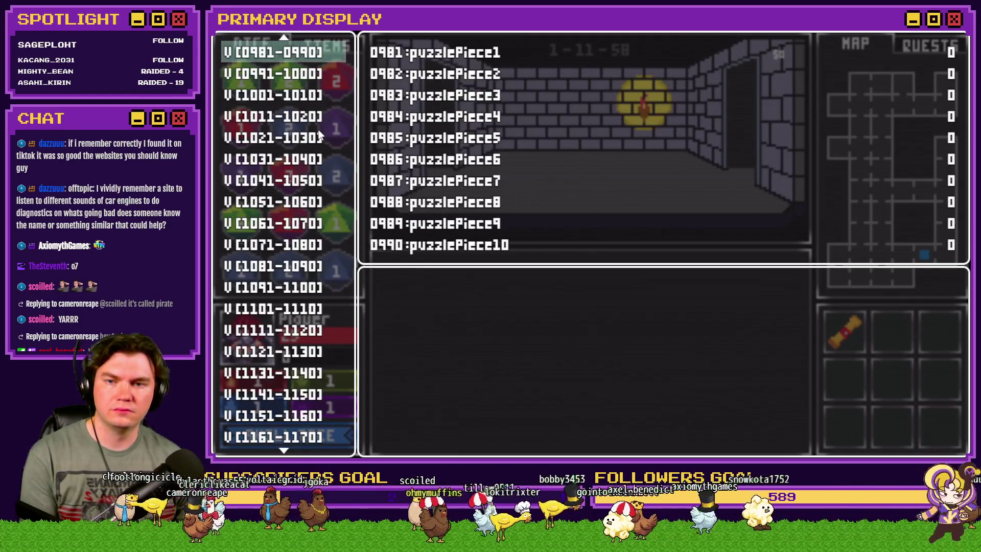
key("Up")
key("Up")
key("Up")
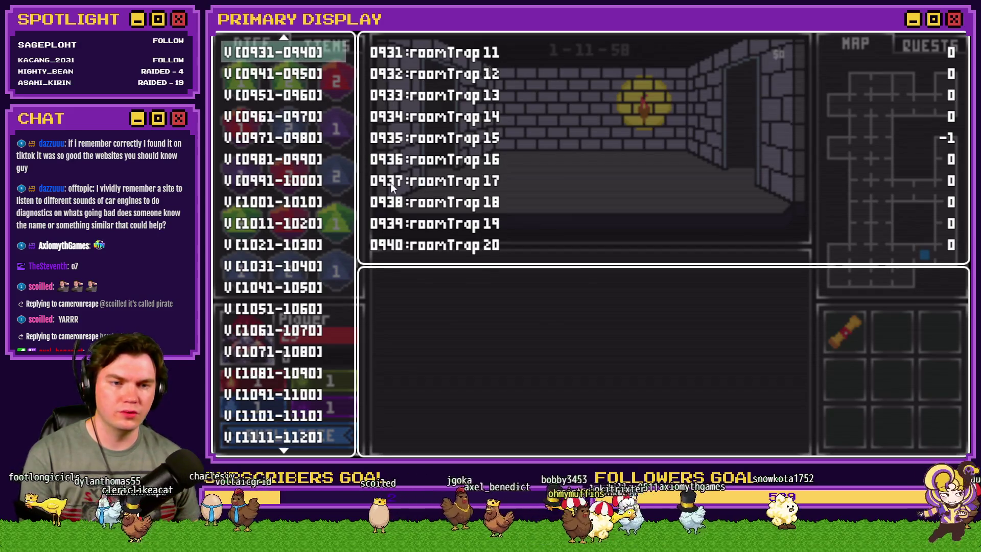
key("Return")
Step: Set roomTrap 12 to -1, leaving roomTrap 11 at 0, and close the debug window
key("Left")
key("Down")
key("Down")
key("Down")
key("Up")
key("Up")
key("Up")
key("Right")
key("Down")
key("Down")
key("Down")
key("Down")
key("Down")
key("Down")
key("Up")
key("Up")
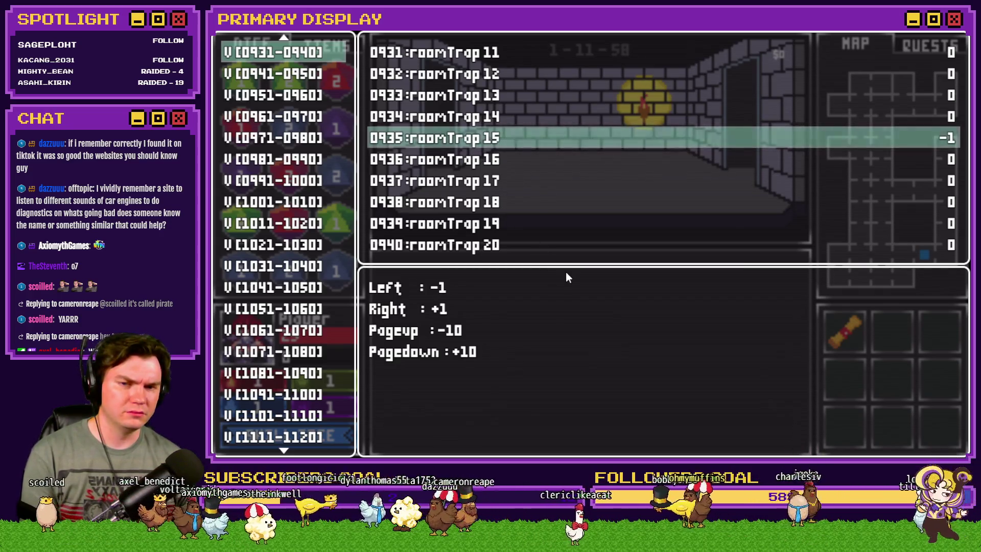
key("Up")
key("Up")
key("Up")
key("Left")
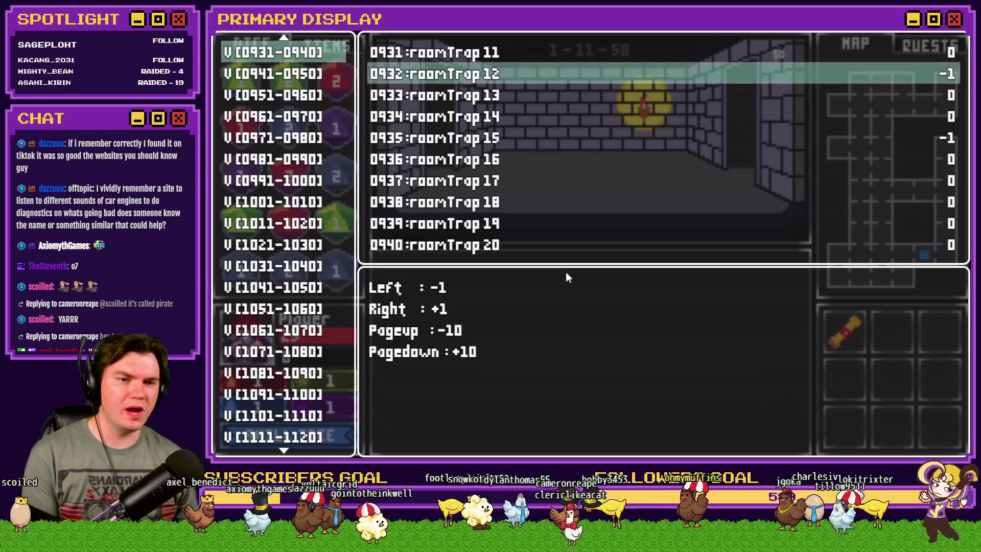
key("Escape")
Step: Walk into the chest room and choose Use A Key from the inventory on the locked chest
key("Up")
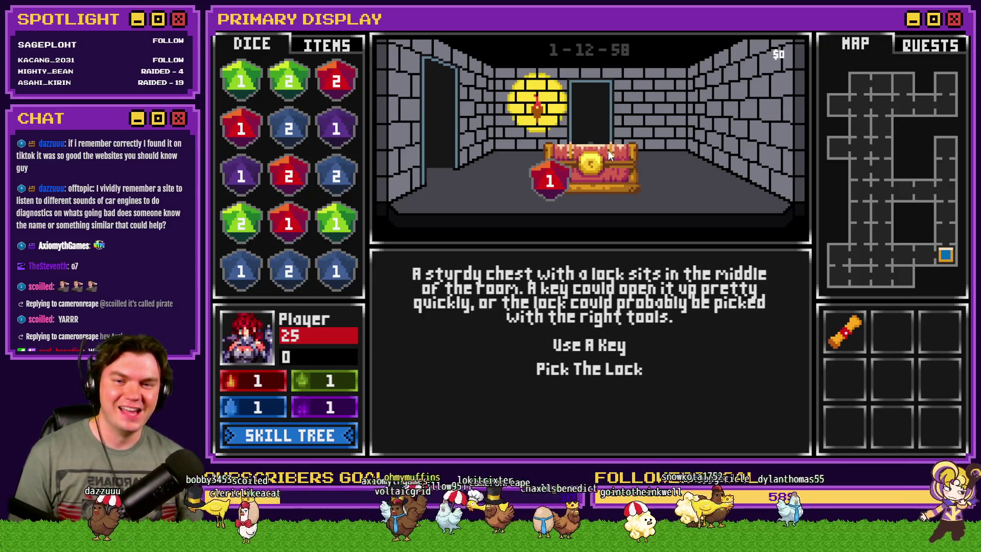
left_click_drag(552, 183, 549, 194)
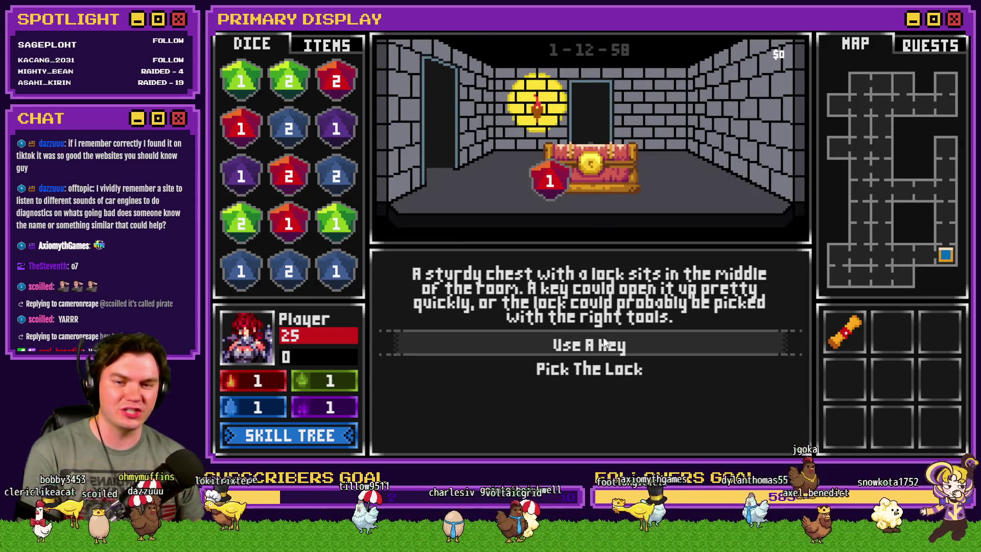
left_click(342, 48)
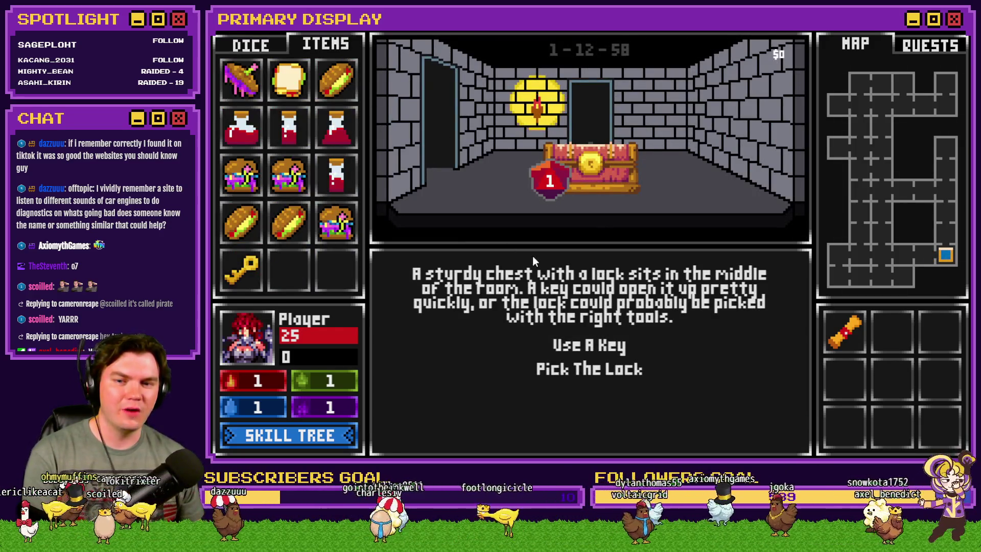
left_click(580, 347)
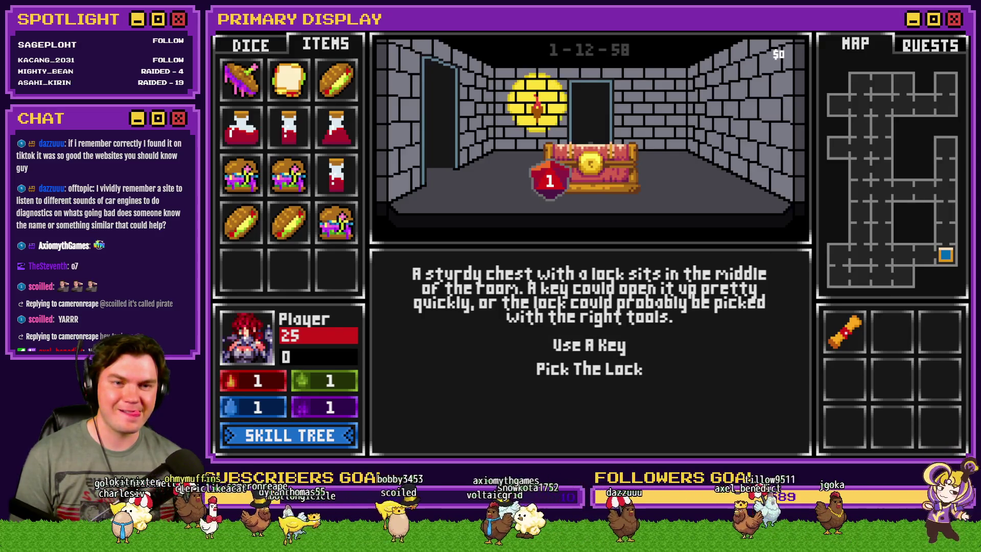
Step: Close the playtest and add Break Loop after the key-check script on Tomb Master's page 5
key("F4")
left_click(853, 82)
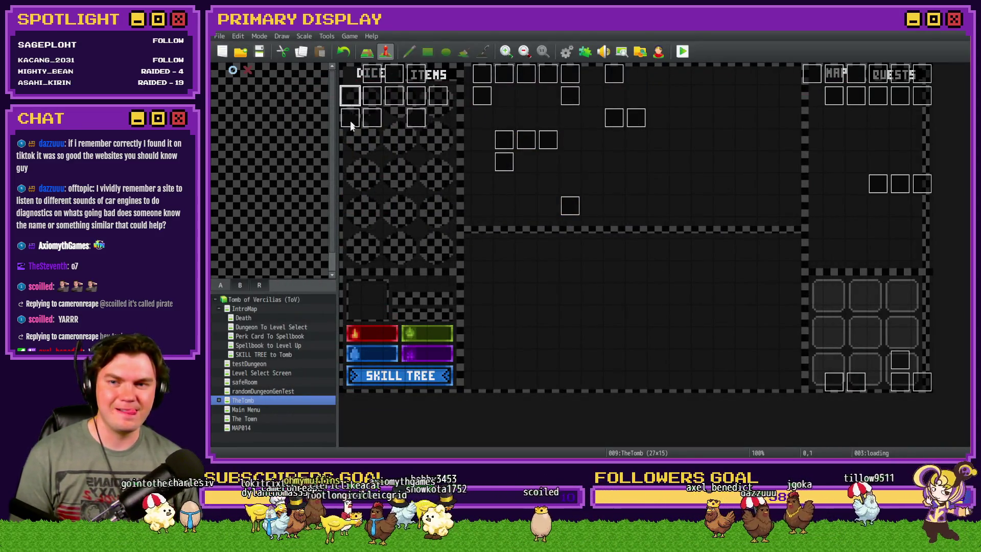
double_click(351, 116)
left_click(428, 118)
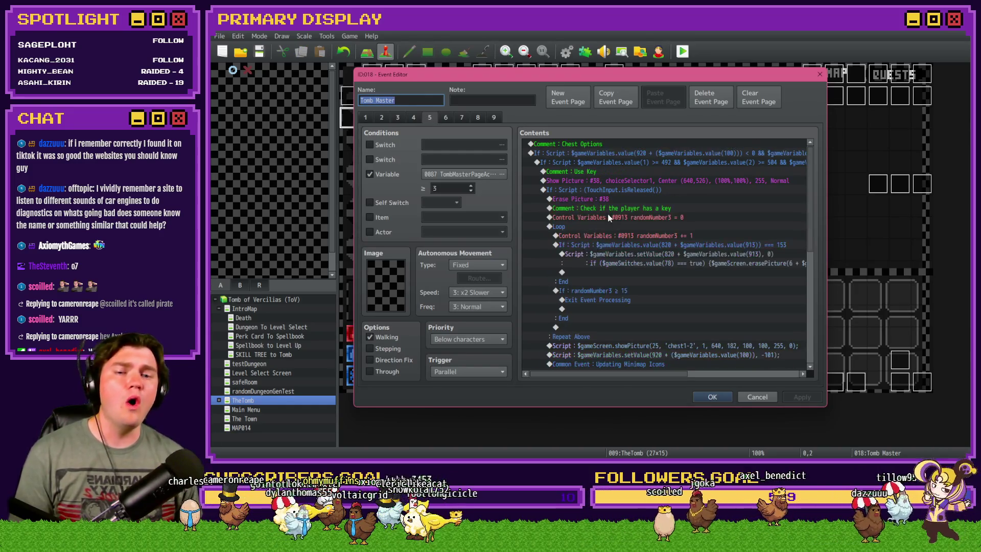
left_click(627, 235)
left_click(642, 252)
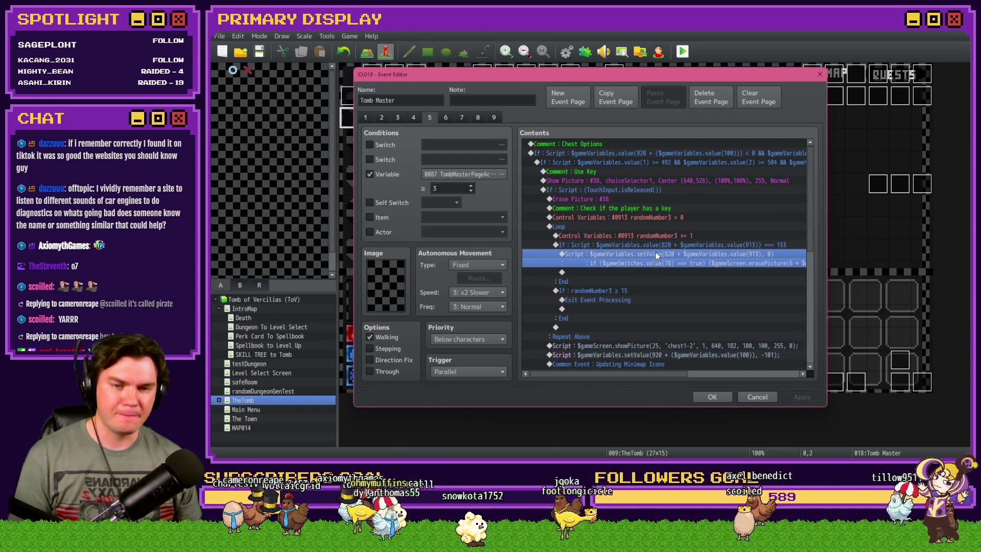
double_click(658, 272)
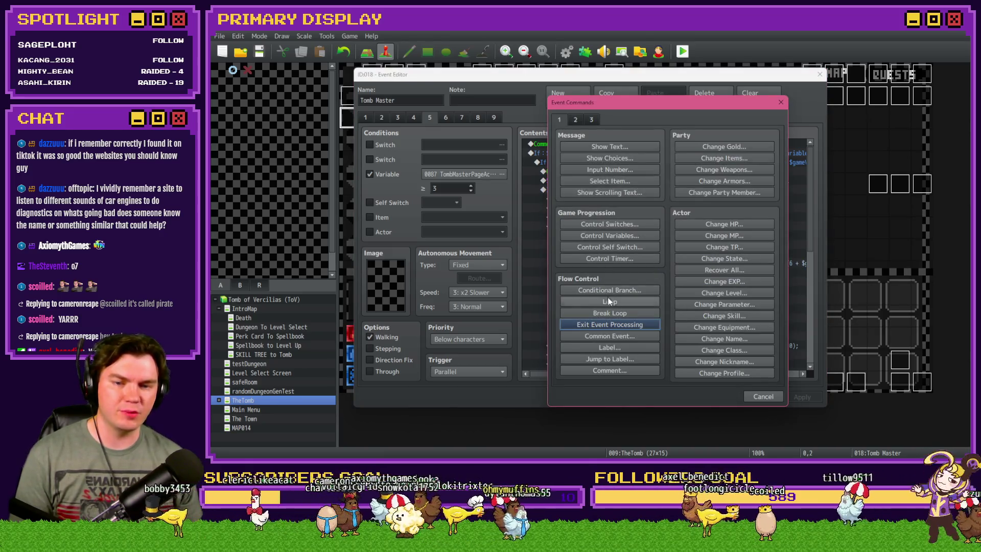
left_click(623, 313)
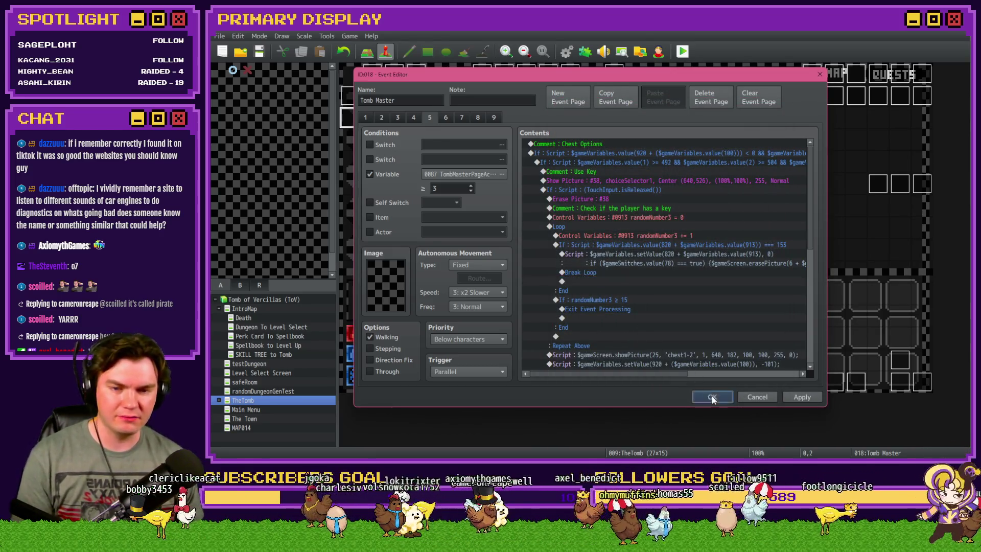
left_click(712, 397)
Step: Start another playtest with the Coin of Axiomyth perk and browse the roomTrap variables in F9
left_click(682, 57)
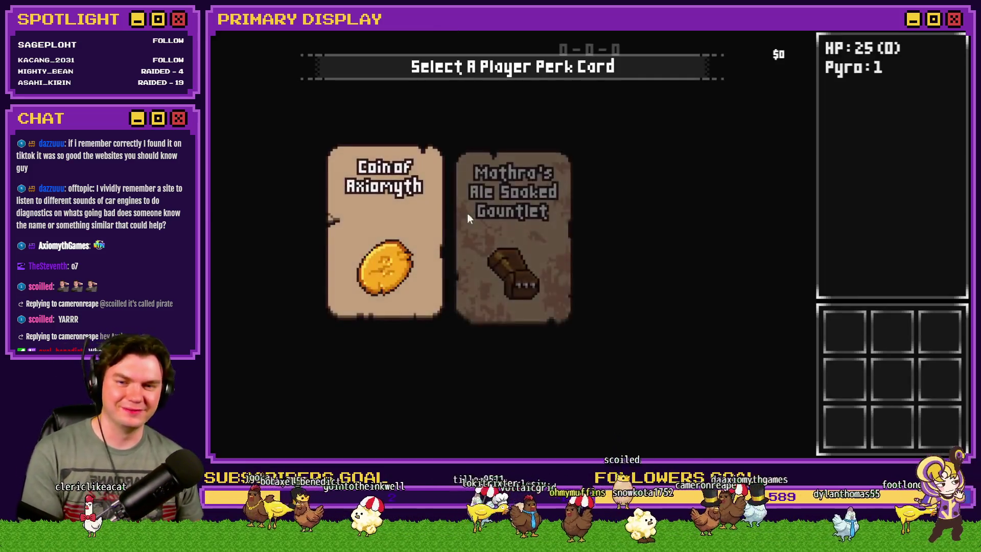
left_click(418, 207)
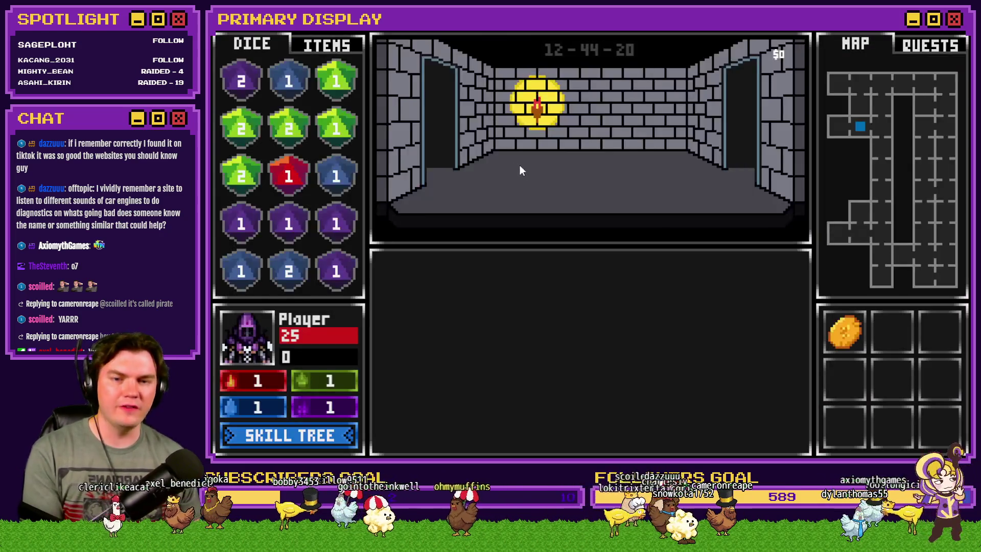
key("F9")
key("Up")
scroll(283, 118, "up", 3)
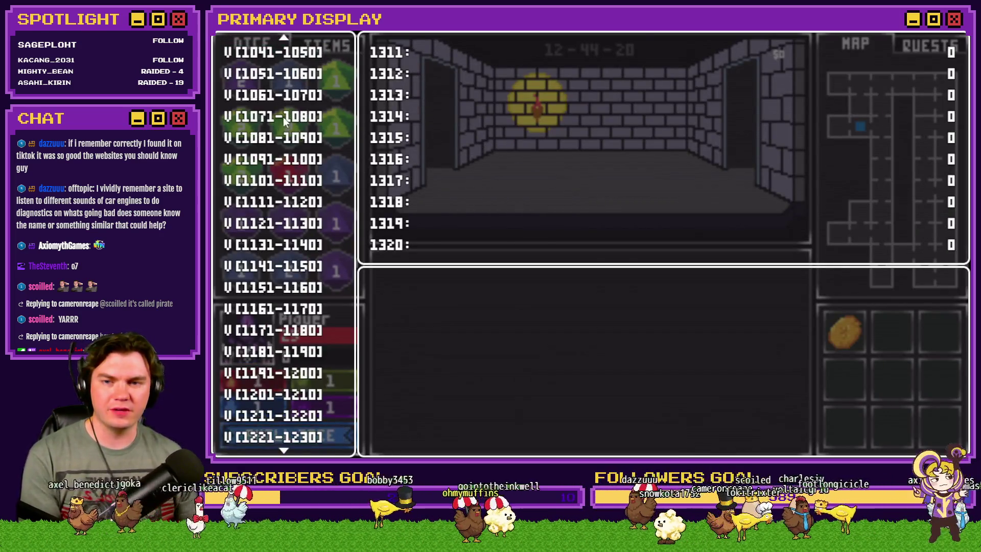
key("Up")
key("Up")
key("Up")
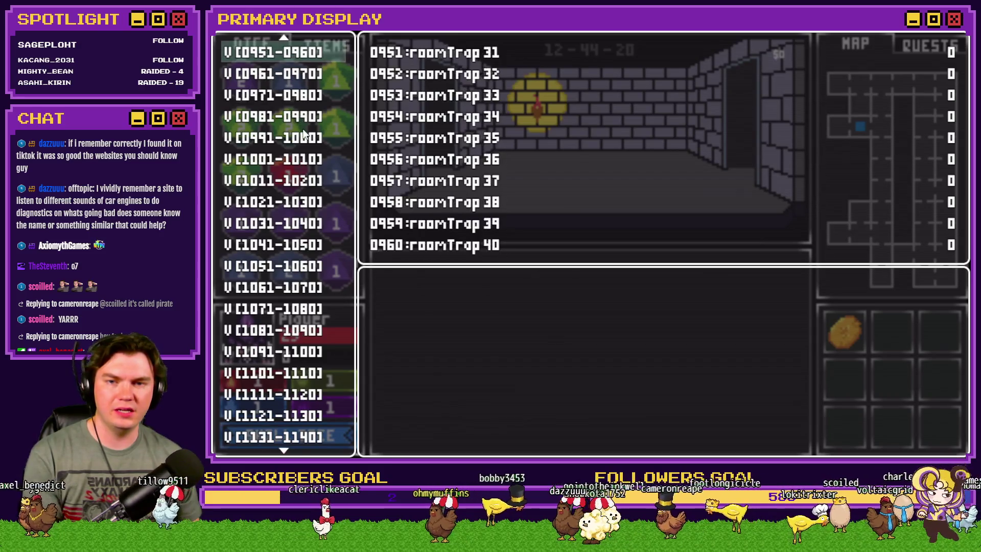
key("Down")
key("Down")
key("Up")
key("Up")
key("Up")
key("Up")
key("Down")
key("Down")
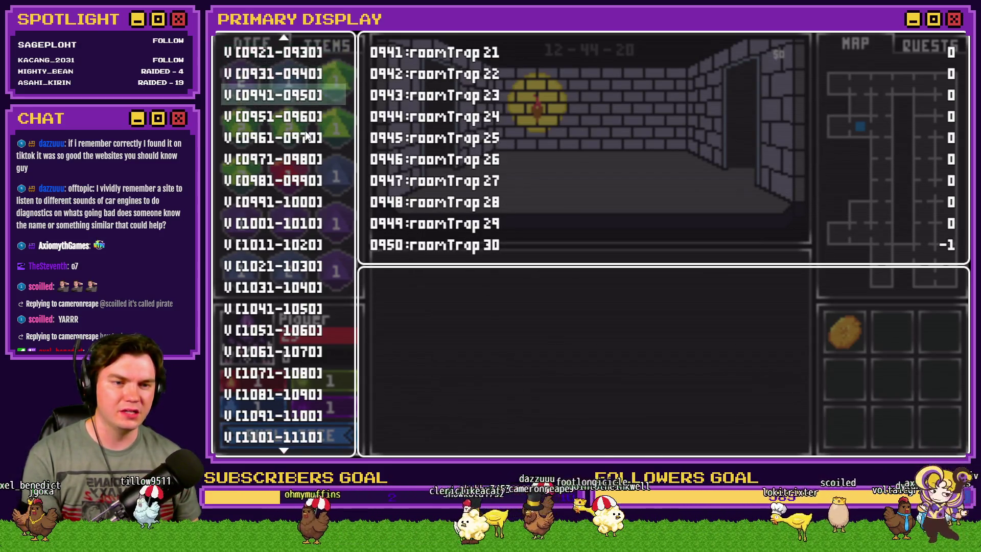
key("Escape")
Step: Walk the corridors into the locked chest room and show the inventory holding the Chest Key
key("Up")
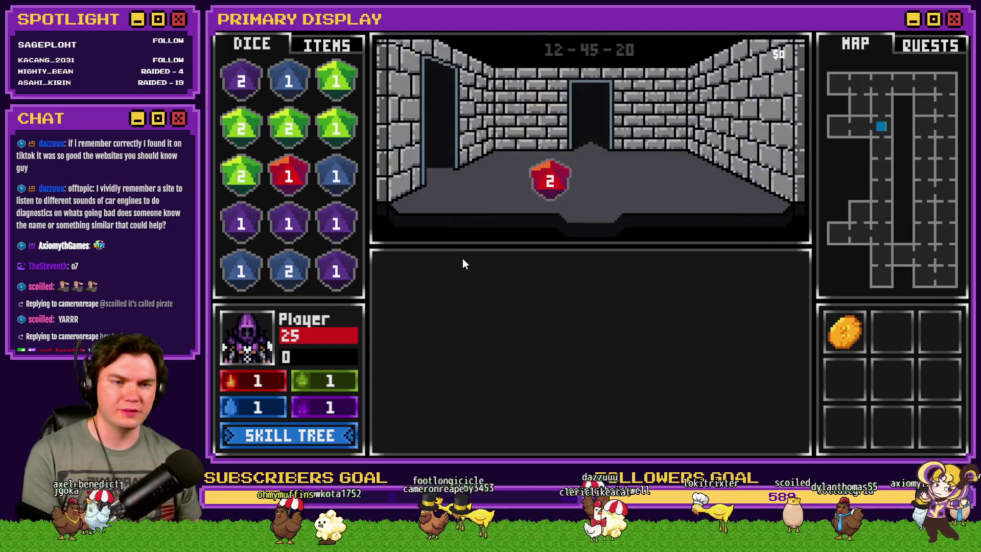
key("Up")
key("Up")
key("Up")
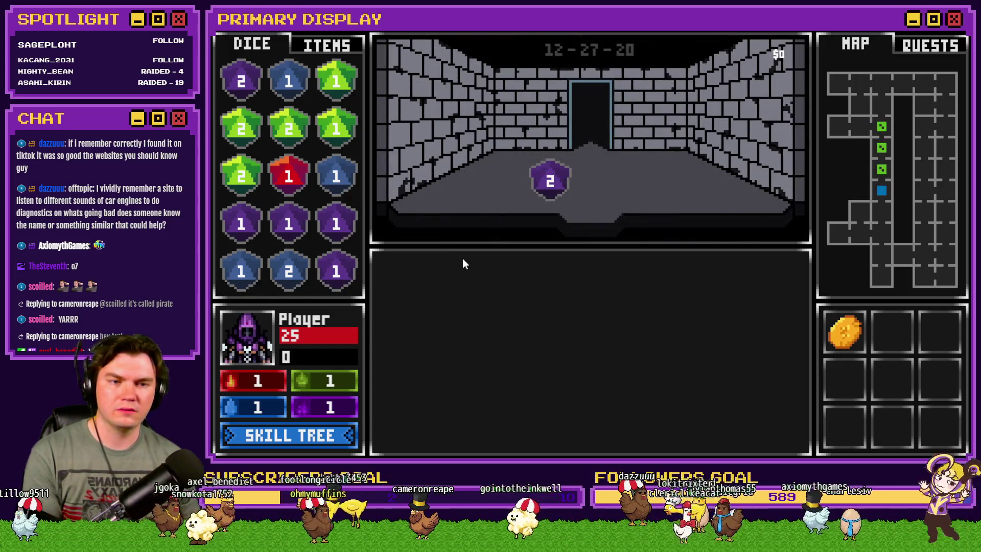
key("Up")
key("Up")
key("Up")
key("Down")
key("Down")
key("Down")
key("Down")
key("Down")
key("Down")
key("Left")
key("Left")
key("Right")
key("Down")
key("Down")
key("Down")
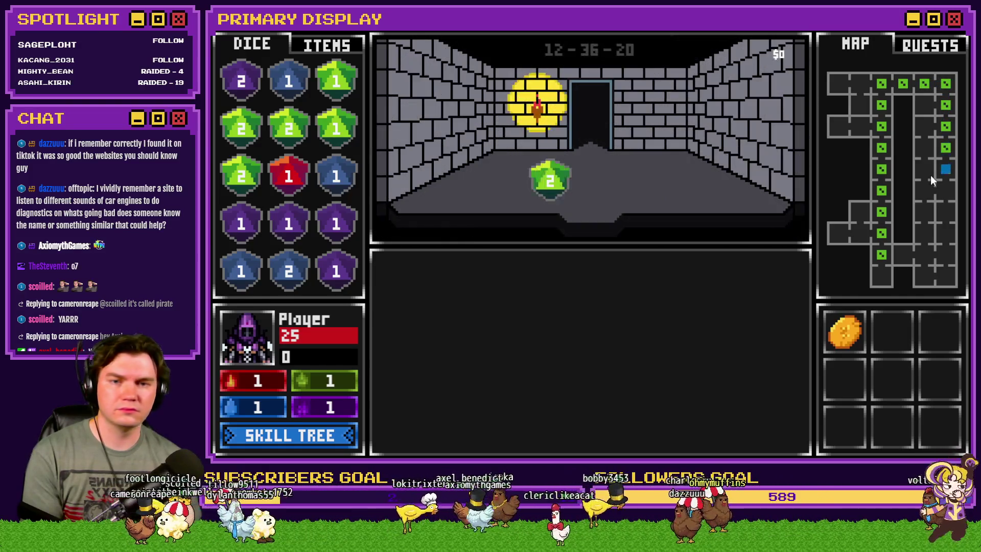
key("Down")
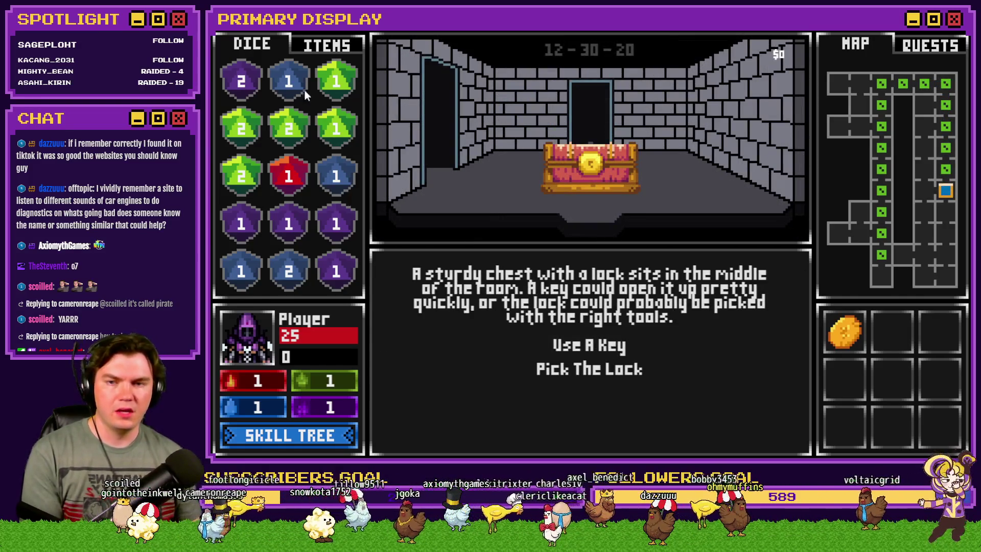
left_click(326, 45)
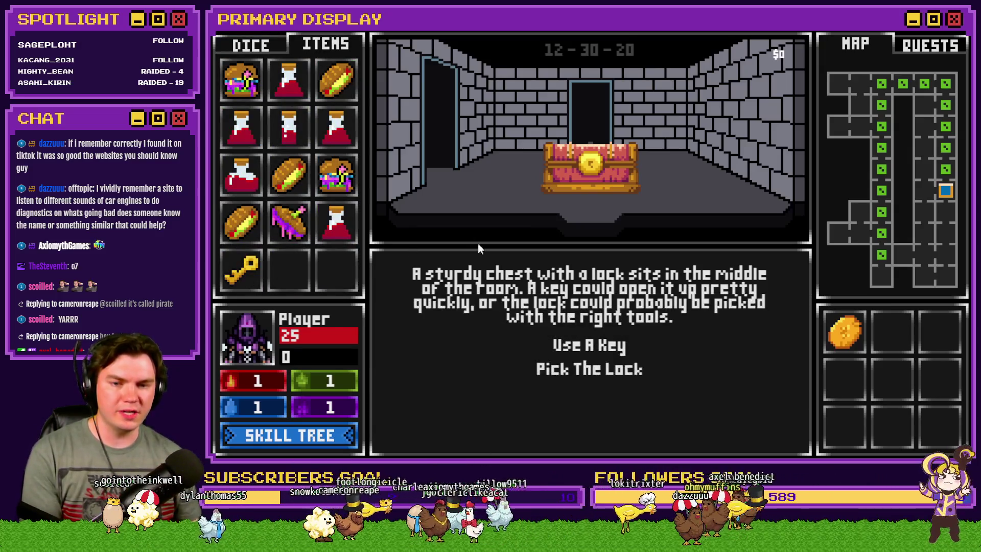
Step: Open the chest with the key, pick up the healing potion, and move into the next room
left_click(563, 345)
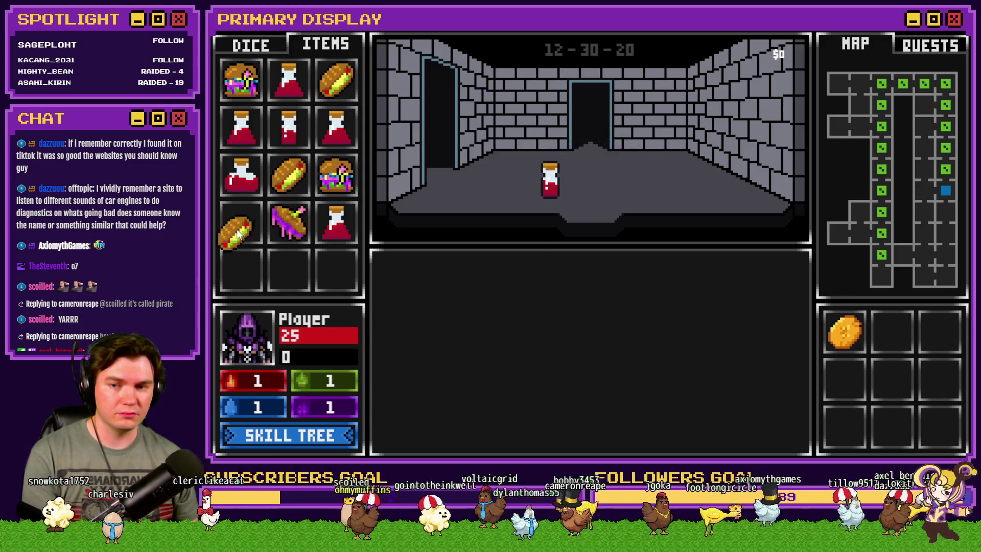
left_click(542, 184)
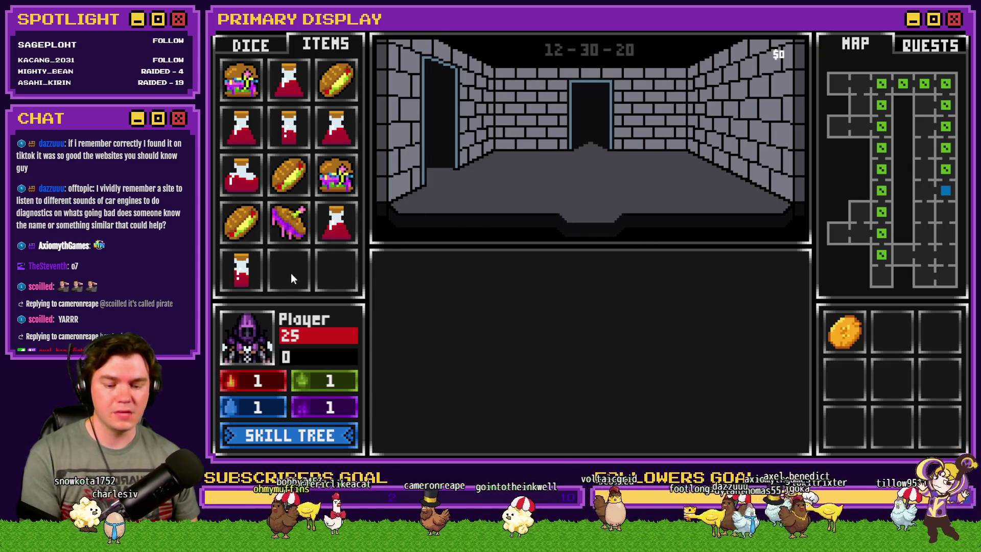
key("w")
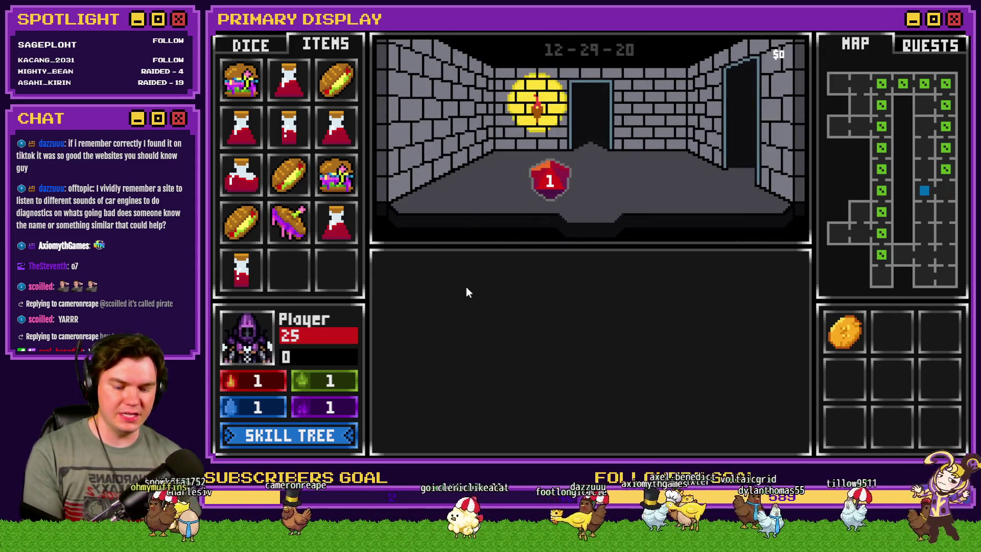
key("grave")
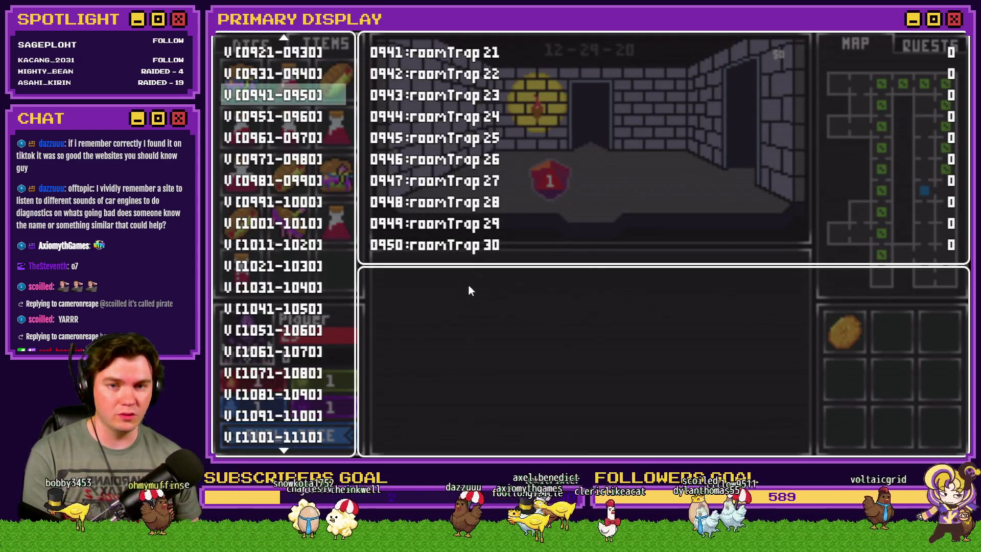
Step: Set roomTrap 30 to 1 and roomTrap 29 to -2 in the debug variable list
key("Return")
key("Down")
key("Down")
key("Down")
key("Up")
key("Up")
key("Up")
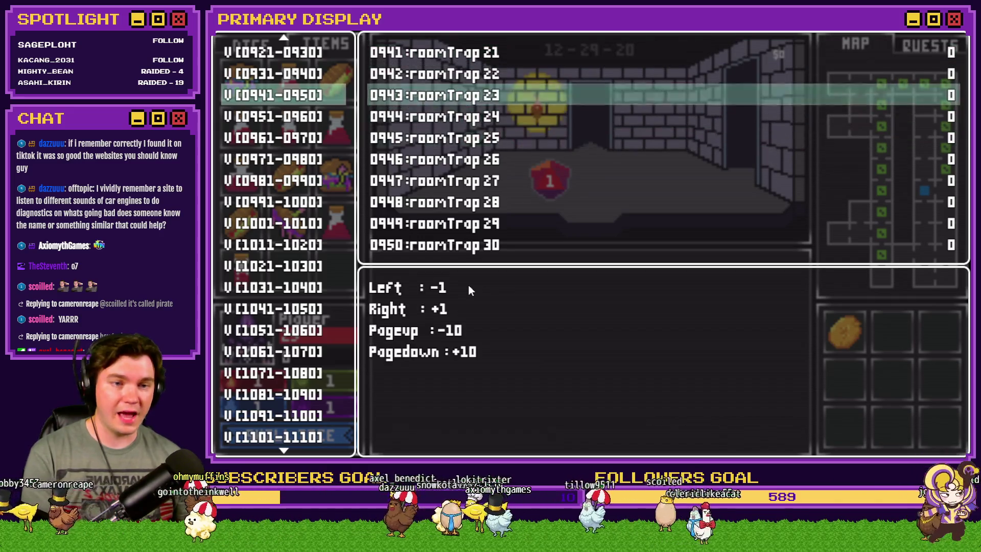
key("Up")
key("Right")
key("Up")
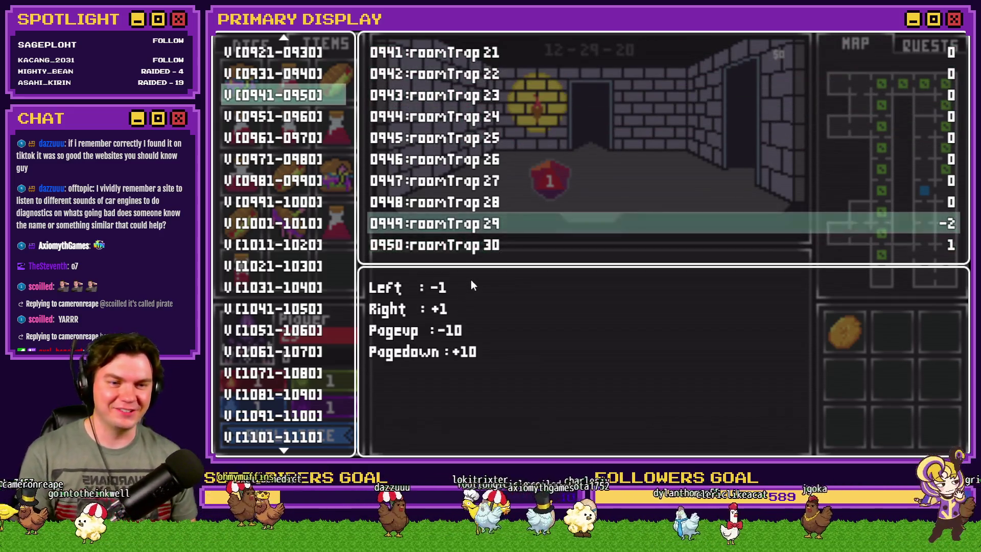
key("Down")
key("Escape")
key("Escape")
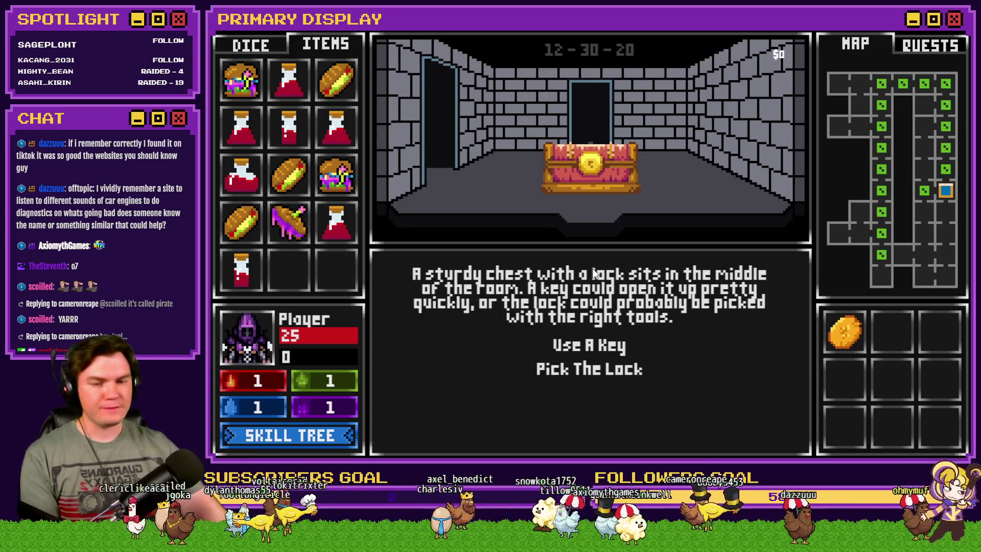
Step: Choose Use A Key on the chest, then review roomTrap variables 0971–0980 in the debug list
left_click(608, 344)
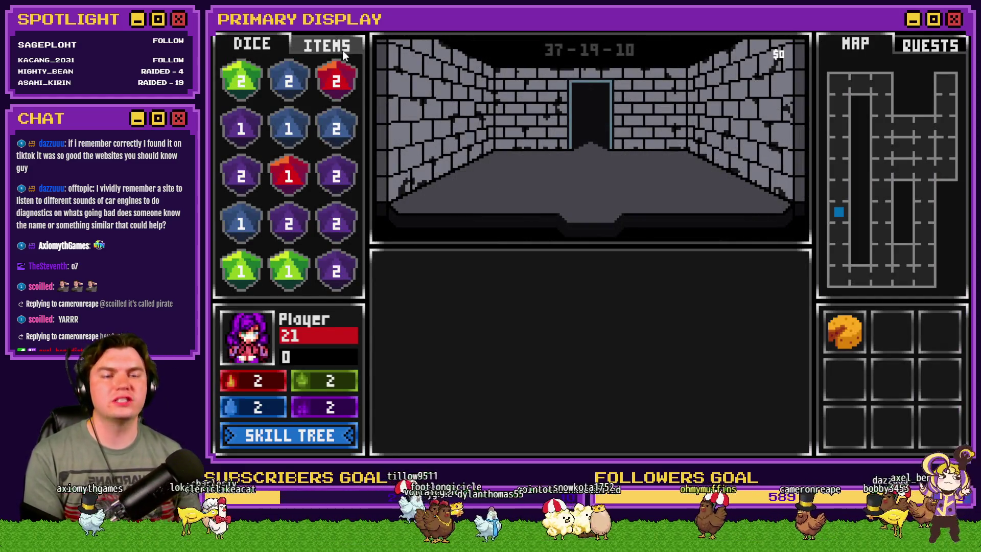
key("F9")
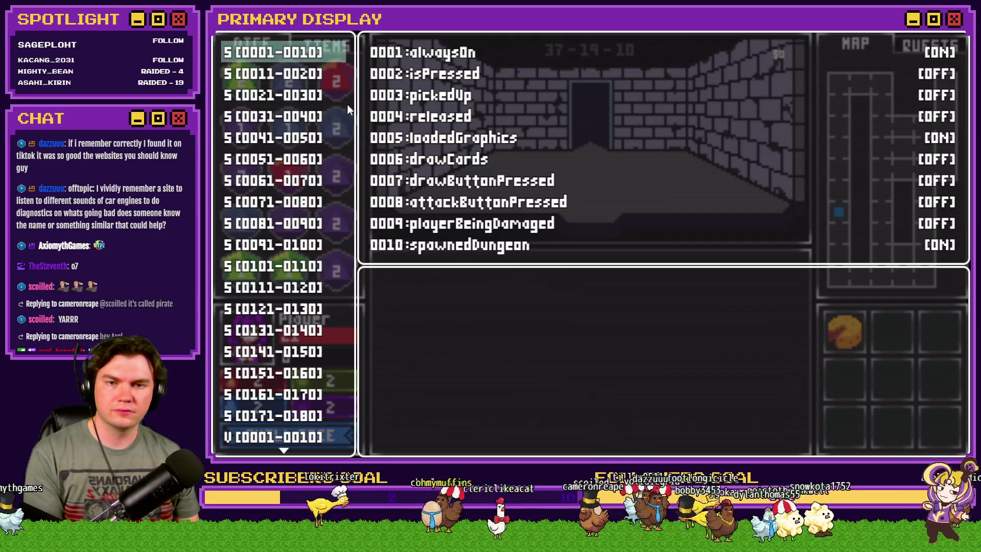
key("Up")
scroll(294, 161, "up", 15)
left_click(306, 95)
scroll(306, 95, "up", 3)
scroll(305, 94, "down", 3)
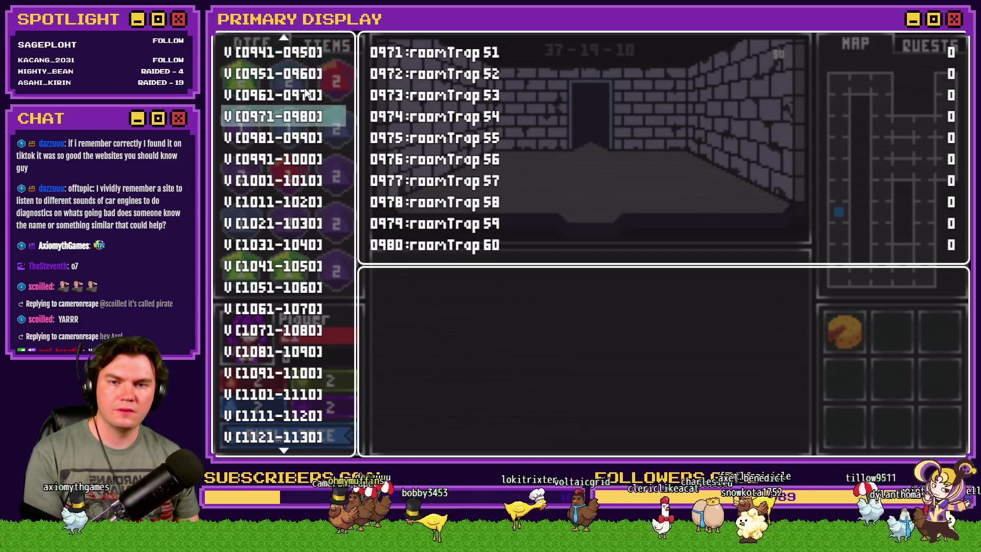
scroll(305, 94, "up", 2)
scroll(306, 92, "up", 3)
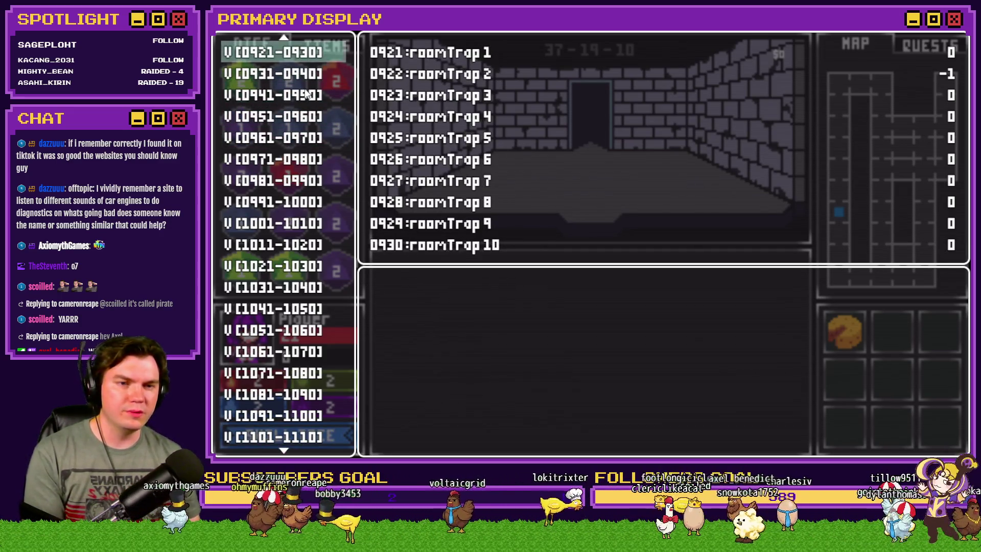
key("Escape")
Step: Enter the chest room, read the Chest Key description, open the chest, and confirm the key is gone
key("Up")
key("Up")
key("Up")
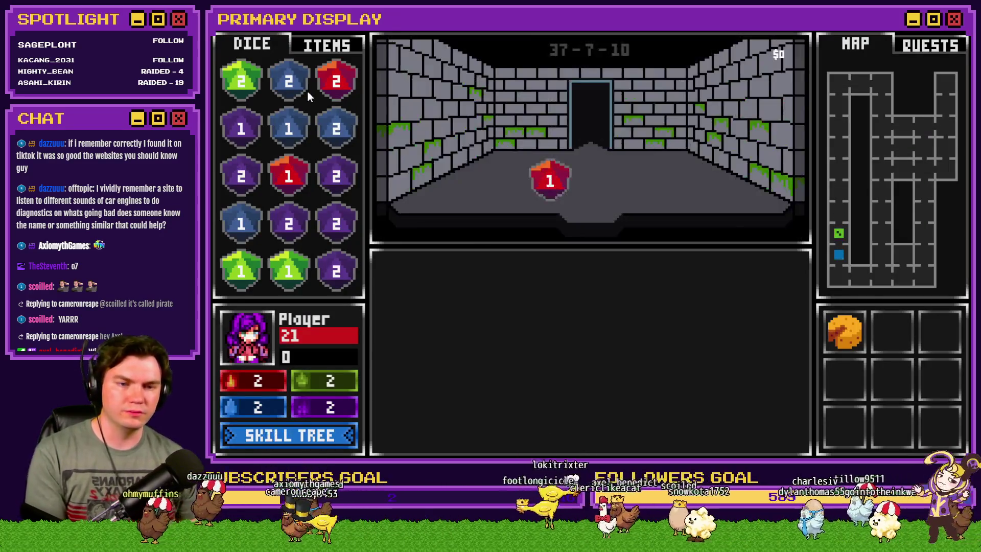
key("Right")
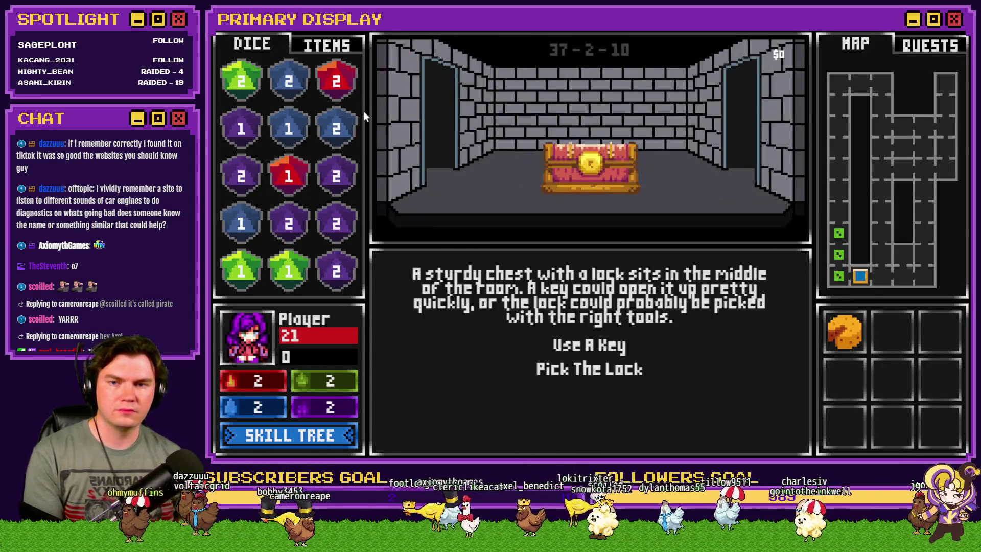
left_click(322, 51)
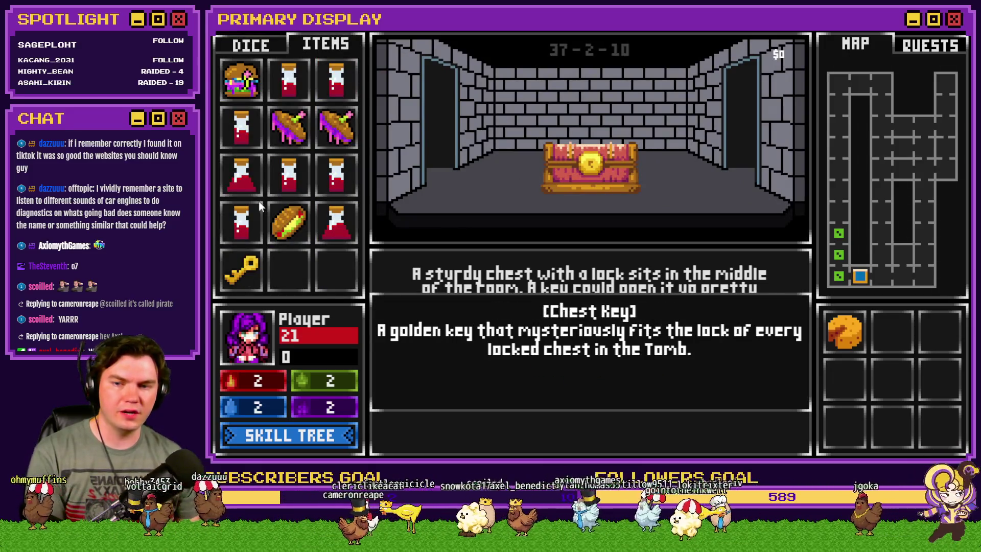
left_click(252, 44)
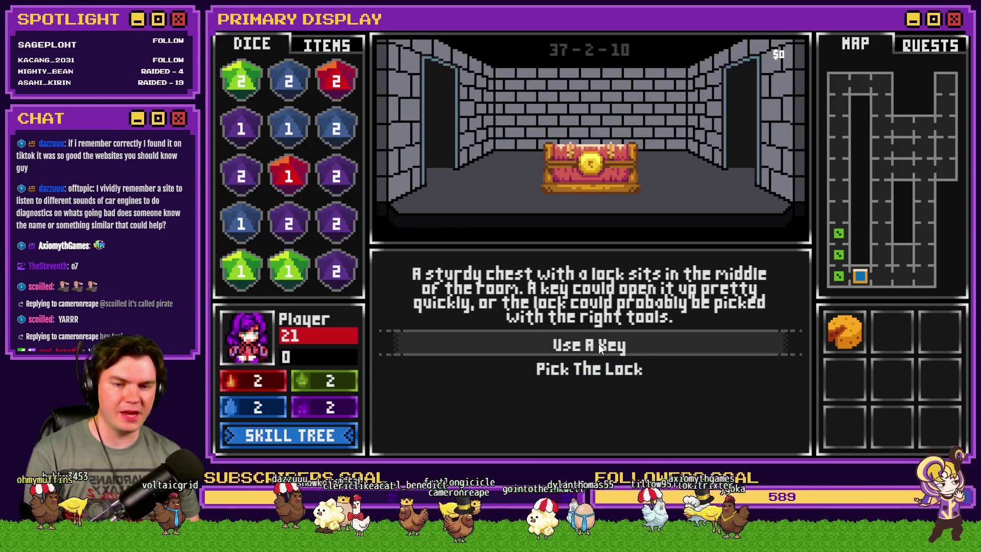
left_click(600, 346)
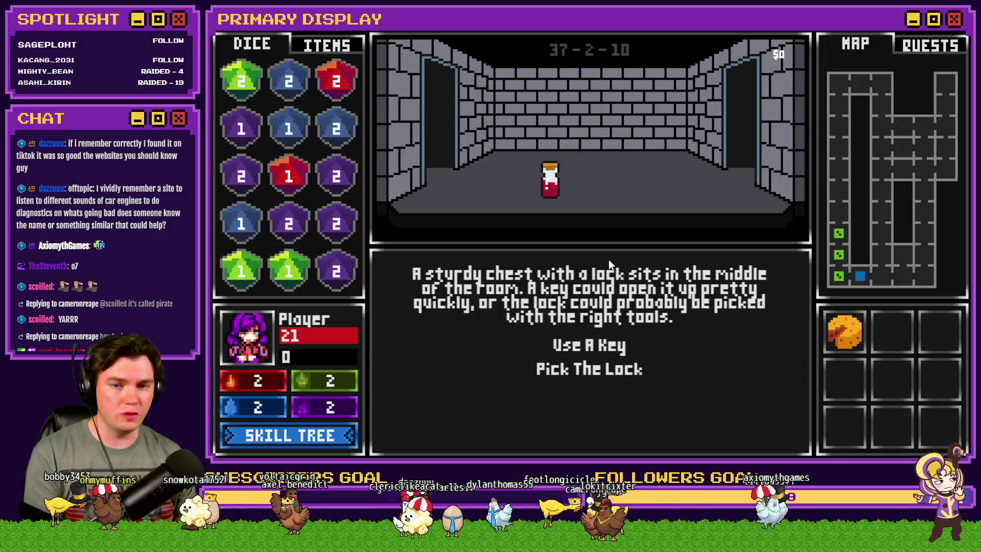
left_click(326, 45)
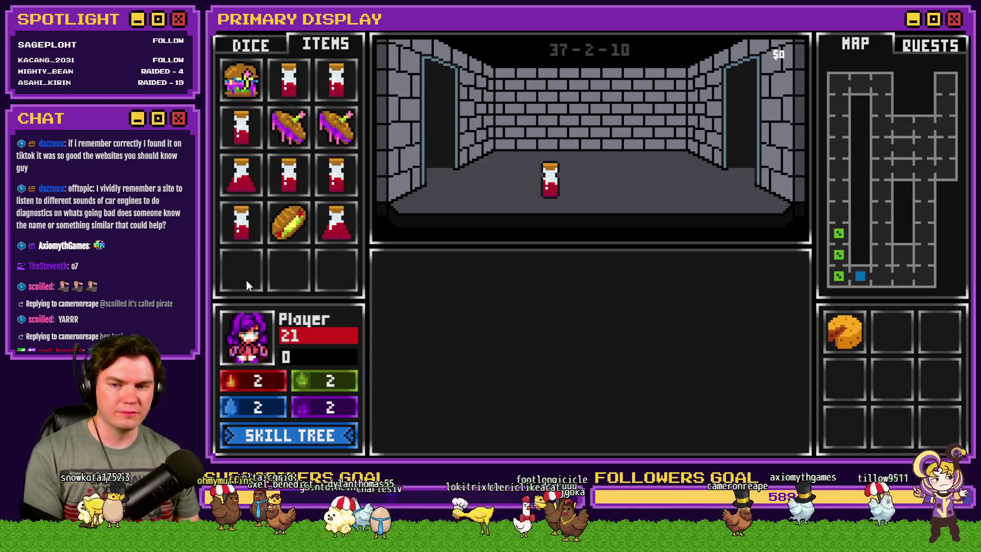
left_click(250, 45)
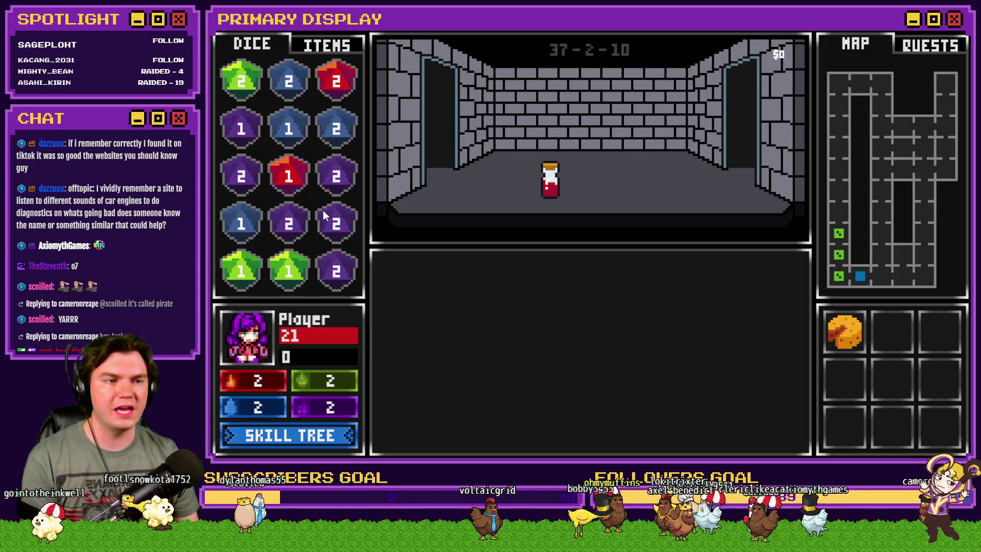
left_click(327, 45)
left_click(250, 45)
Step: Collect the floor potion and review roomTrap variables 31–50 in the debug list
left_click(550, 179)
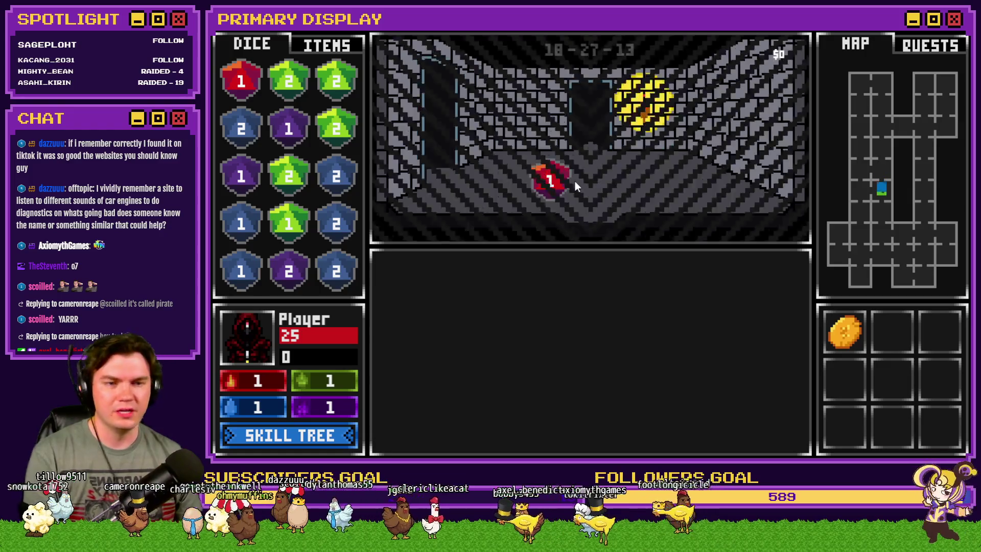
key("F9")
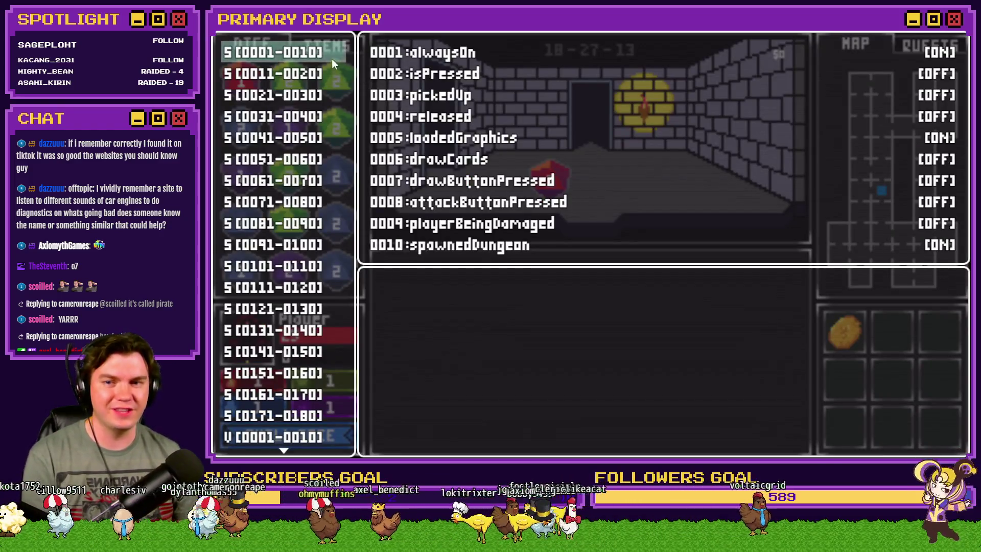
key("Up")
scroll(316, 135, "up", 10)
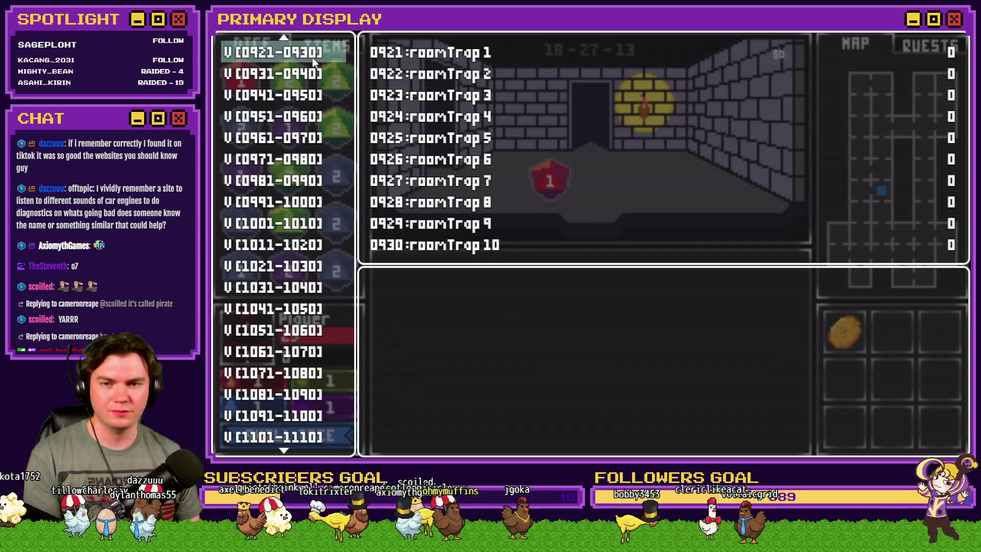
key("Down")
key("Down")
key("Down")
key("Down")
key("Down")
key("Up")
key("Escape")
Step: Walk to room 18-44-13, drop and retrieve the Chest Key, then open the chest with it
key("Up")
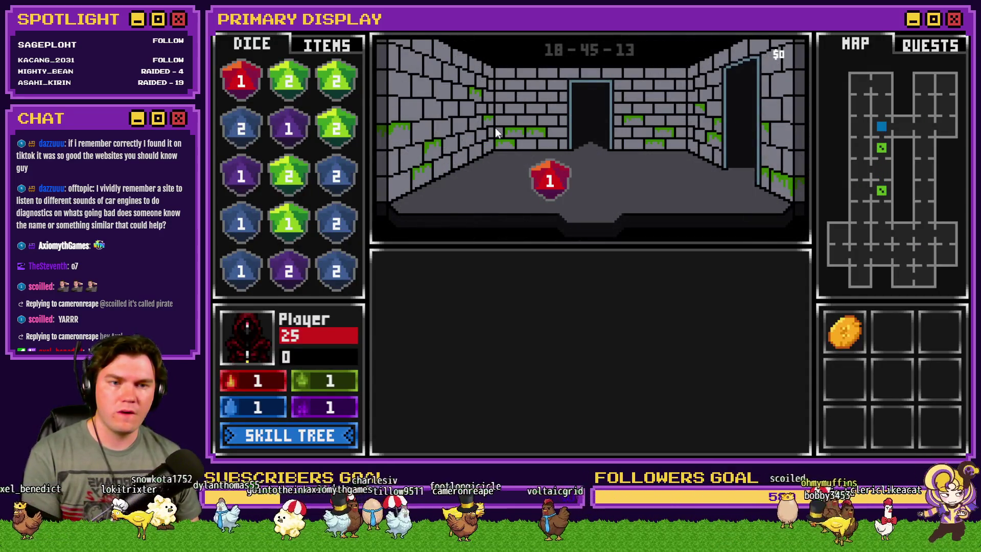
key("Down")
key("Left")
key("Up")
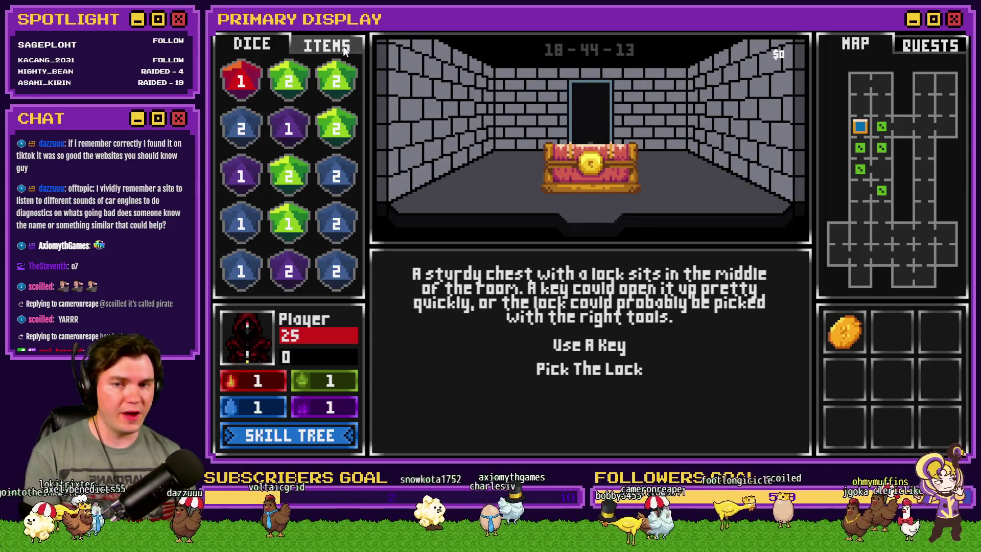
key("Down")
left_click(327, 45)
mouse_move(241, 264)
left_mouse_down()
mouse_move(550, 261)
mouse_move(627, 203)
left_mouse_up()
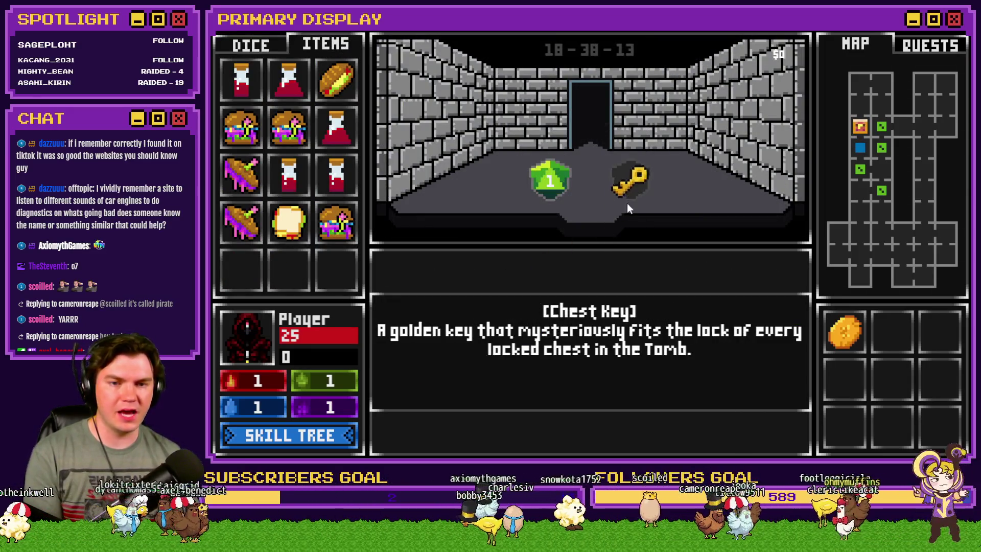
key("Up")
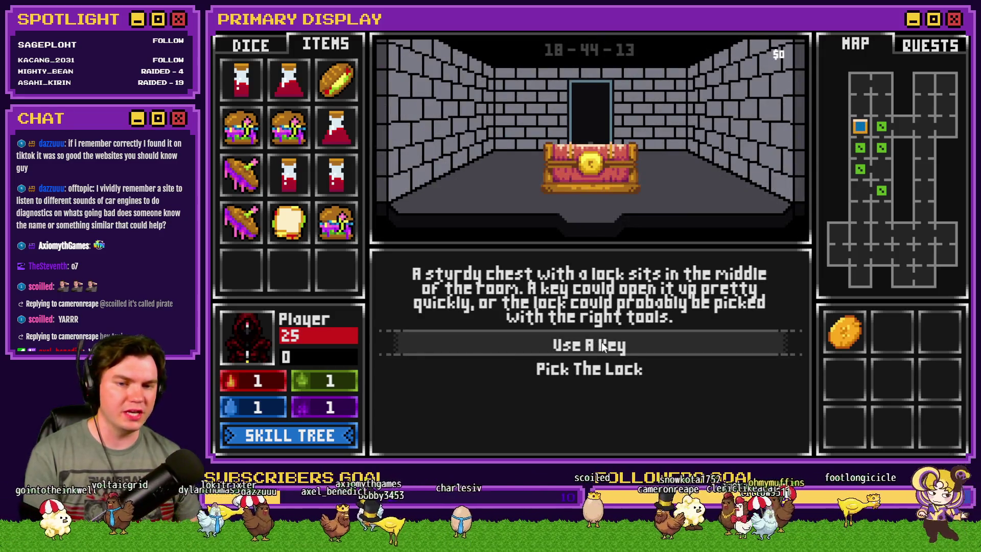
key("Down")
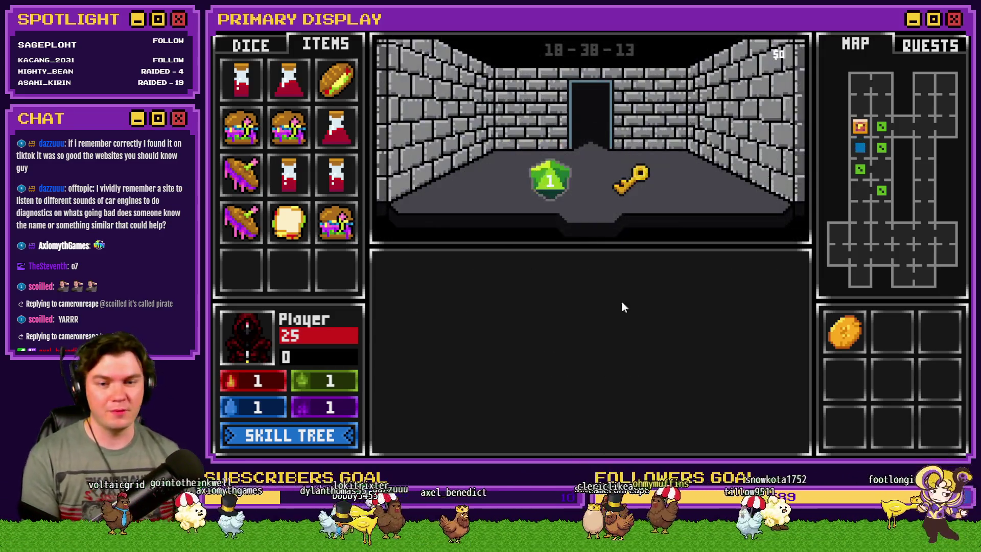
left_click(628, 198)
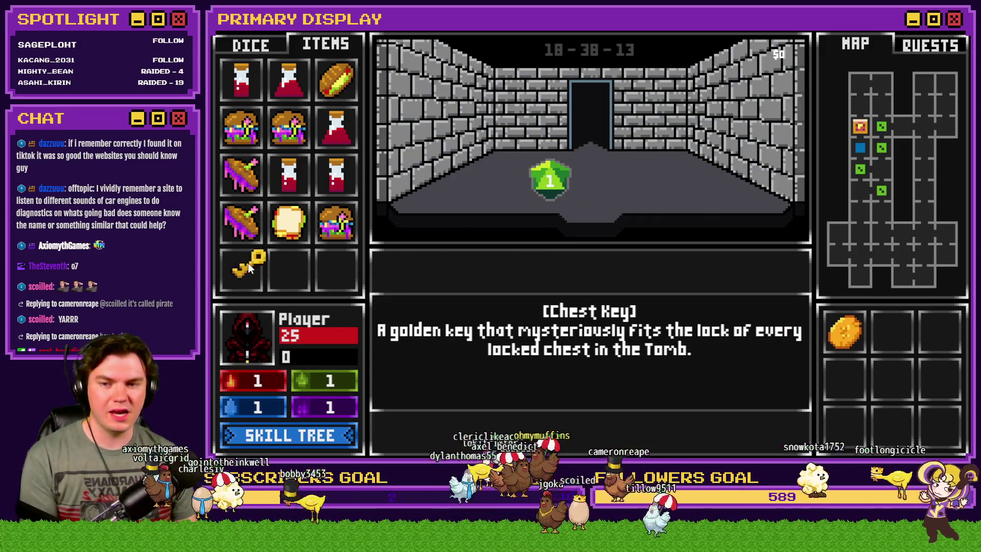
key("Up")
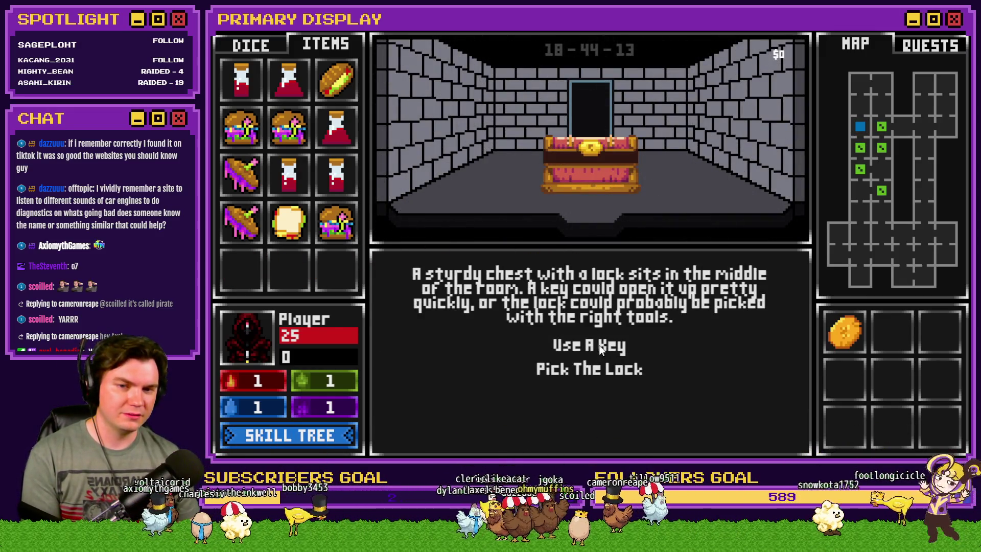
left_click(598, 344)
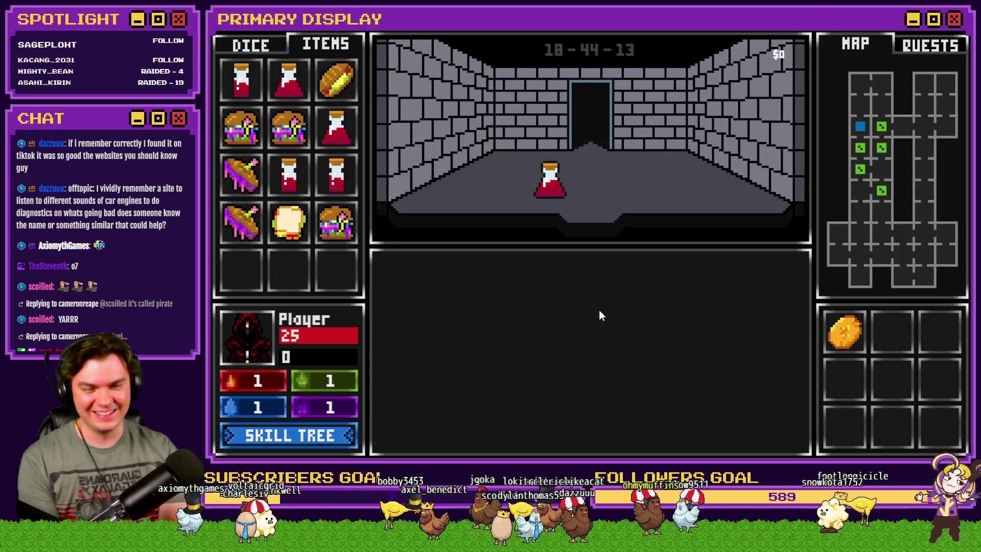
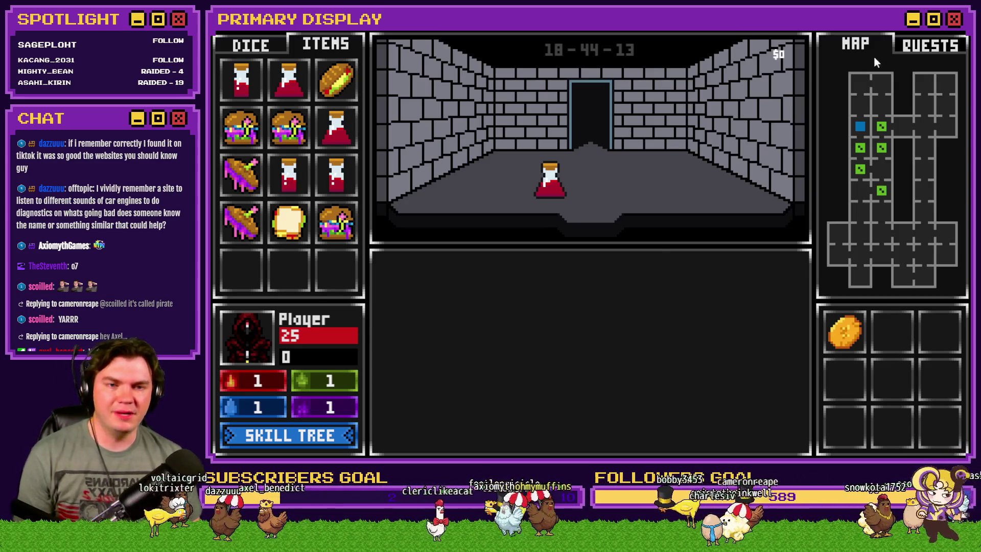
Step: Pick up the healing potion, end the playtest, and open page 5 of the Tomb Master event
left_click(548, 182)
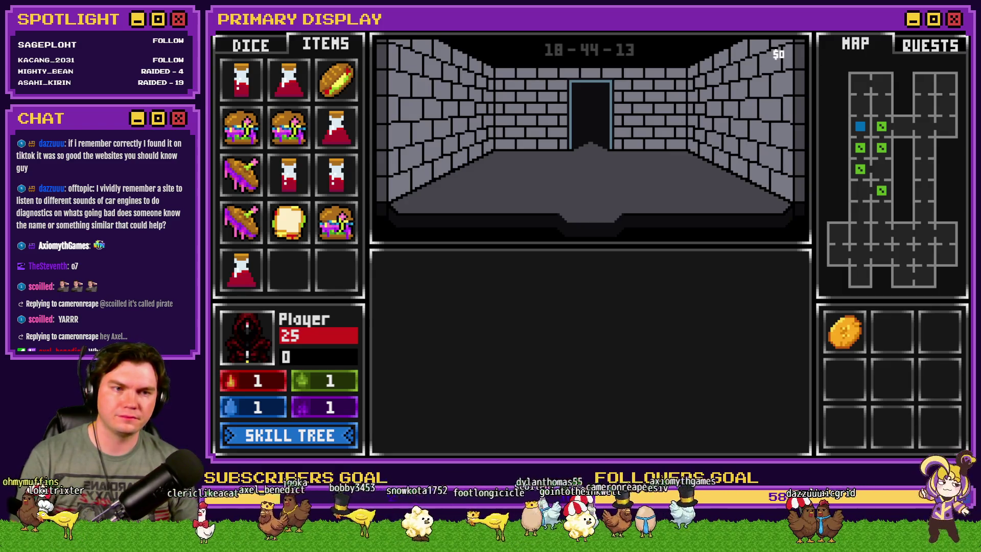
key("alt+F4")
double_click(358, 114)
left_click(430, 117)
scroll(655, 194, "down", 5)
scroll(614, 253, "up", 3)
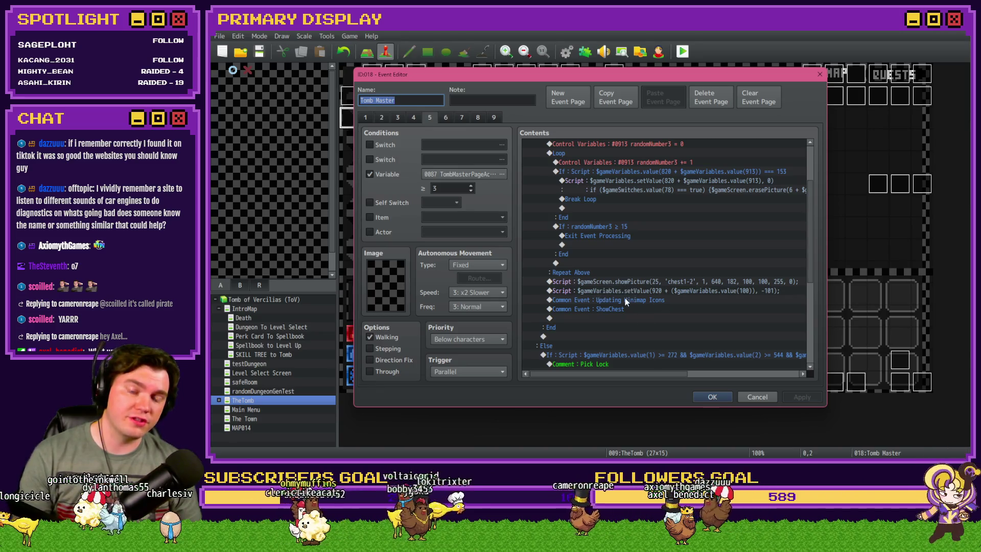
Step: Cancel the Tomb Master Event Editor without changes and open the DiceMove event
left_click(757, 397)
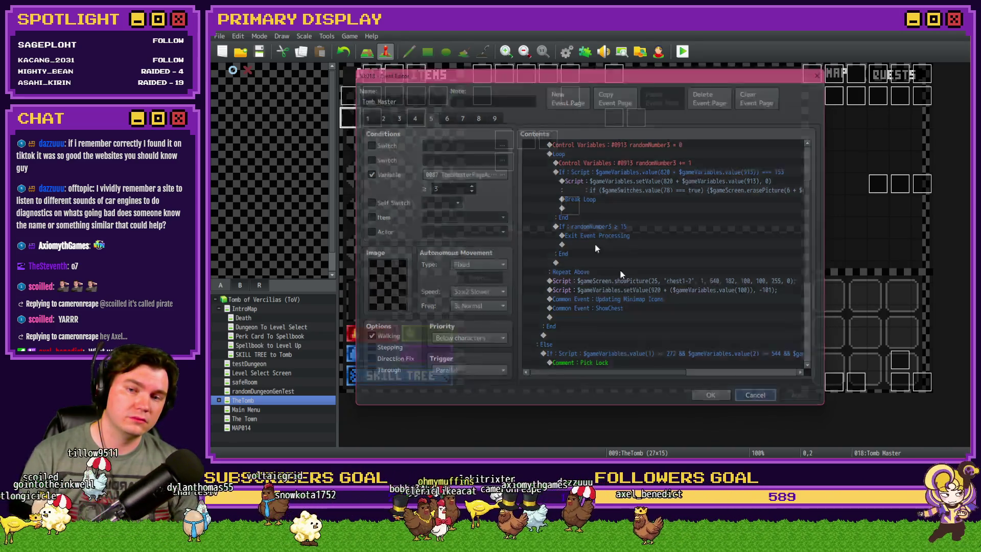
double_click(385, 75)
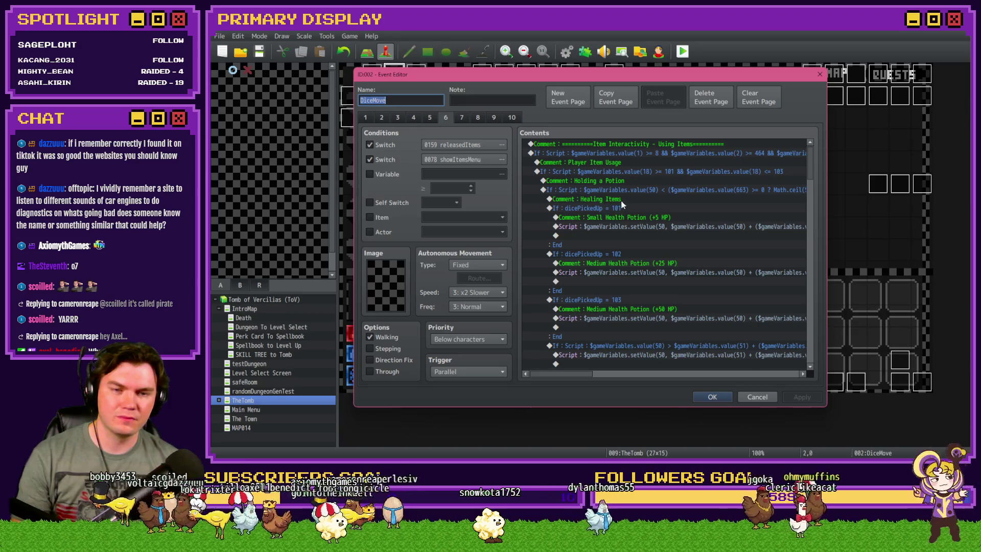
mouse_move(808, 164)
left_mouse_down()
mouse_move(814, 222)
mouse_move(814, 170)
left_mouse_up()
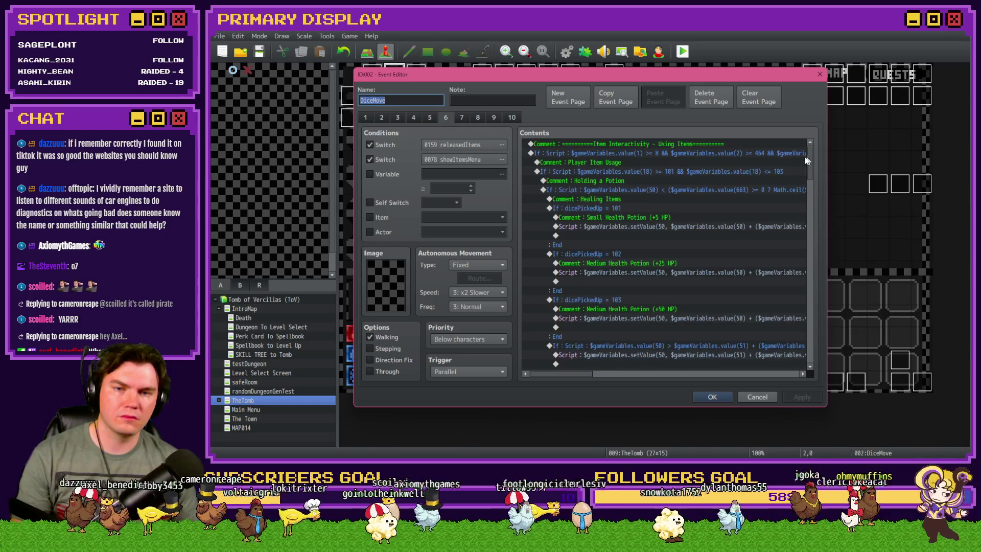
Step: Browse DiceMove's page 6 contents and select the whole item-usage If-Script block
left_click(597, 167)
scroll(599, 235, "down", 4)
scroll(601, 237, "down", 5)
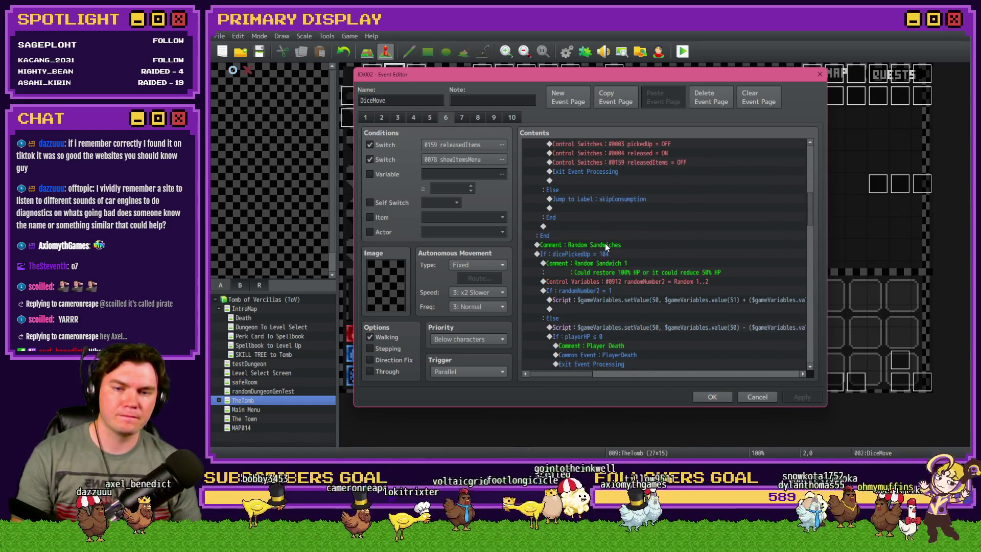
scroll(605, 245, "up", 5)
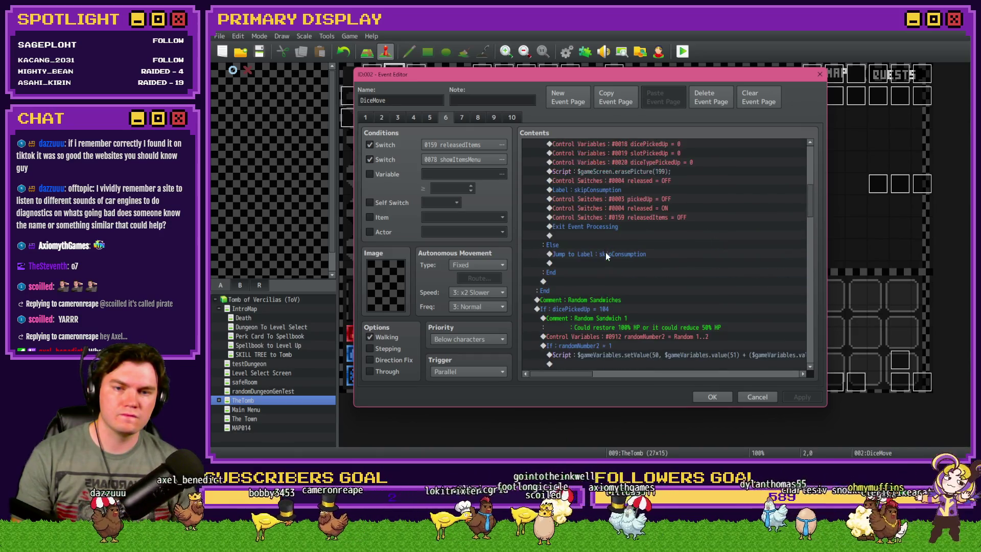
scroll(608, 252, "up", 5)
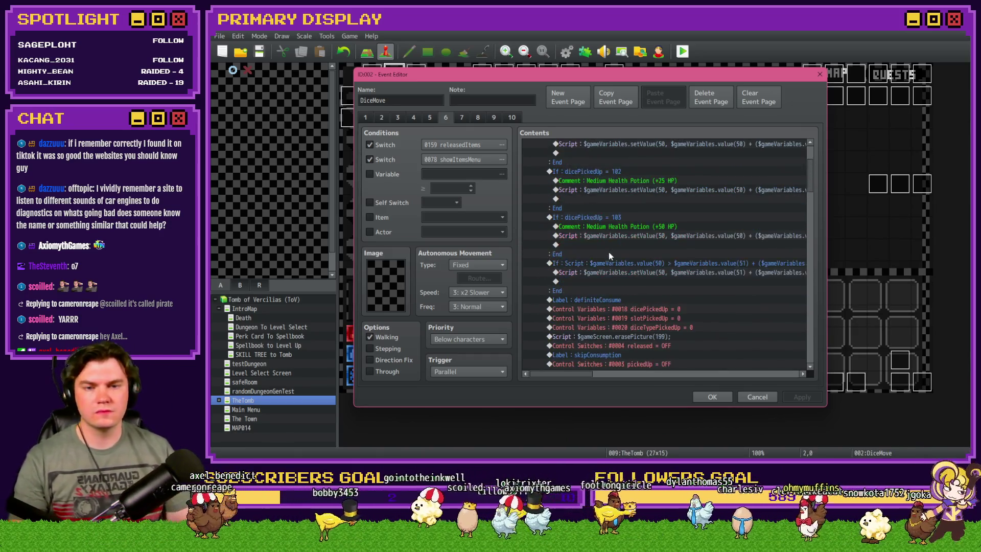
left_click(633, 152)
scroll(621, 259, "down", 3)
scroll(622, 258, "down", 10)
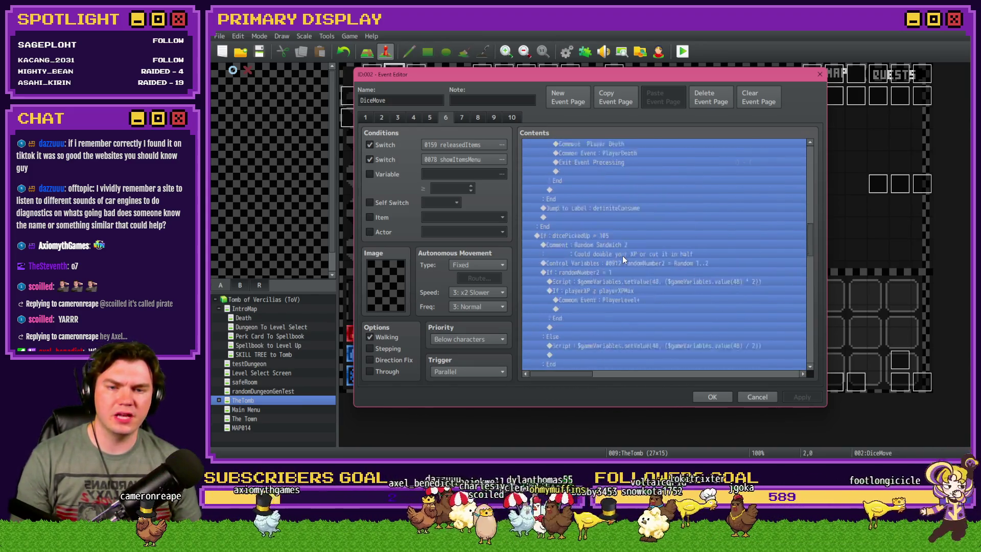
scroll(623, 261, "down", 3)
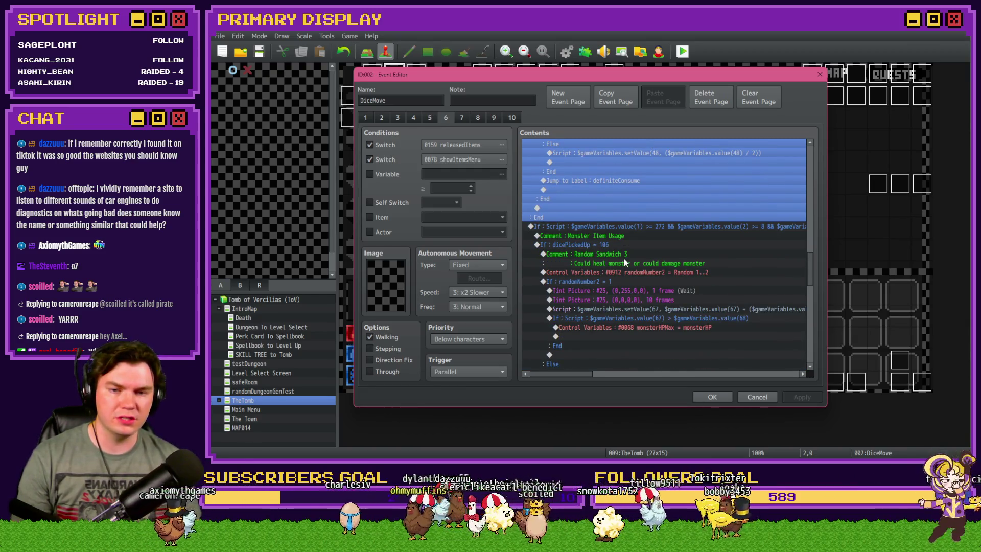
Step: Rename the 'Monster Item Usage' comment to 'POV Item Usage'
left_click(637, 226)
double_click(635, 235)
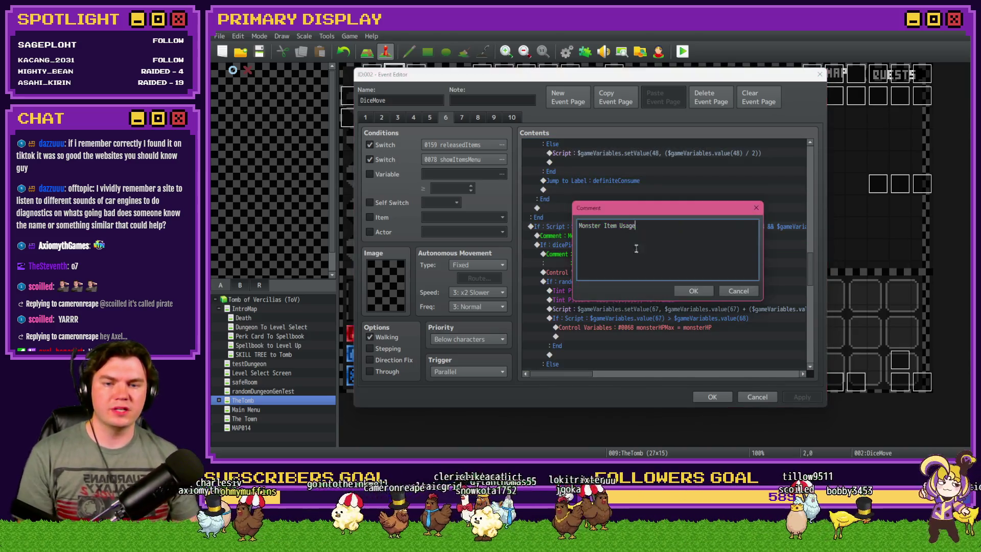
left_click_drag(635, 226, 571, 227)
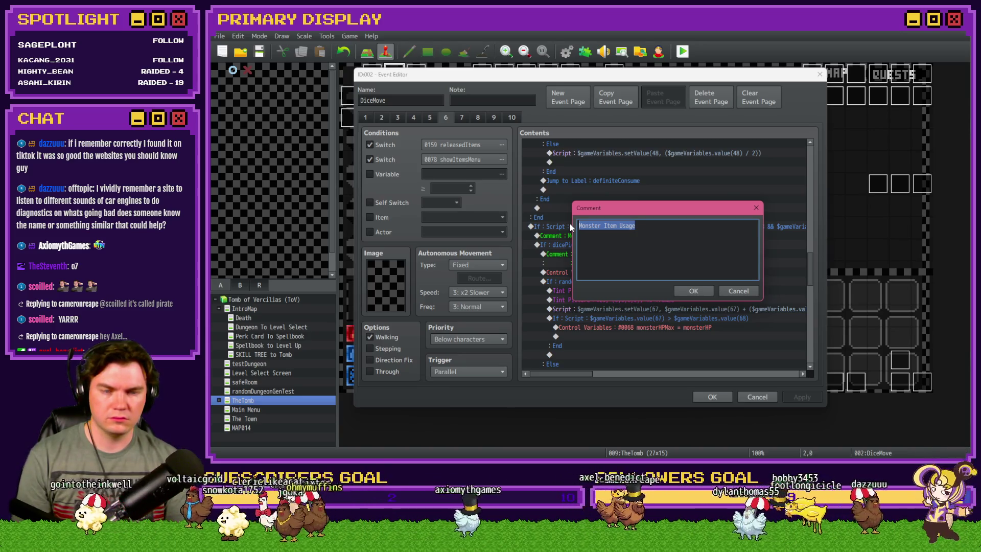
type("POV Item Usage")
key("ctrl+Return")
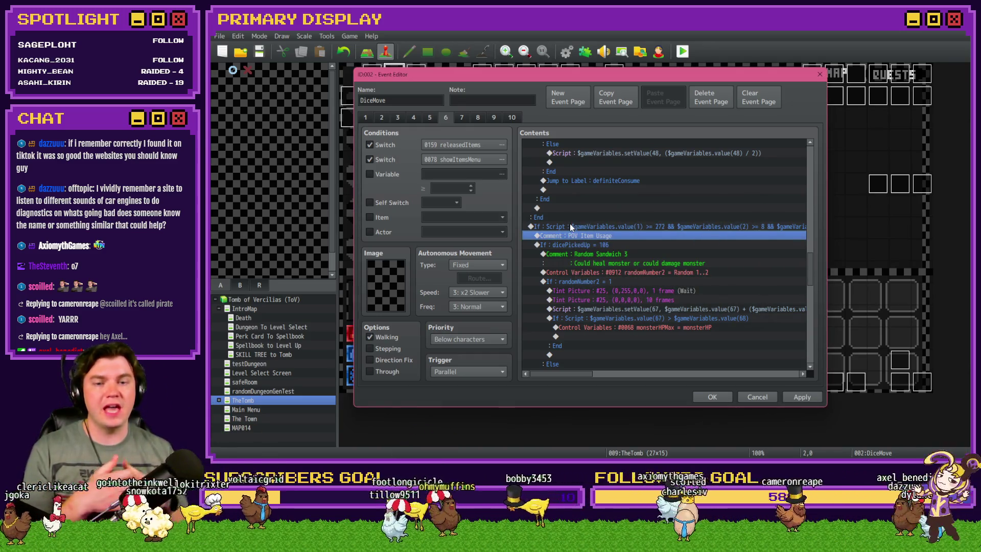
Step: Select the POV Item Usage comment and the dicePickedUp = 106 block to review them
scroll(627, 280, "down", 10)
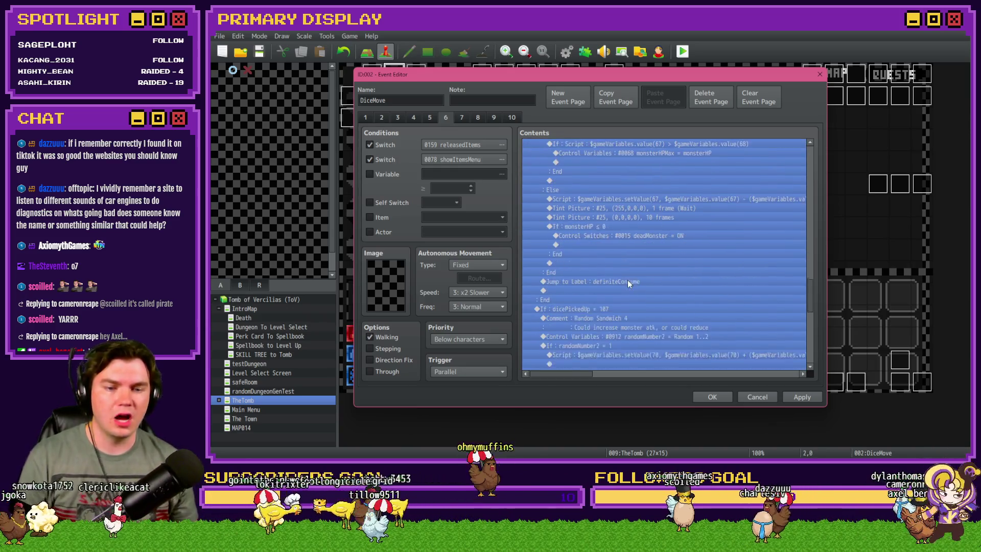
scroll(652, 229, "up", 2)
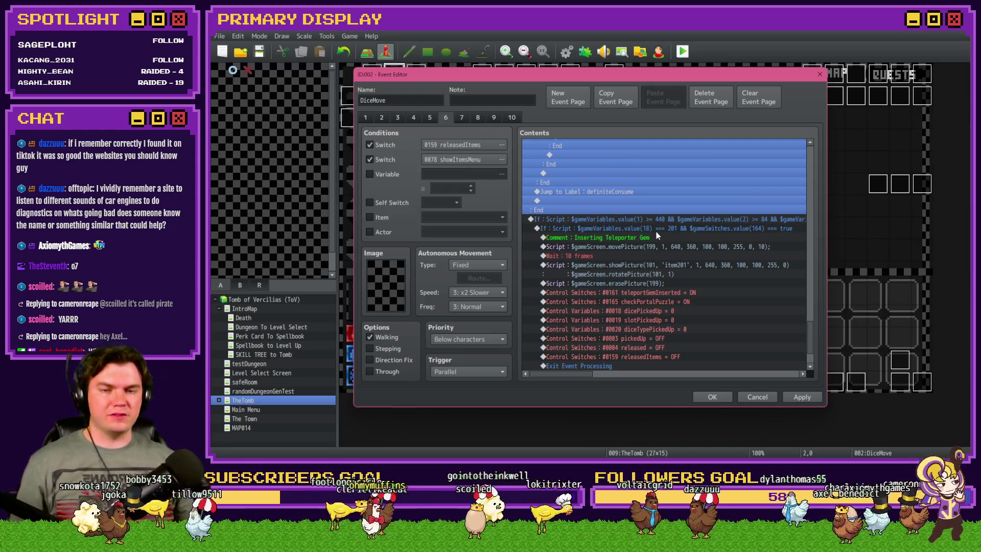
left_click(618, 297, "shift")
scroll(611, 299, "up", 5)
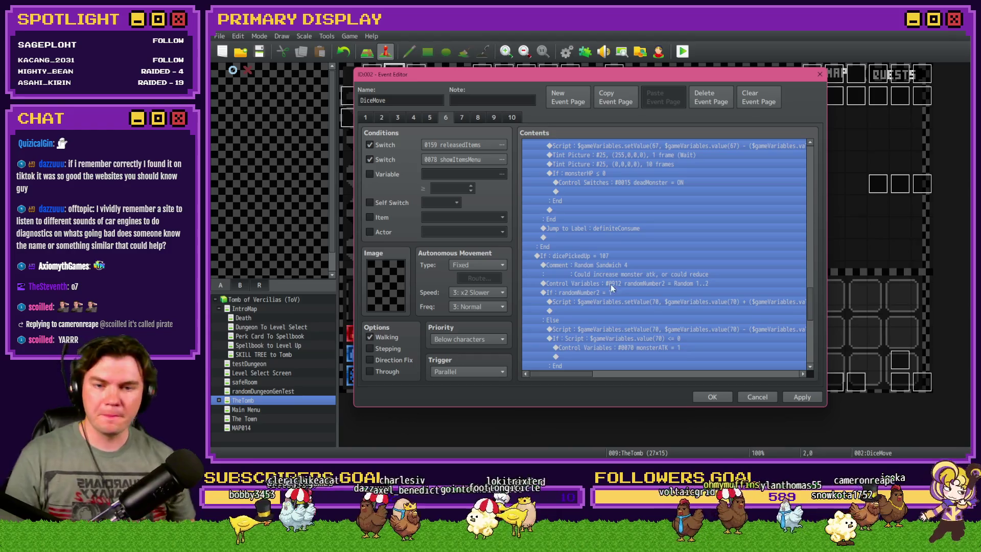
scroll(602, 263, "up", 5)
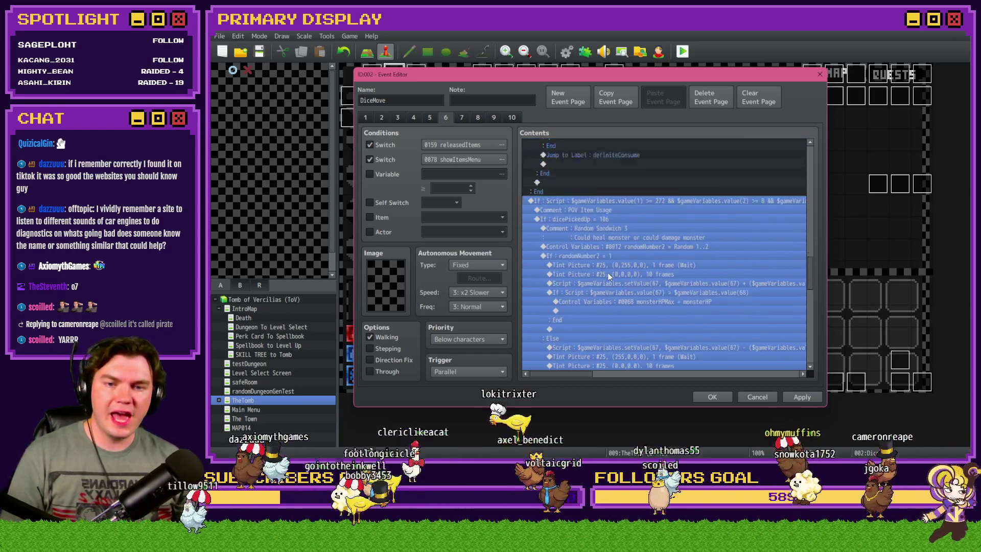
left_click(618, 238)
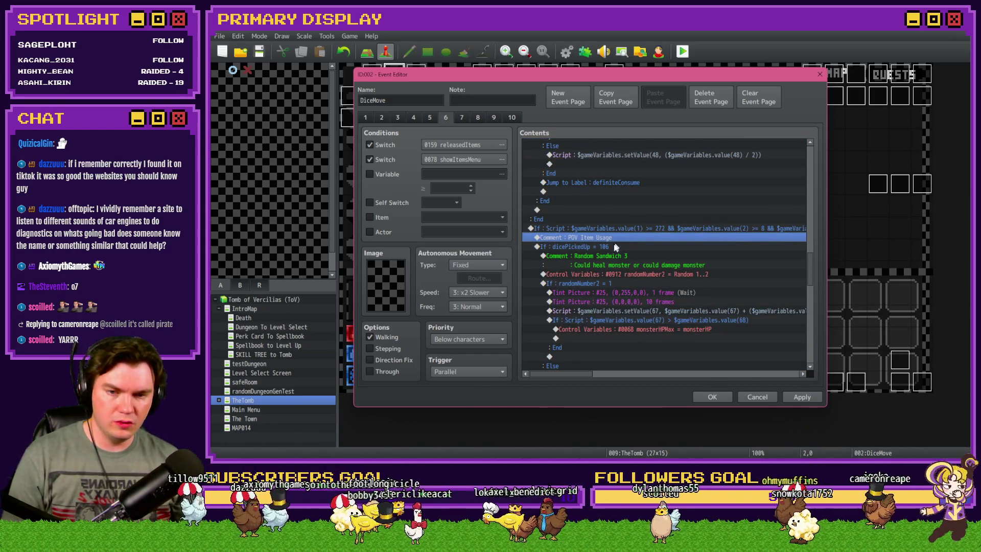
left_click(611, 247)
scroll(611, 249, "down", 8)
Step: Review the dicePickedUp = 107 and randomNumber2 = 1 blocks, then open the outer If-Script condition
left_click(623, 264)
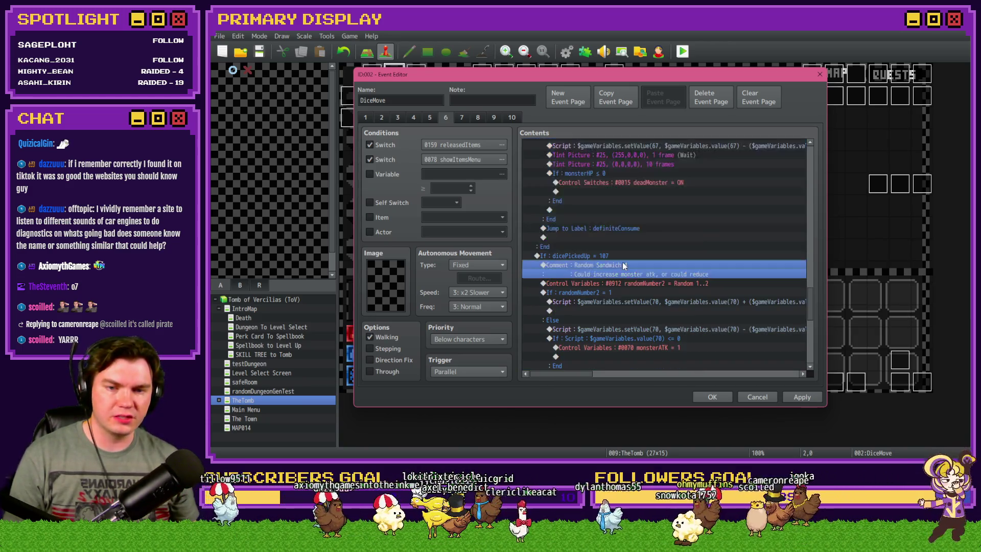
left_click(626, 257)
scroll(624, 262, "down", 6)
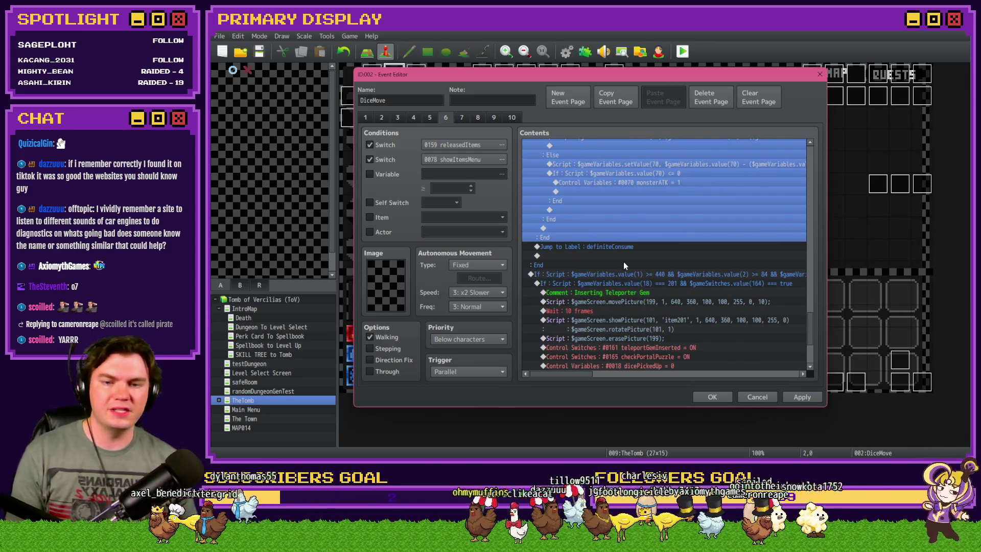
scroll(622, 263, "up", 4)
scroll(620, 271, "down", 3)
scroll(608, 282, "up", 8)
scroll(600, 214, "up", 1)
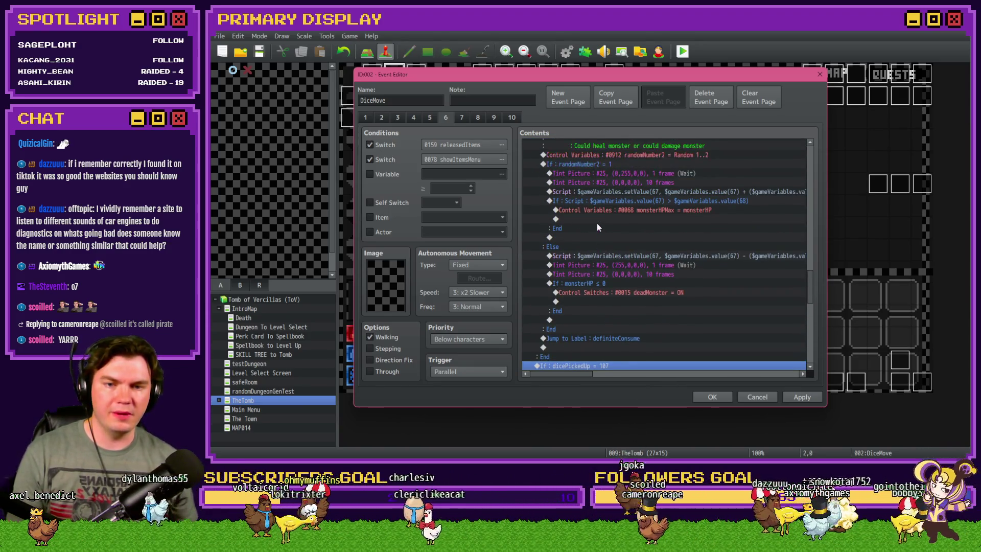
left_click(608, 164)
scroll(595, 234, "up", 3)
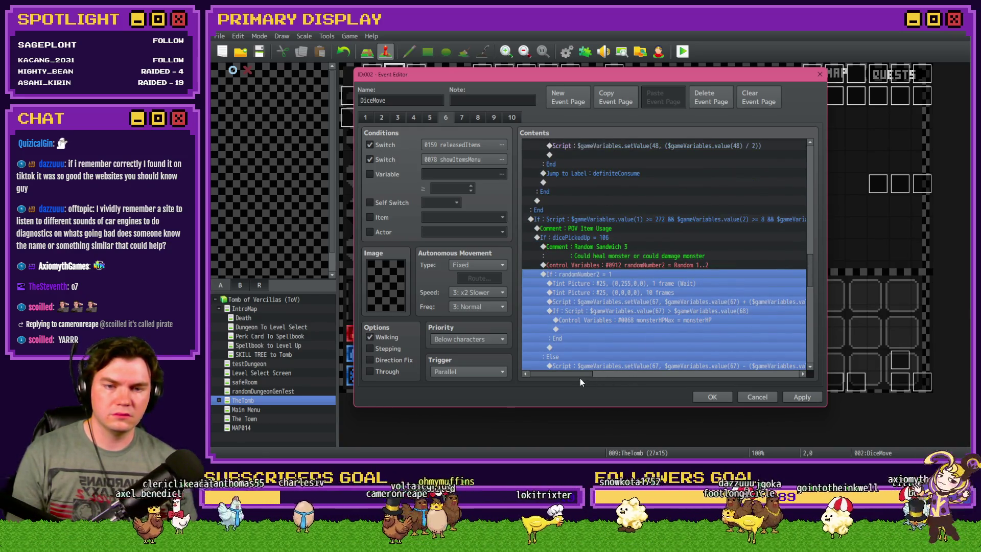
left_click_drag(592, 379, 646, 377)
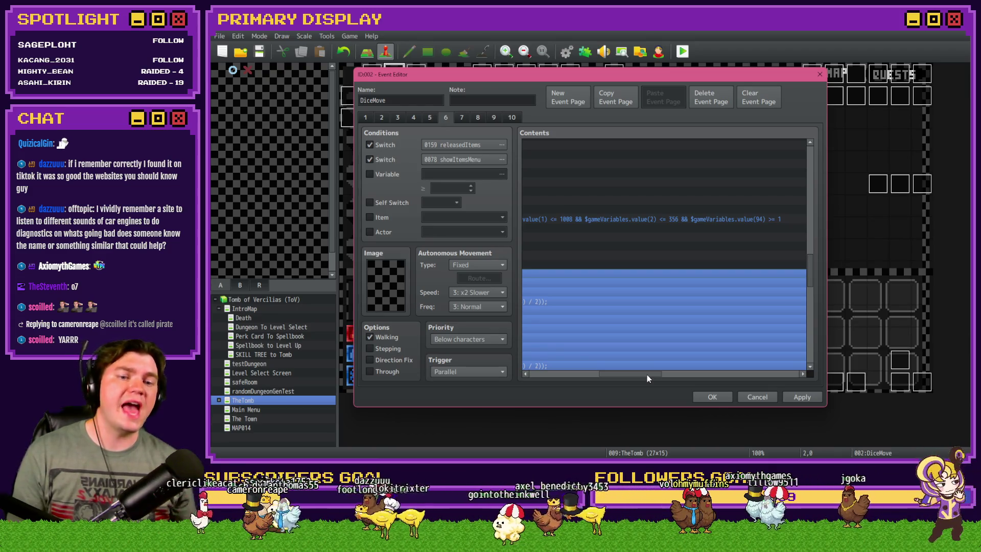
left_click_drag(646, 374, 556, 375)
double_click(612, 222)
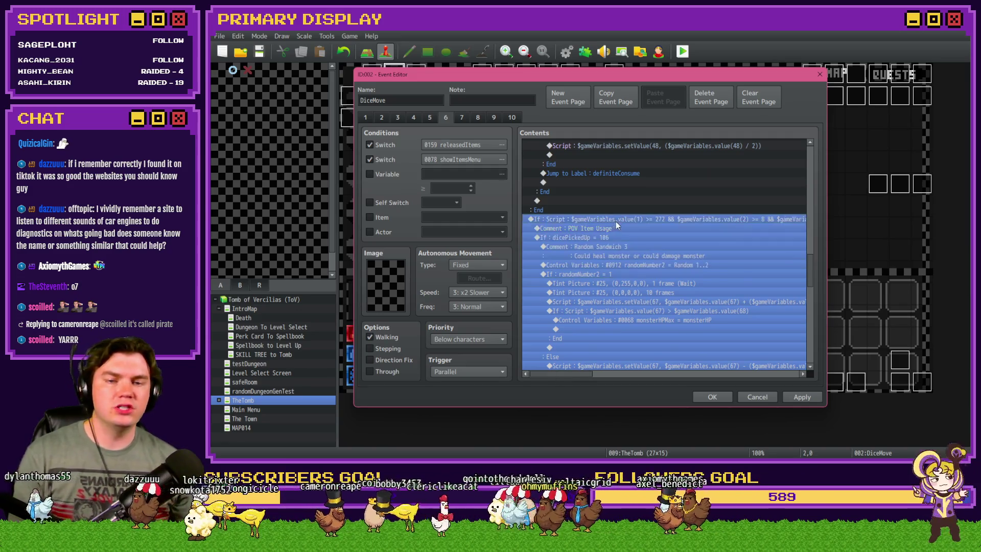
Step: Cut the value(94) check out of the outer script condition and confirm it
left_click(720, 299)
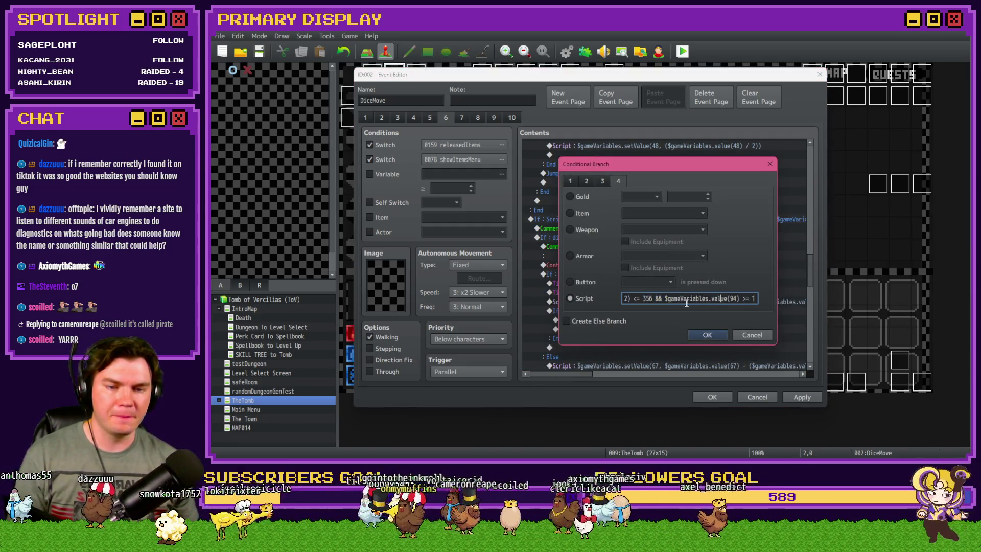
key("shift+End")
key("Delete")
key("BackSpace")
key("BackSpace")
key("BackSpace")
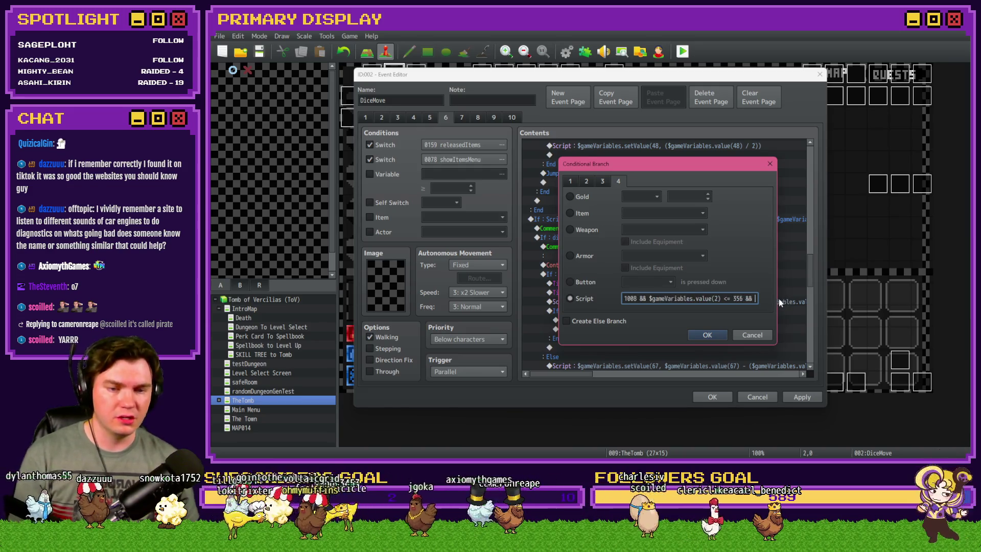
left_click(719, 336)
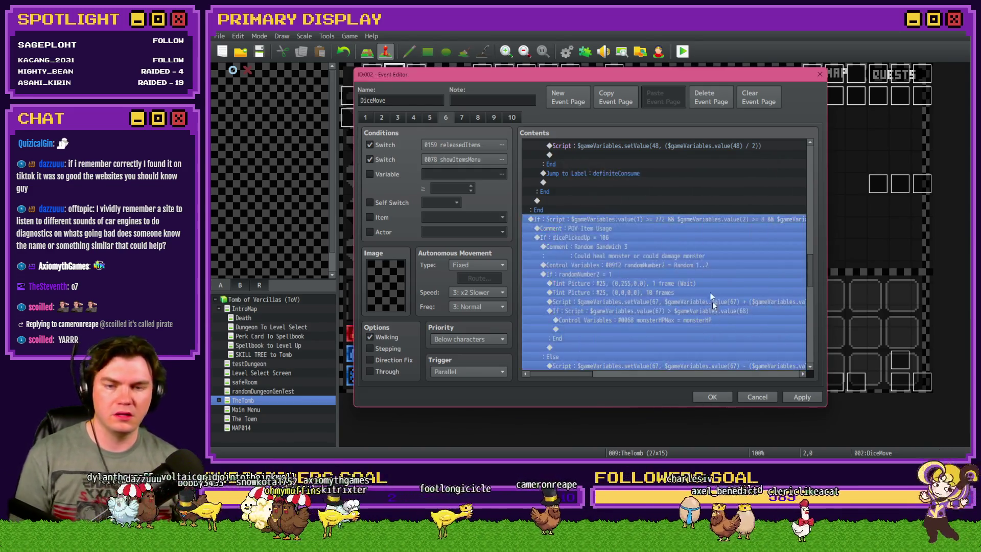
Step: Insert a new script Conditional Branch checking $gameVariables.value(94) >= 1
left_click(629, 229)
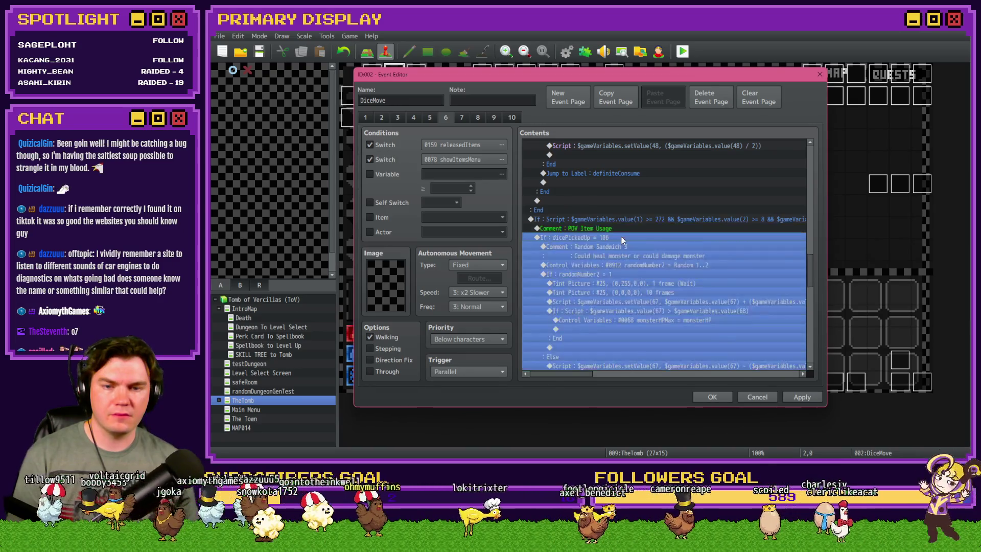
key("Insert")
left_click(620, 290)
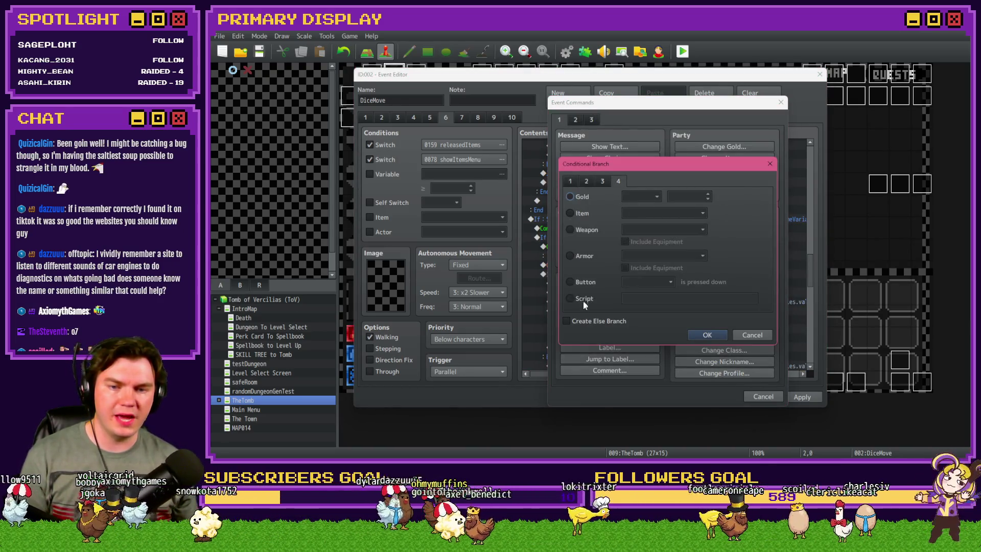
left_click(583, 300)
type("$gameVariables.value(94) >= 1")
left_click(707, 335)
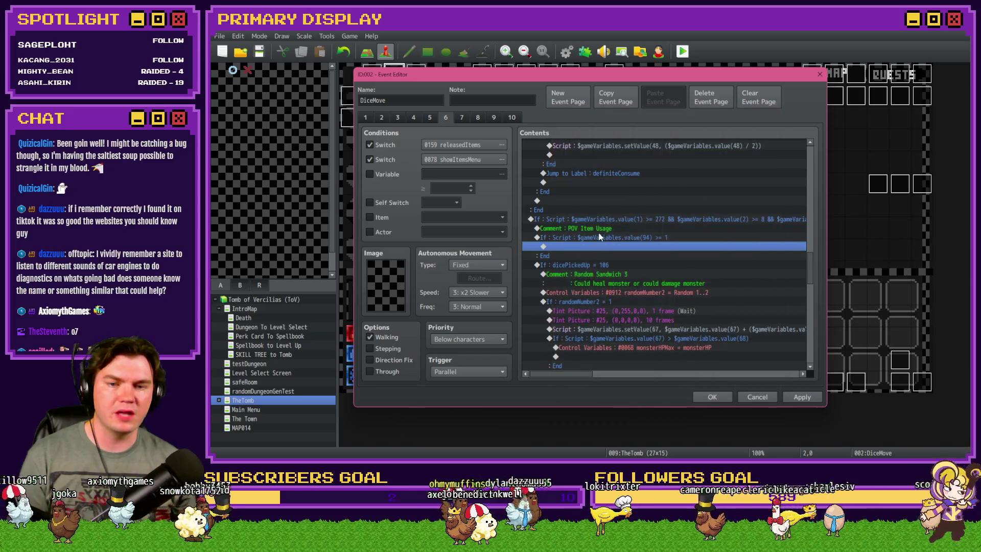
Step: Copy the POV Item Usage comment into the new branch and rename it 'If In Combat'
left_click(601, 228)
key("ctrl+c")
left_click(603, 246)
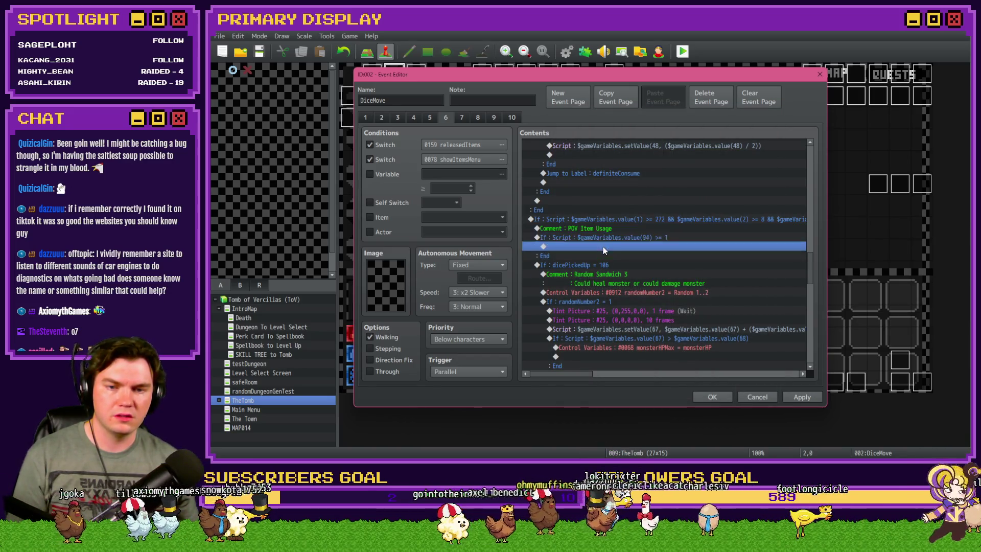
key("ctrl+v")
double_click(606, 246)
left_click_drag(622, 225, 548, 217)
type("I")
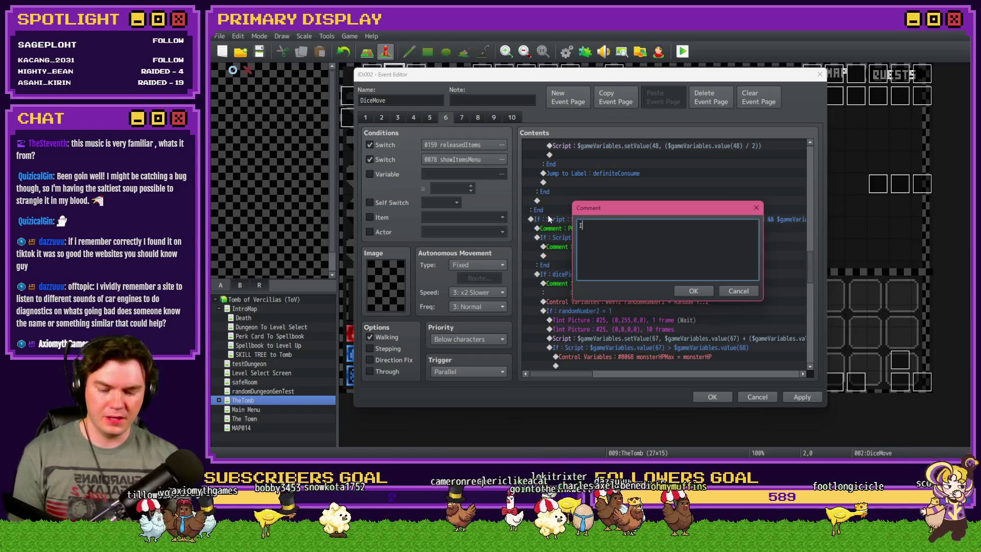
type("f In Combat")
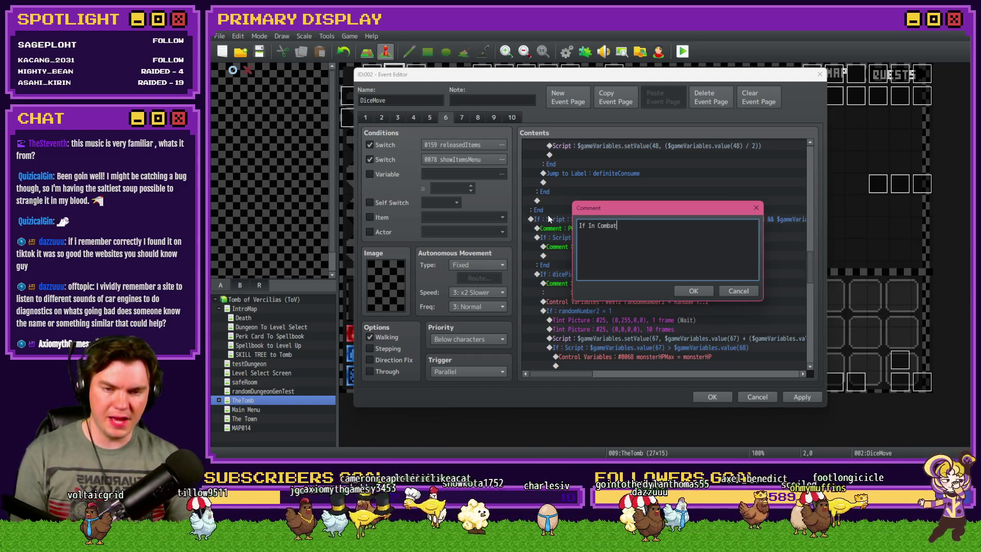
key("ctrl+Return")
Step: Paste the dicePickedUp = 106 block under the If In Combat comment
left_click(574, 277)
scroll(584, 293, "down", 10)
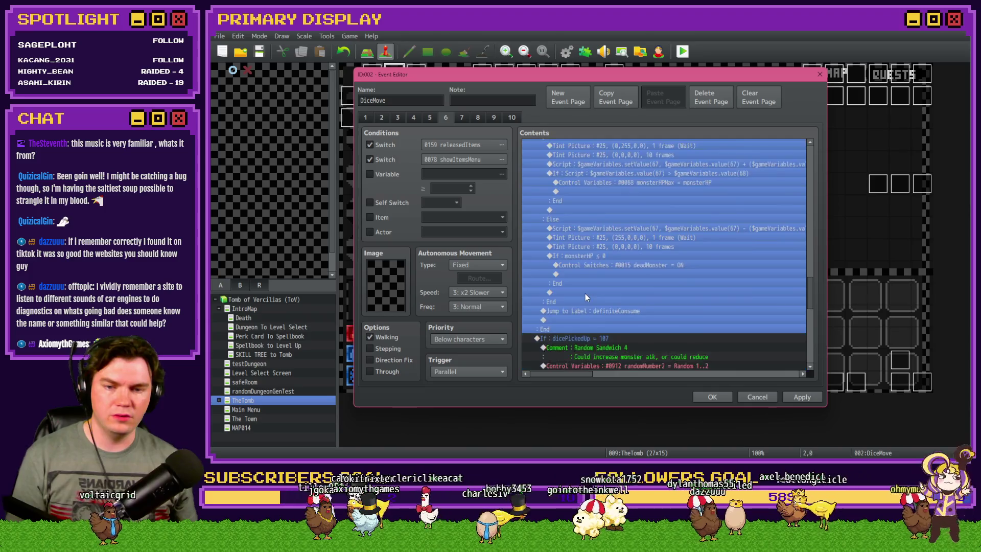
scroll(610, 255, "up", 10)
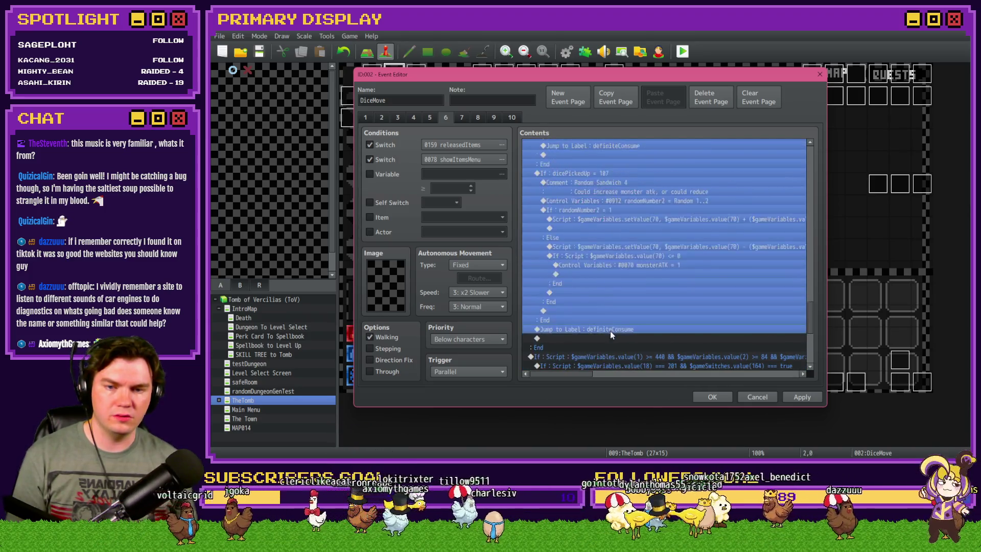
scroll(608, 331, "up", 3)
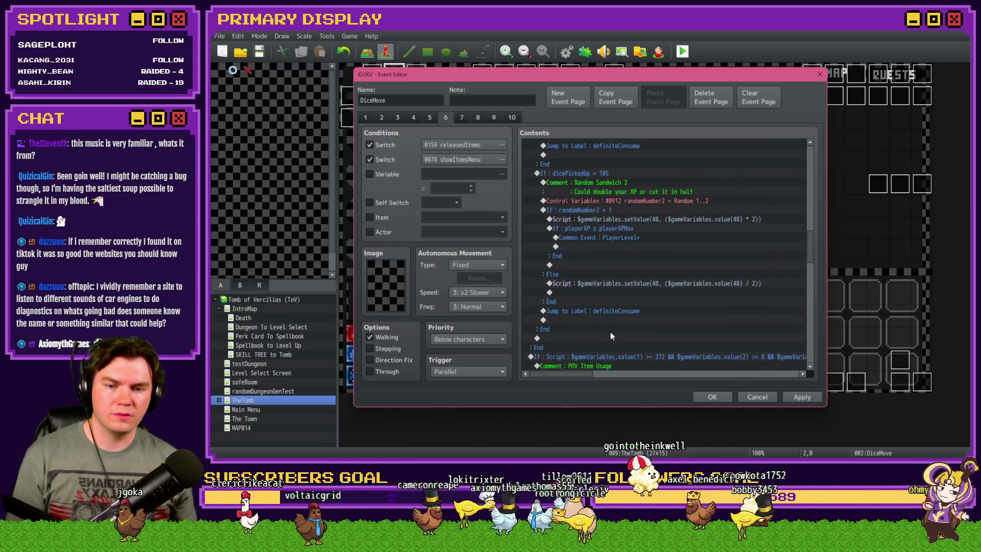
left_click(582, 292)
left_click(577, 274)
key("ctrl+v")
scroll(580, 288, "down", 1)
Step: Review the branch selections and check the value(94) >= 1 condition, leaving it unchanged
left_click(611, 210)
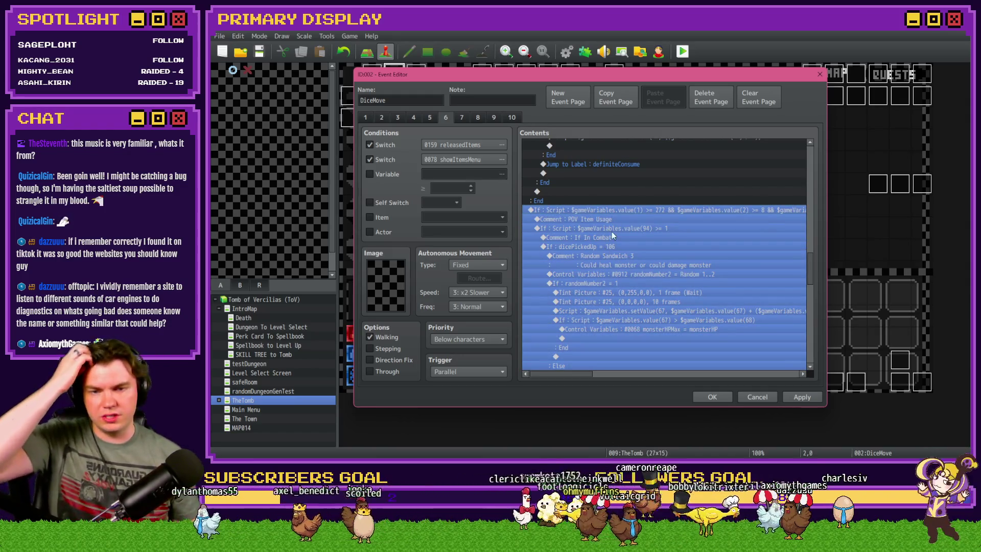
left_click(619, 219)
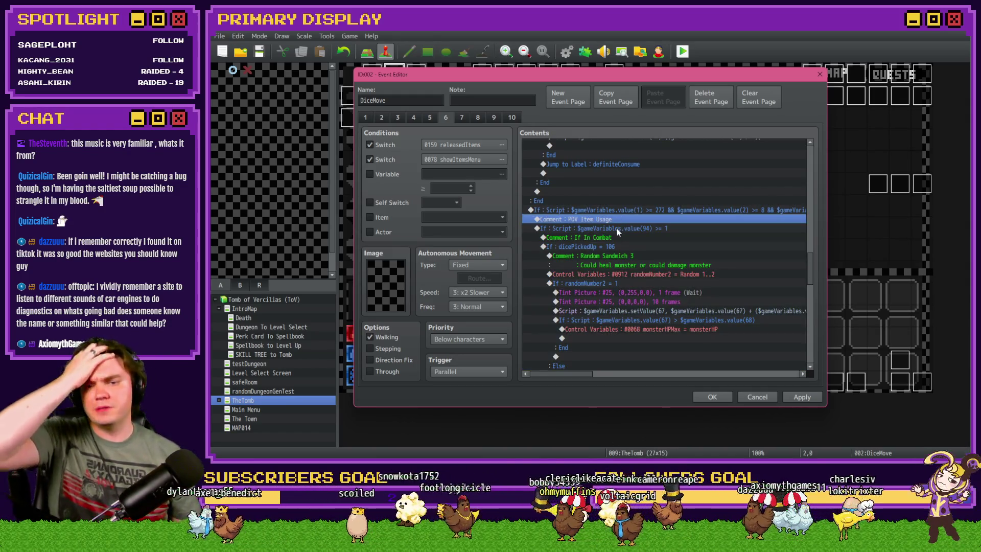
left_click(617, 229)
scroll(608, 278, "down", 8)
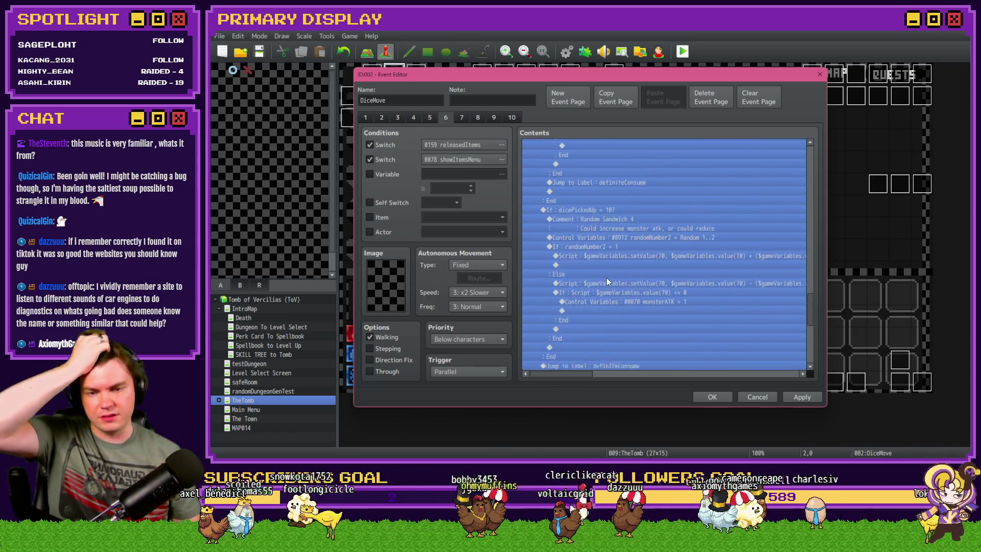
left_click(601, 303, "shift")
scroll(601, 302, "down", 3)
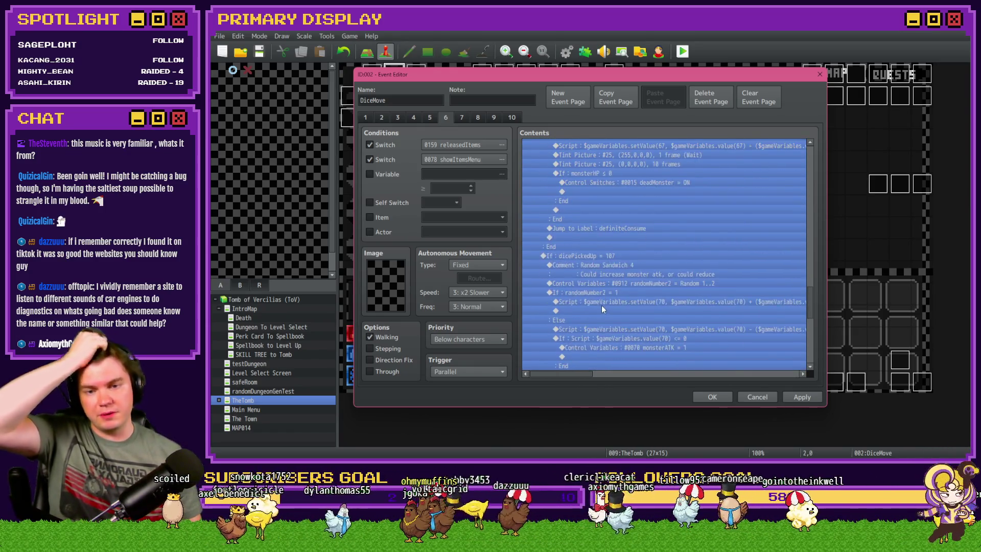
left_click(617, 263)
scroll(615, 274, "up", 5)
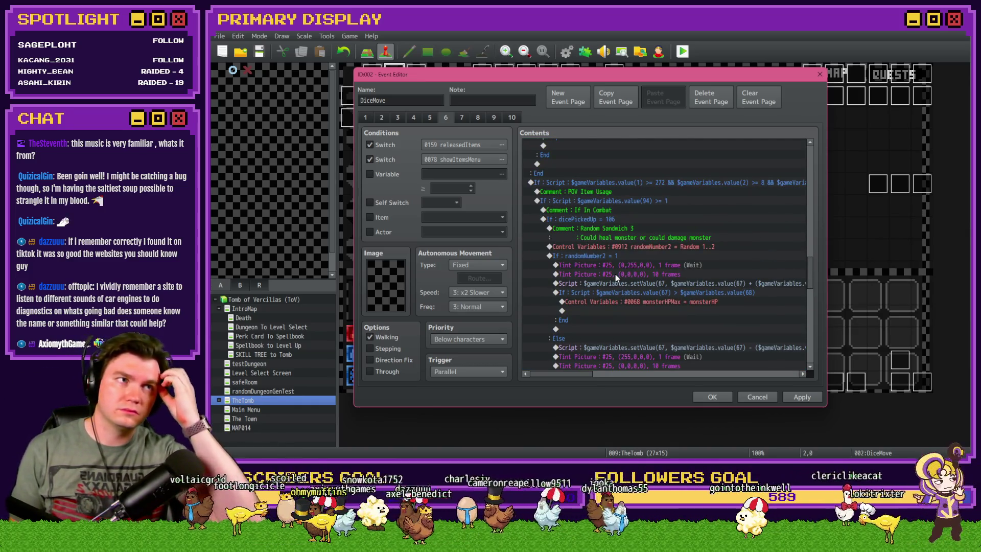
double_click(622, 202)
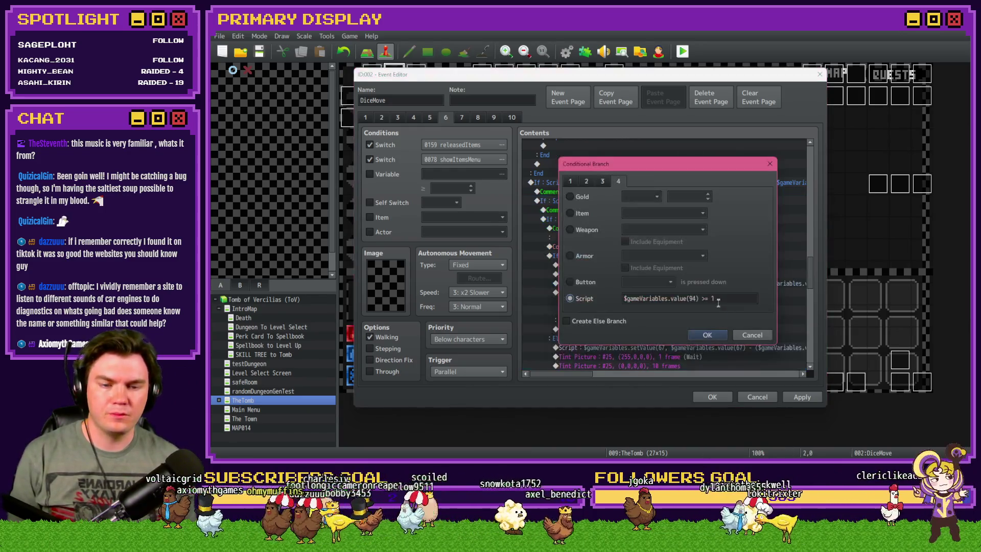
left_click(751, 335)
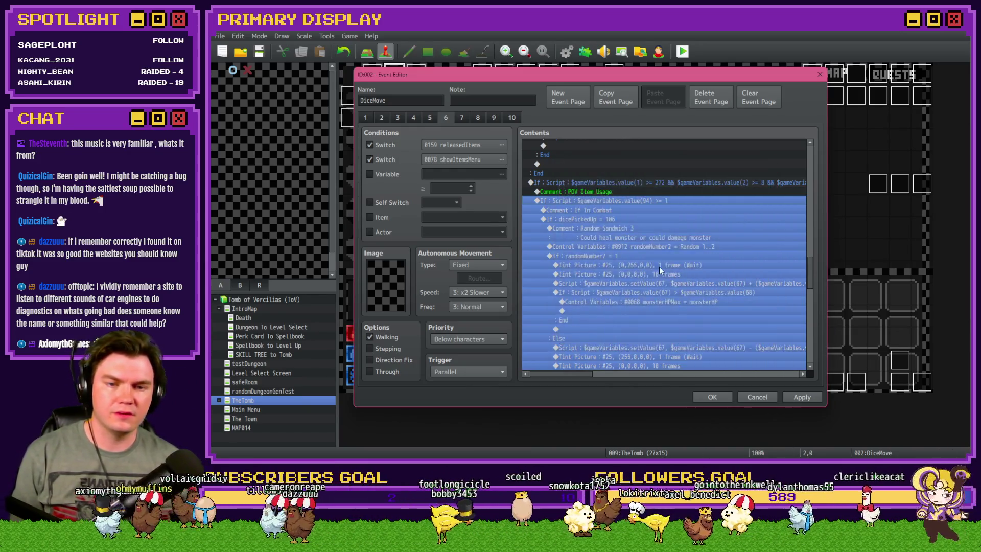
Step: Select the POV Item Usage comment and the value(94) >= 1 branch to review it
left_click(624, 194)
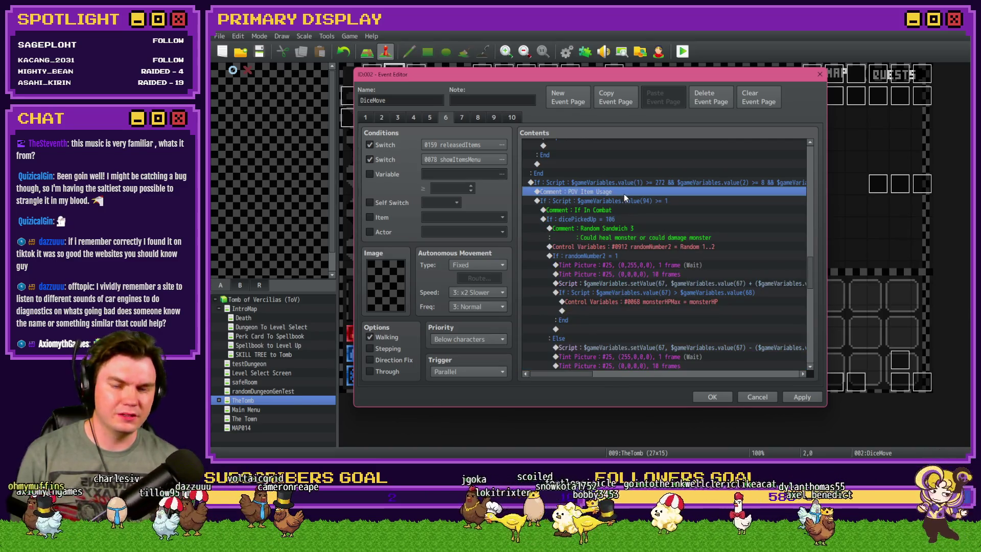
left_click(624, 198)
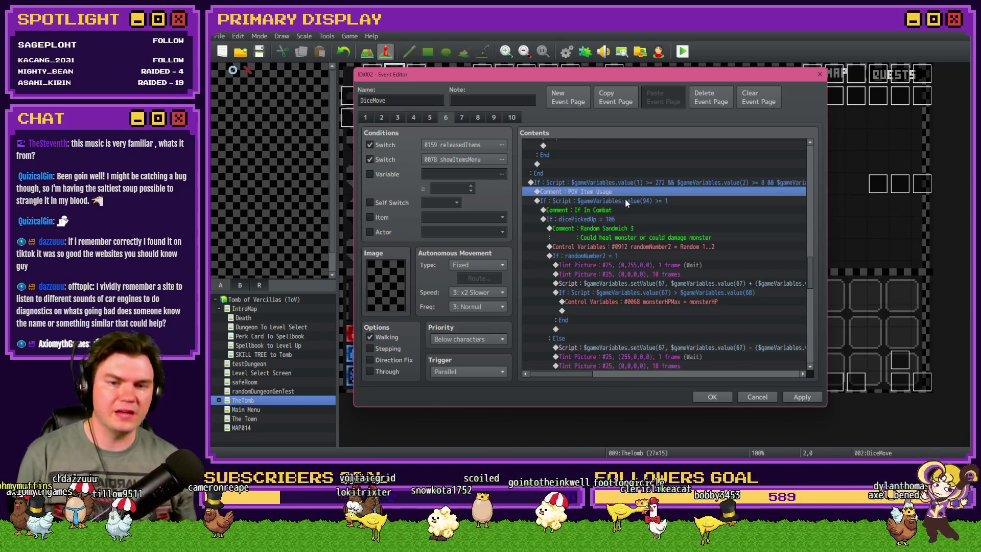
scroll(623, 306, "down", 5)
scroll(623, 304, "up", 10)
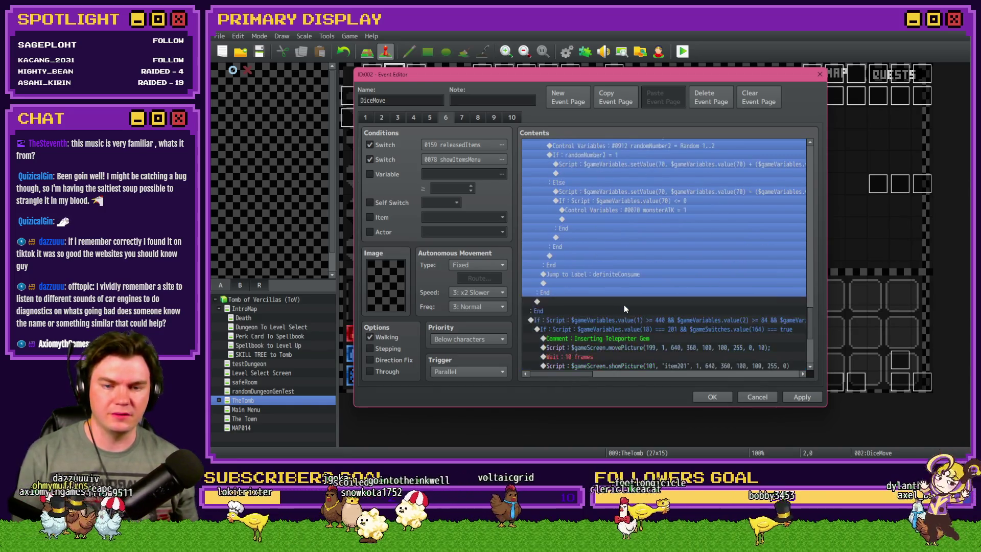
scroll(627, 308, "up", 1)
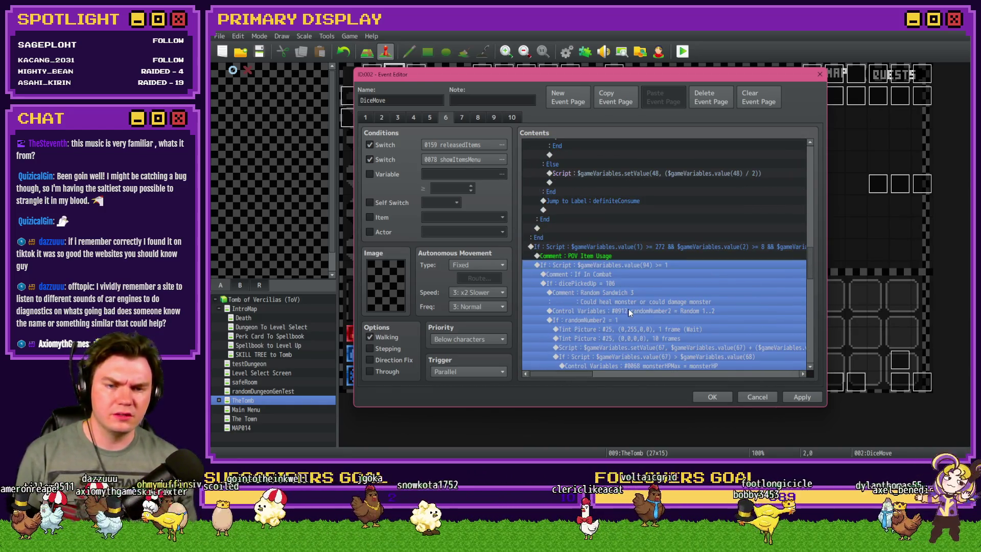
scroll(632, 324, "down", 10)
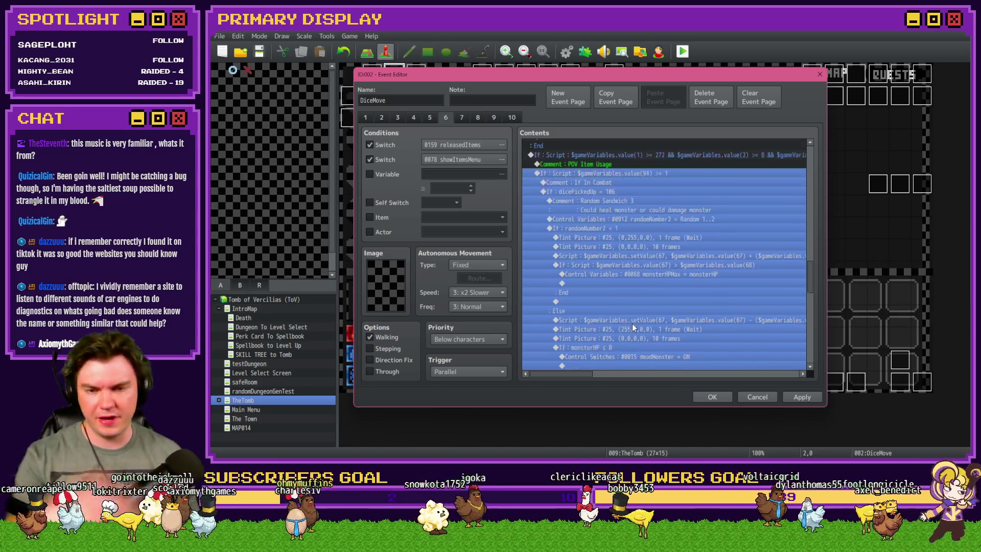
Step: Add a script Conditional Branch after it, starting from $gameVariables.value(100)
double_click(602, 302)
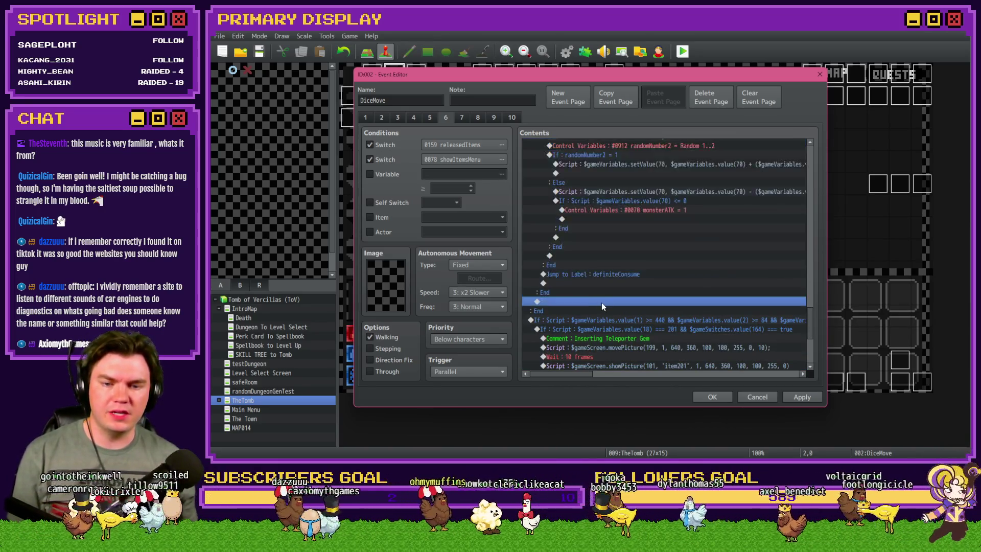
key("Return")
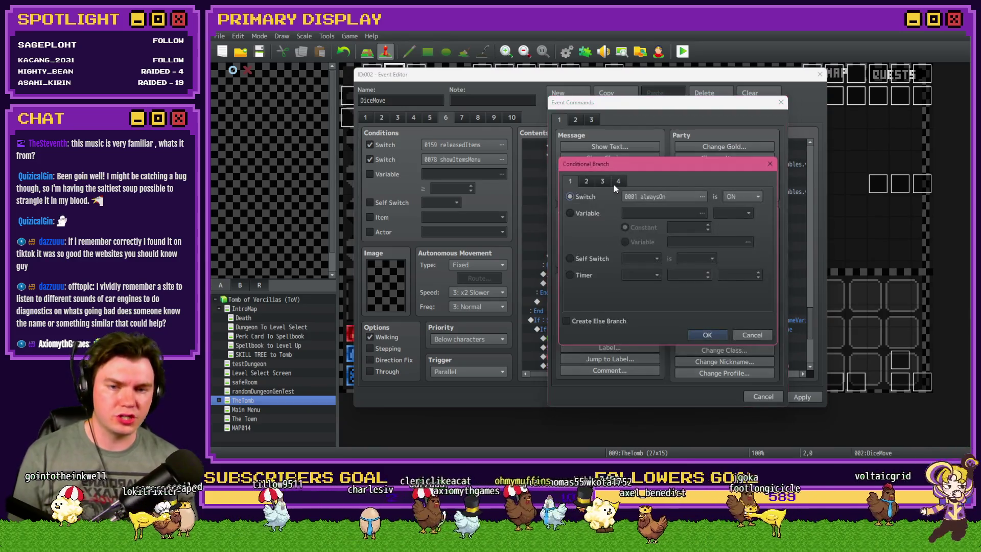
left_click(617, 181)
left_click(570, 299)
key("ctrl+v")
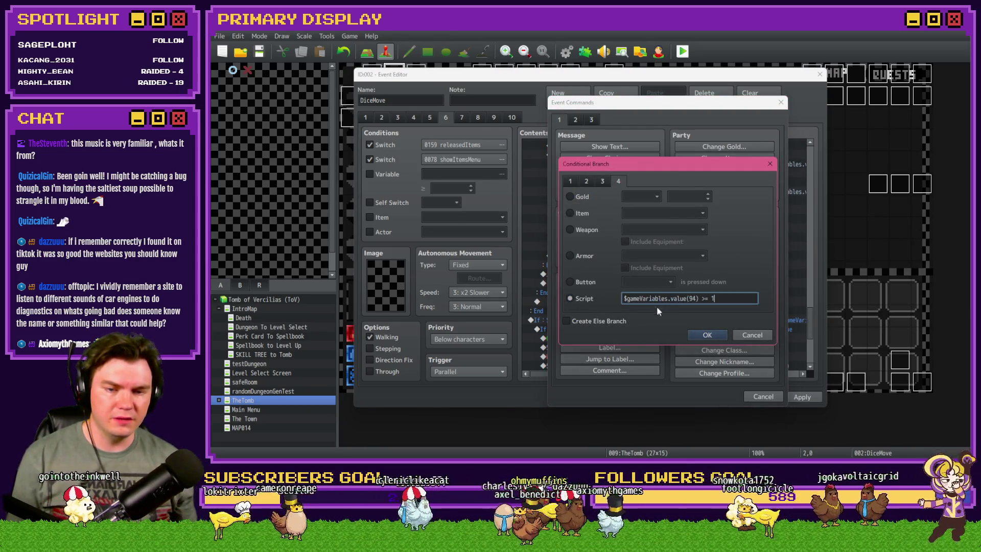
double_click(695, 298)
type("10")
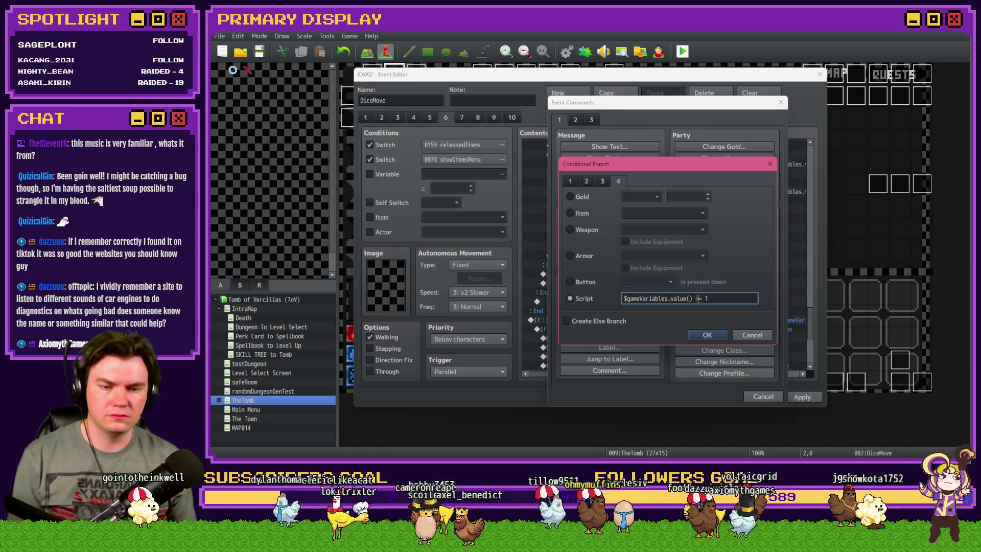
type("0")
key("Right")
key("Right")
key("Delete")
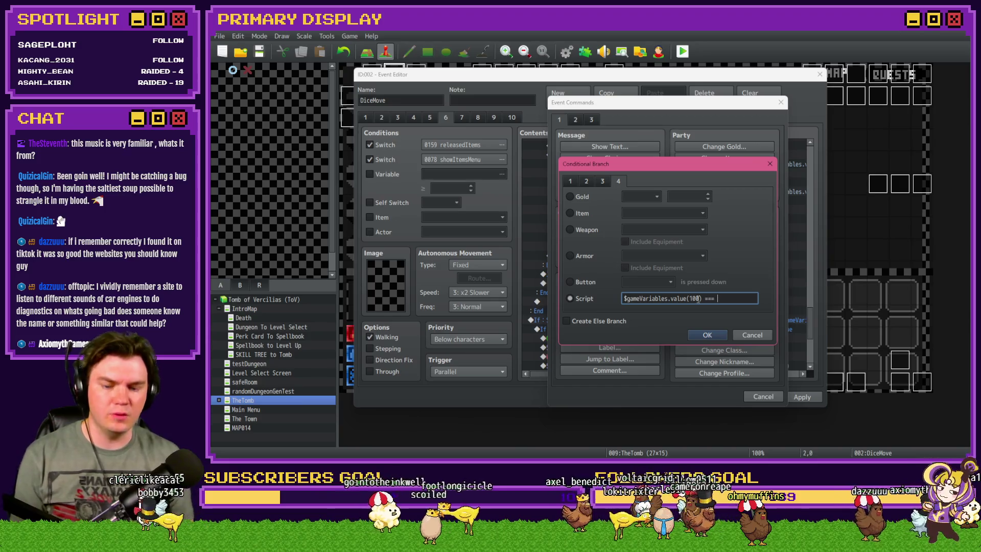
Step: Complete the condition as === $gameVariables.value(856) and close the event editor with OK
left_click_drag(701, 299, 623, 298)
key("ctrl+c")
left_click(734, 301)
key("ctrl+v")
key("BackSpace")
key("BackSpace")
key("BackSpace")
type("856)")
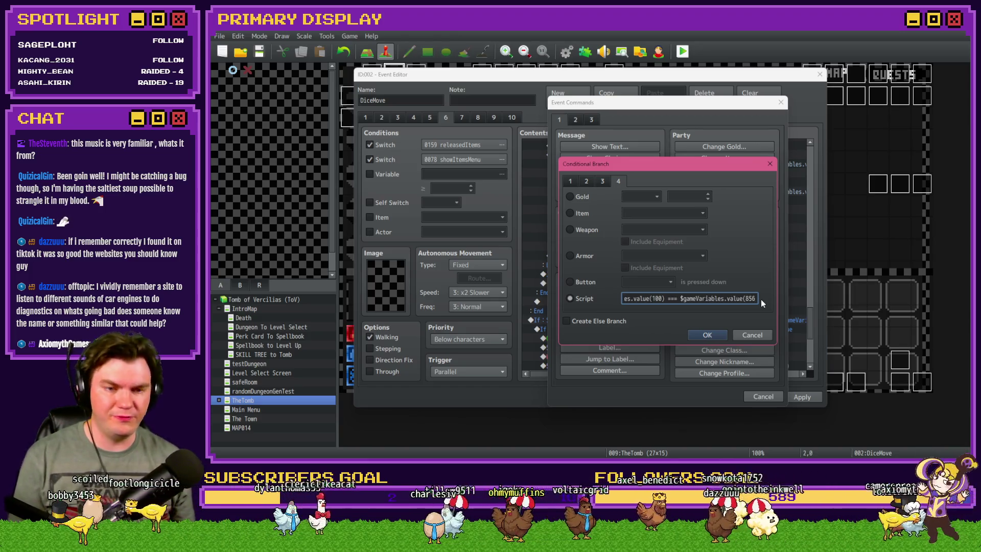
left_click(705, 335)
left_click(711, 397)
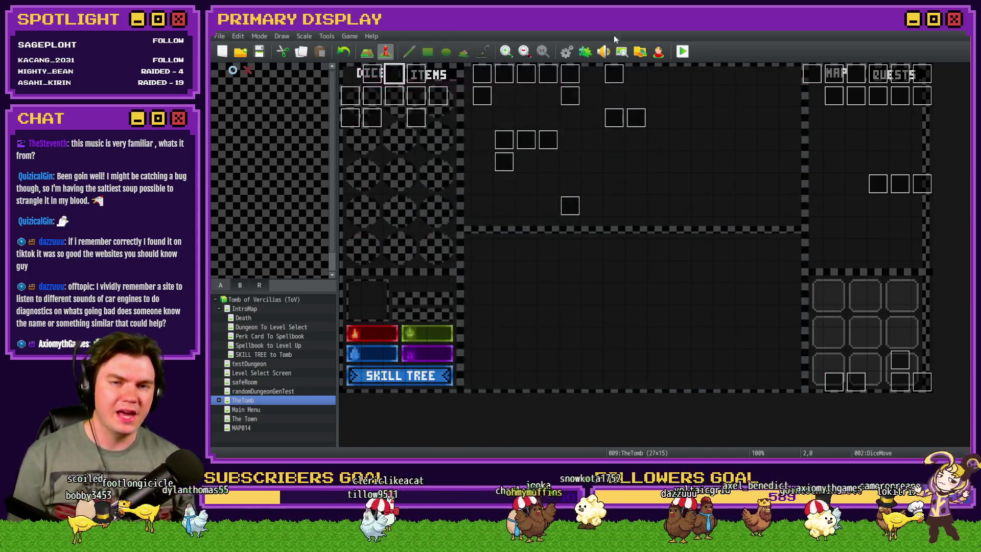
Step: Check the Database, playtest while inspecting variables in the F9 debug menu, then reopen DiceMove
left_click(566, 51)
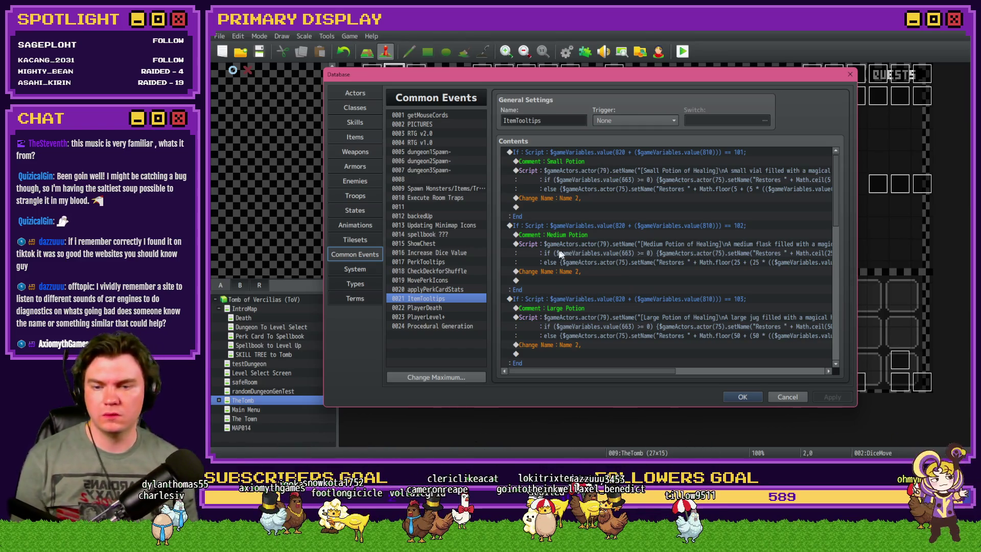
key("alt+Tab")
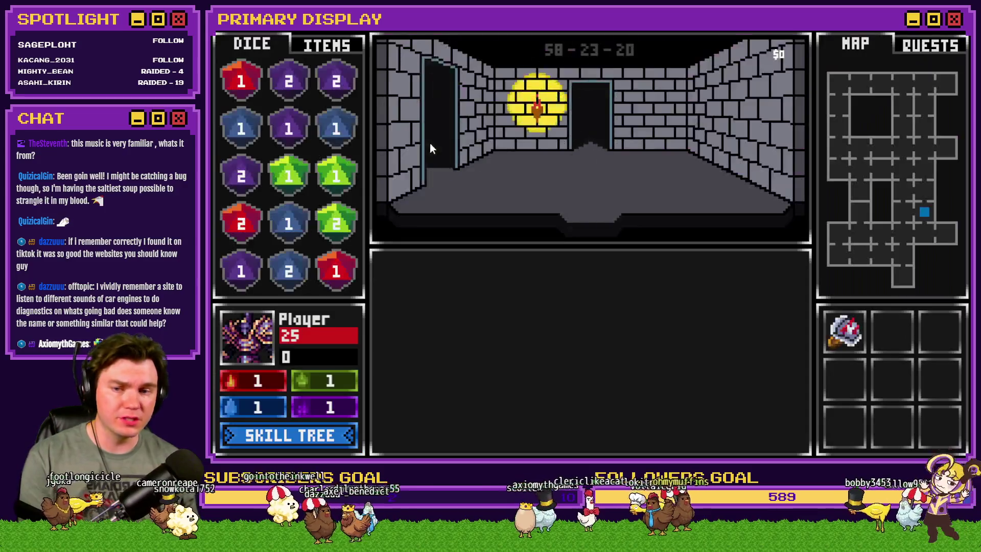
key("F9")
key("Up")
scroll(311, 106, "up", 20)
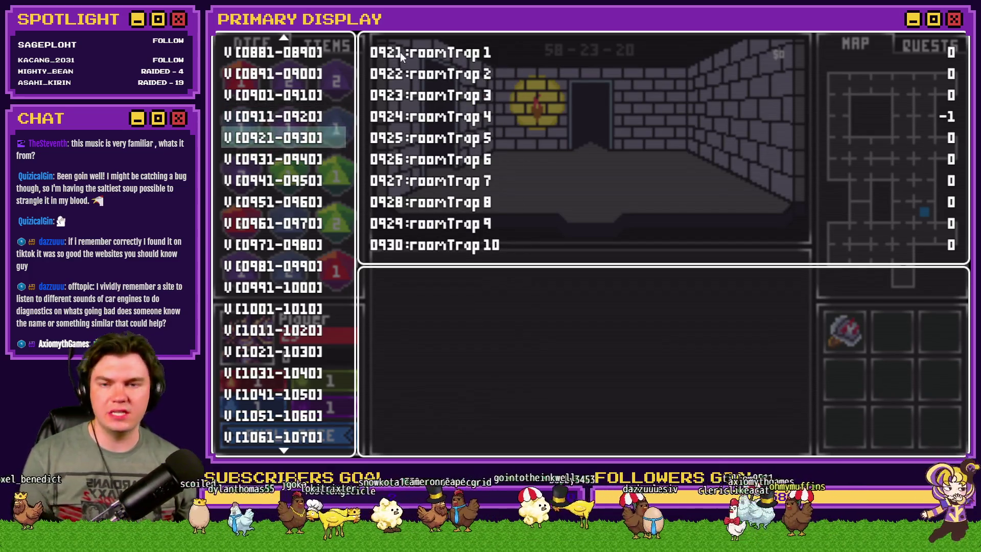
key("Escape")
key("alt+F4")
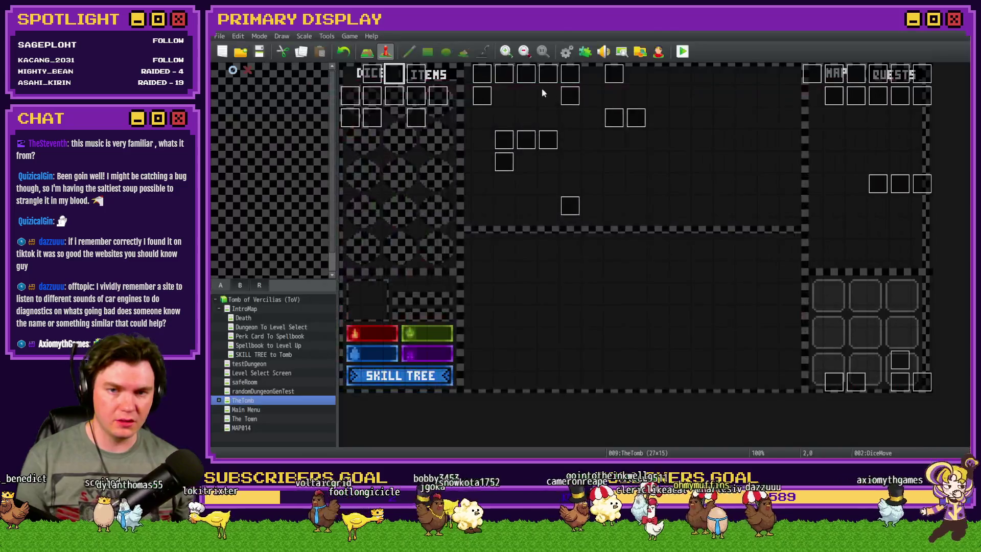
double_click(394, 77)
scroll(703, 250, "down", 5)
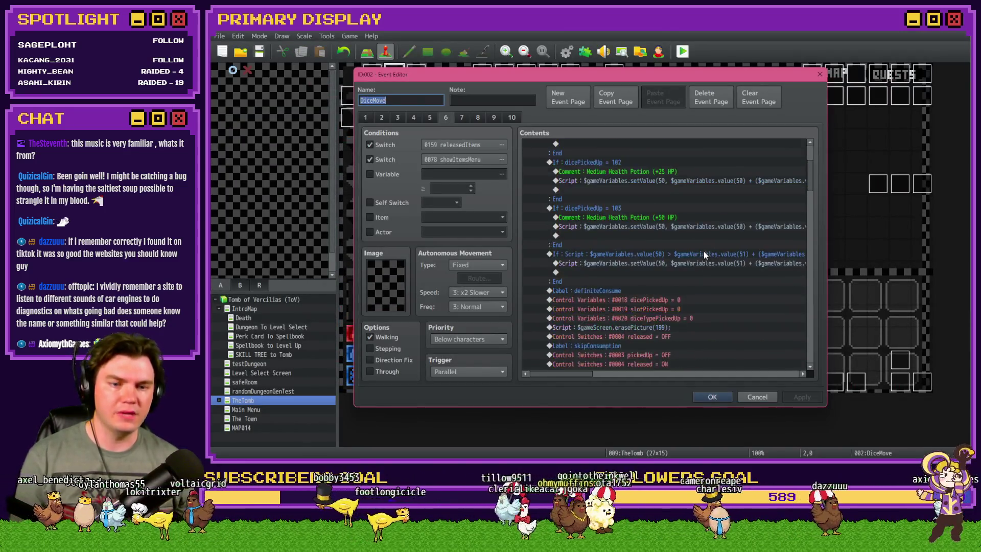
Step: Inspect the definiteConsume jump-to-label command on DiceMove's page without changing it
left_click_drag(810, 214, 810, 310)
scroll(801, 288, "up", 3)
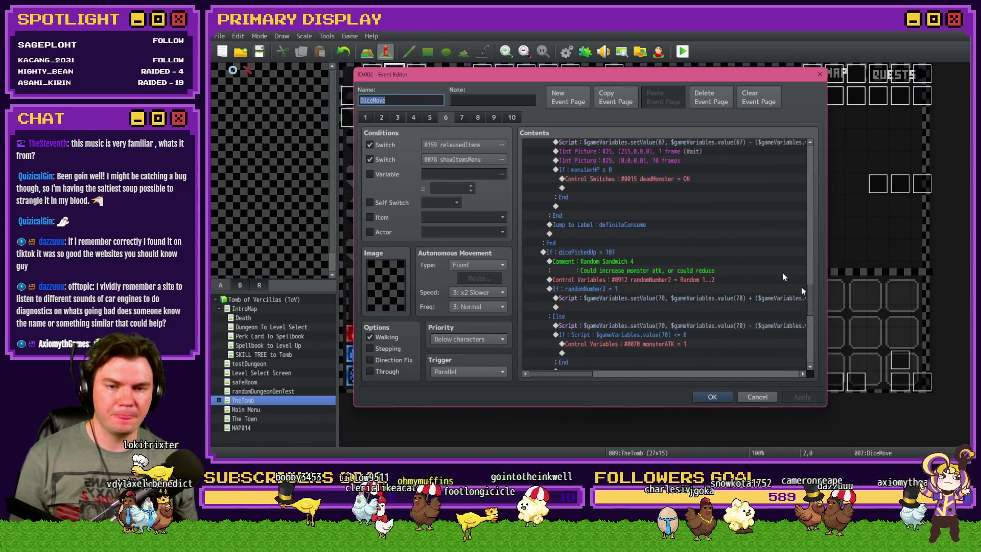
left_click(627, 225)
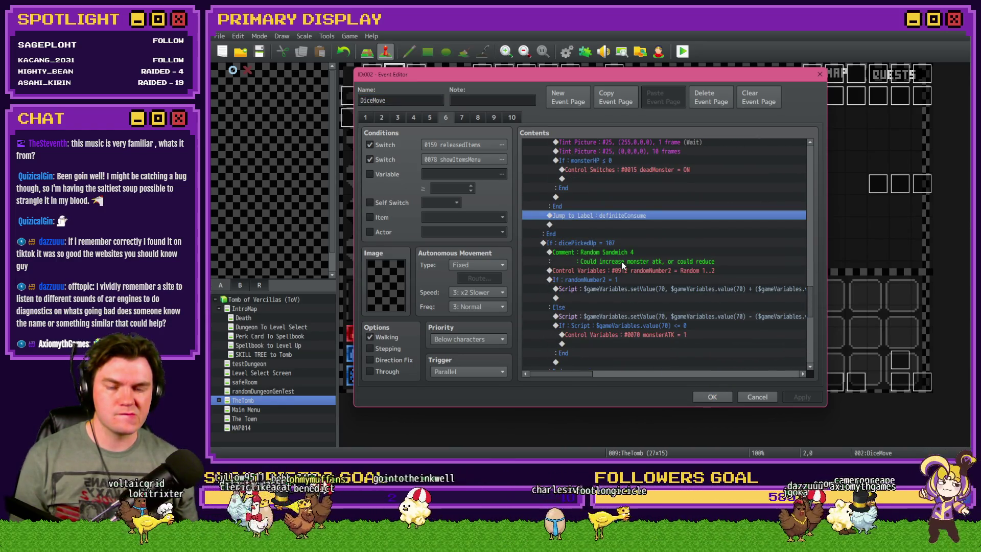
scroll(623, 265, "down", 6)
double_click(635, 245)
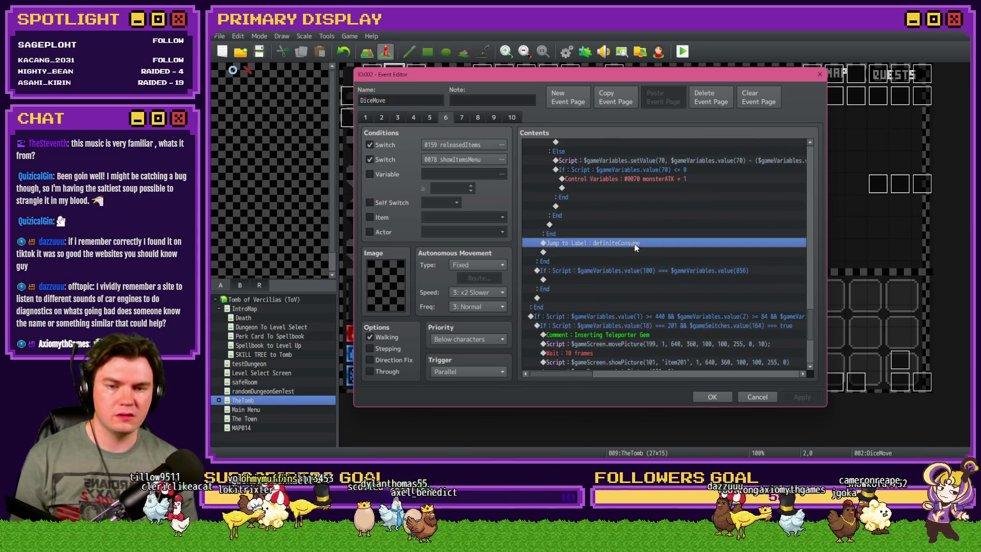
key("Escape")
Step: In the If : Script condition, change value(100) to value(920 + $gameVariables.value(100))
double_click(629, 271)
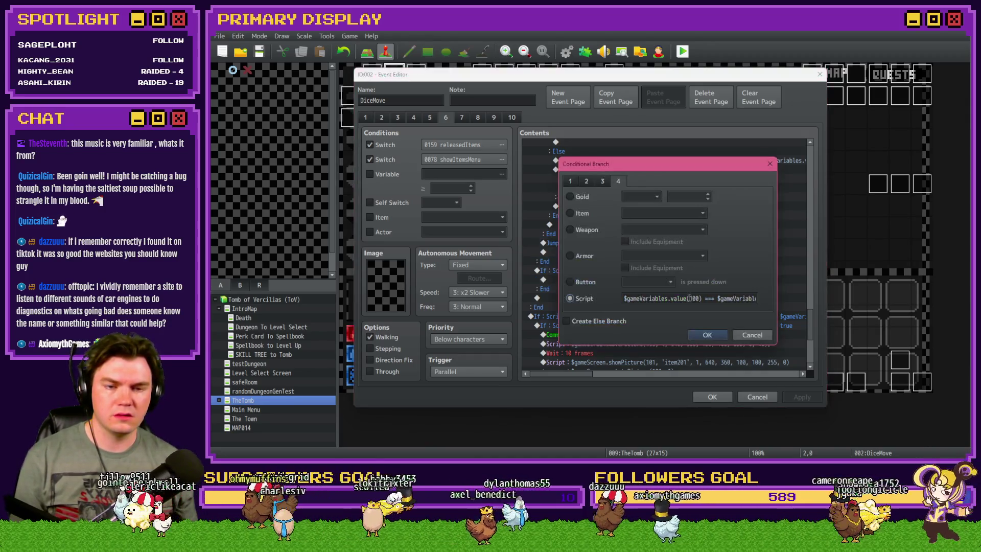
left_click(681, 298)
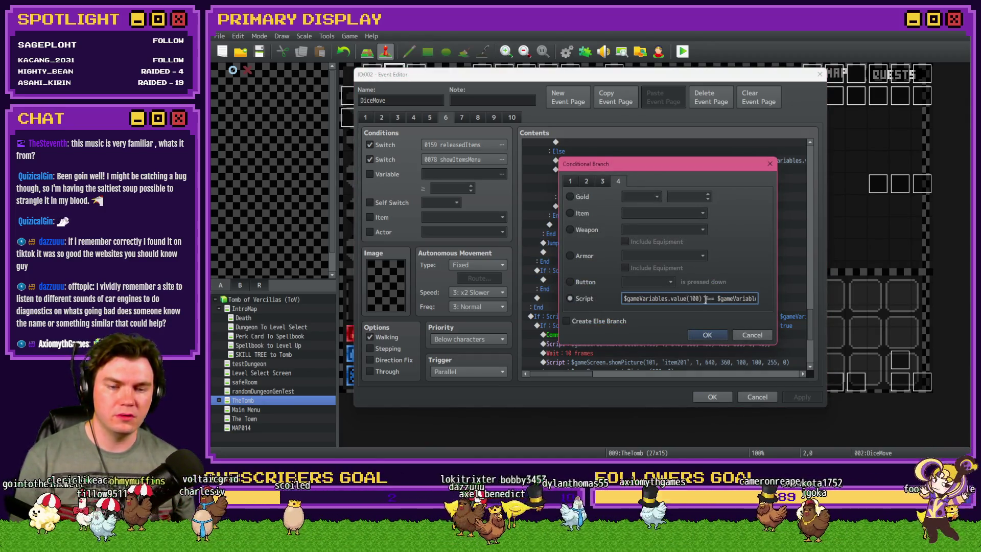
double_click(692, 299)
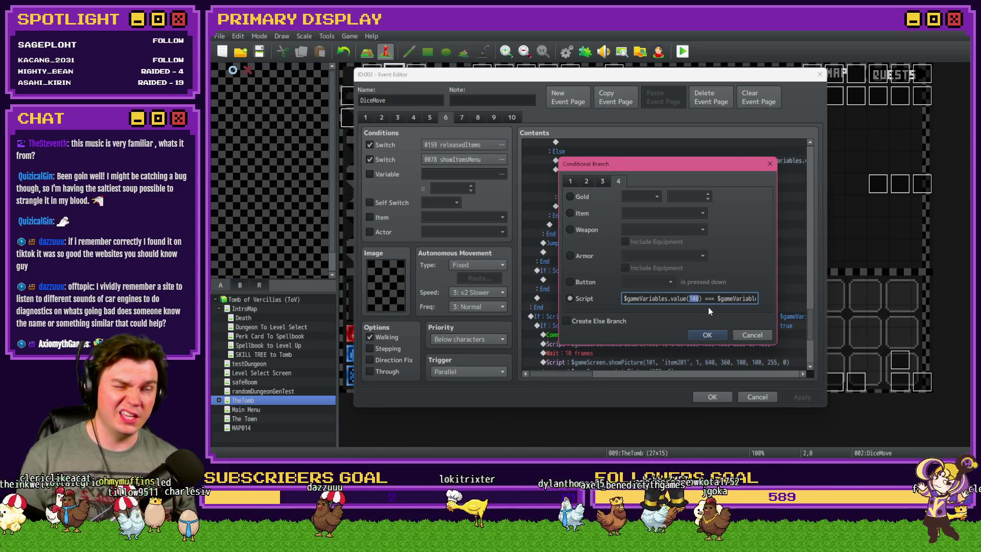
type("920")
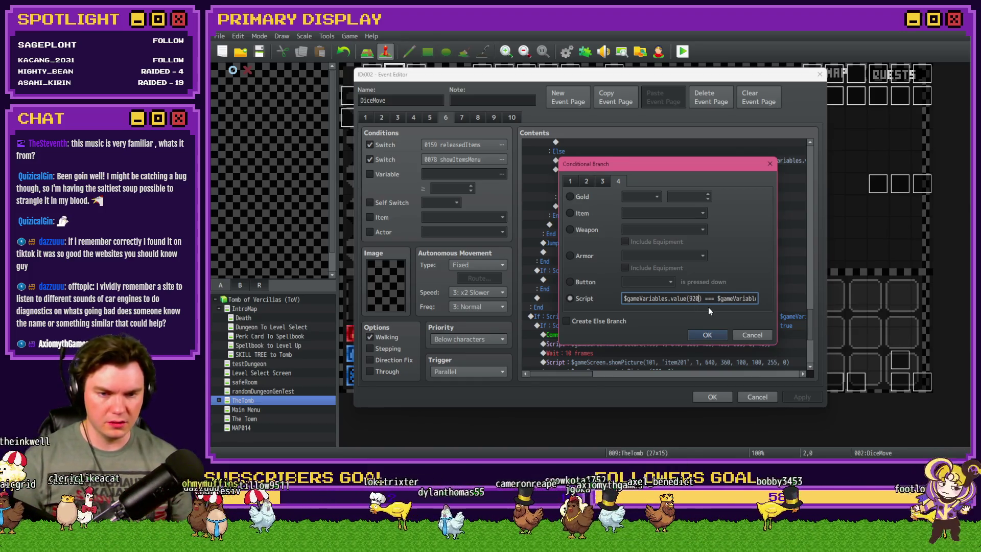
type(" + ")
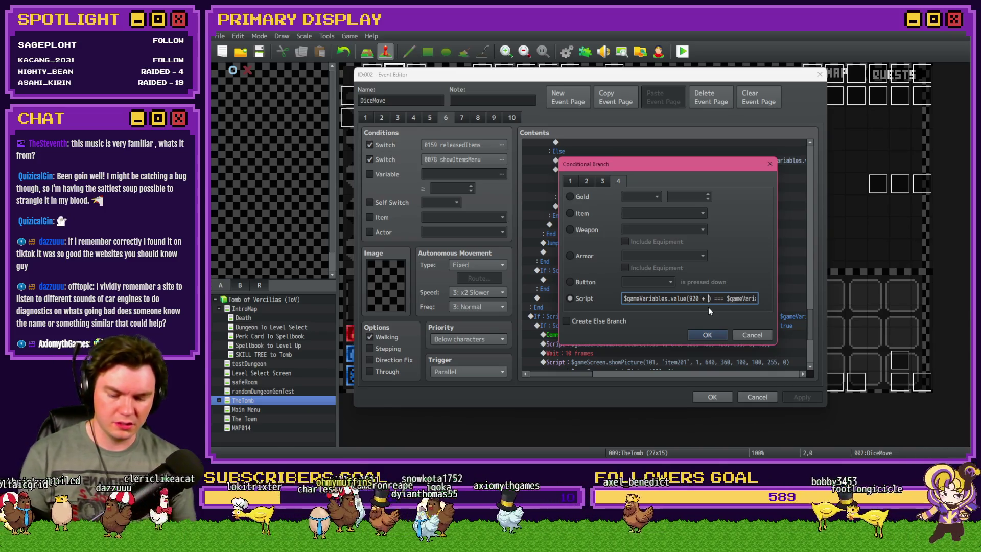
type("$gameVariables.value")
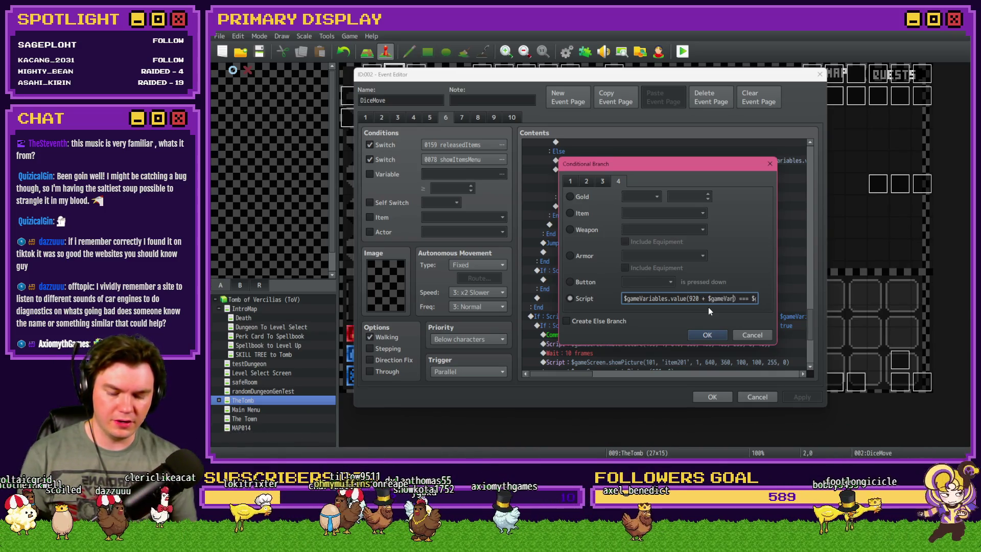
type("(100")
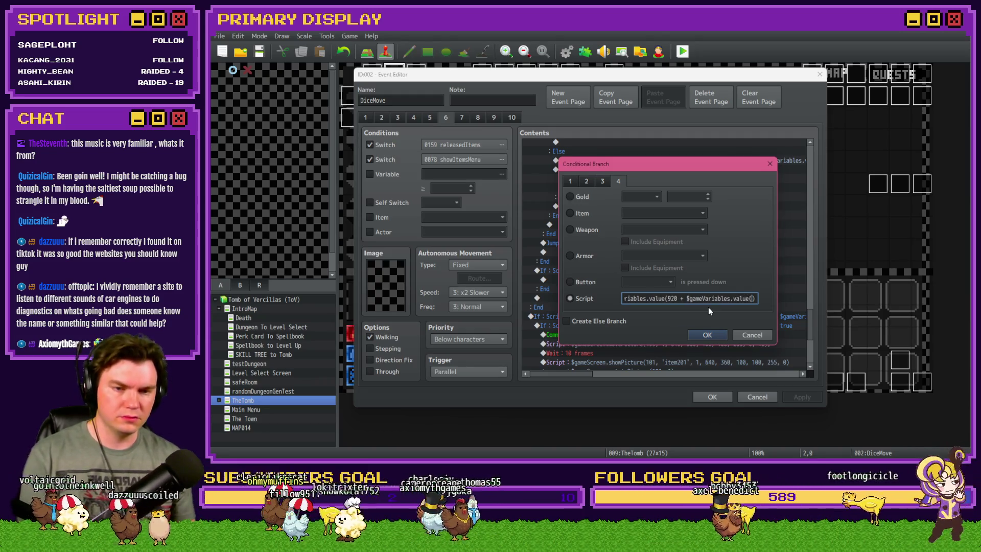
type(")) ")
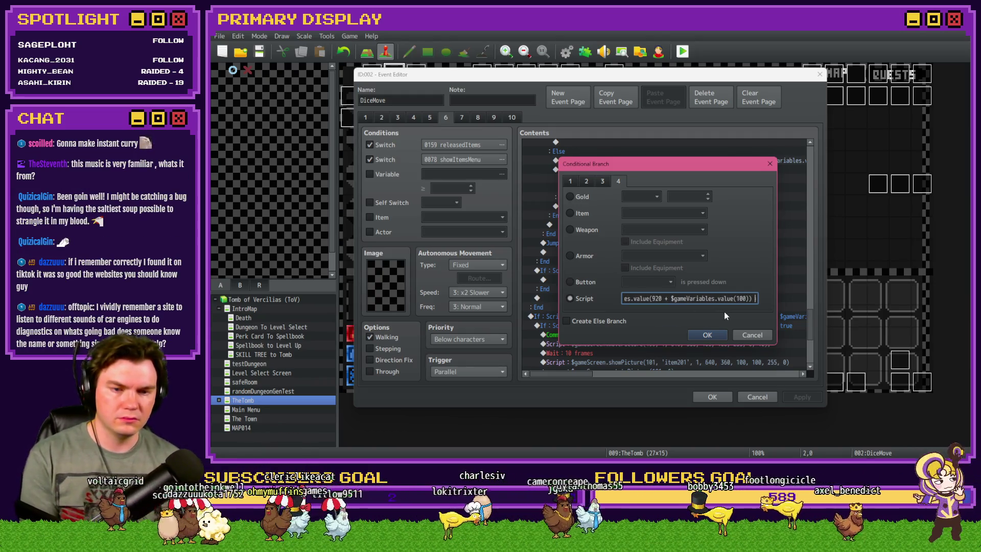
type("=== $gameVariables.value(856)")
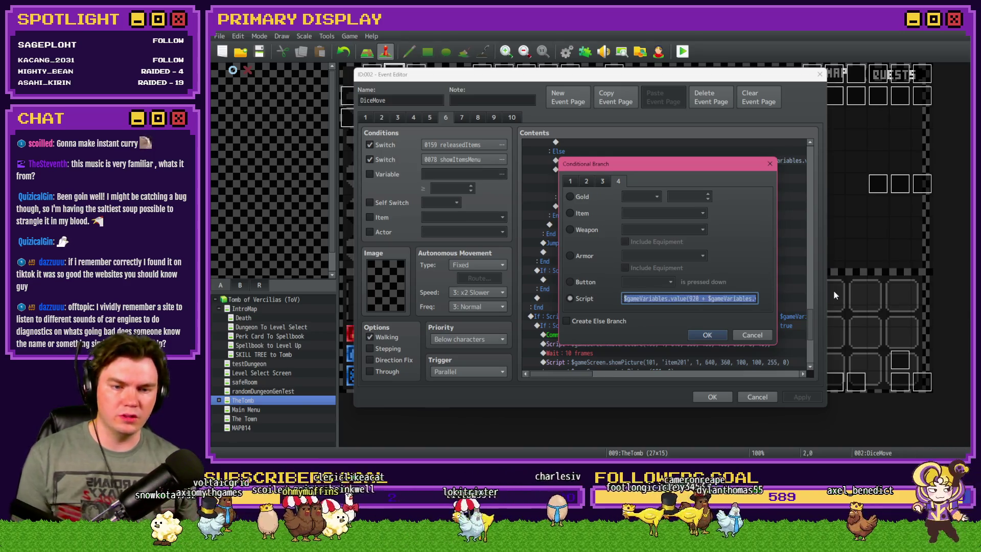
Step: Replace the comparison with variable 856 by <= -1
key("ctrl+a")
left_click(759, 298)
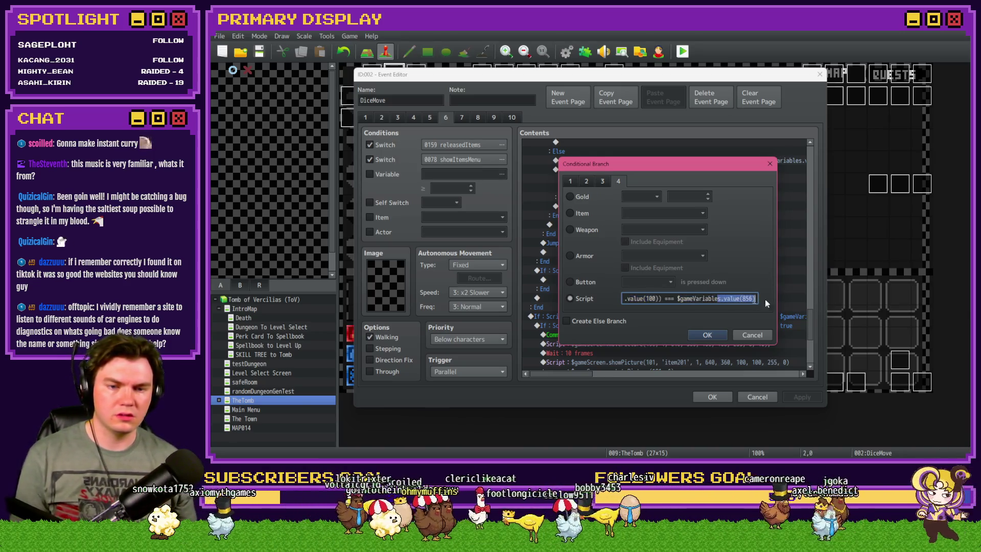
key("Home")
key("Right")
key("Right")
key("Right")
key("BackSpace")
key("BackSpace")
key("BackSpace")
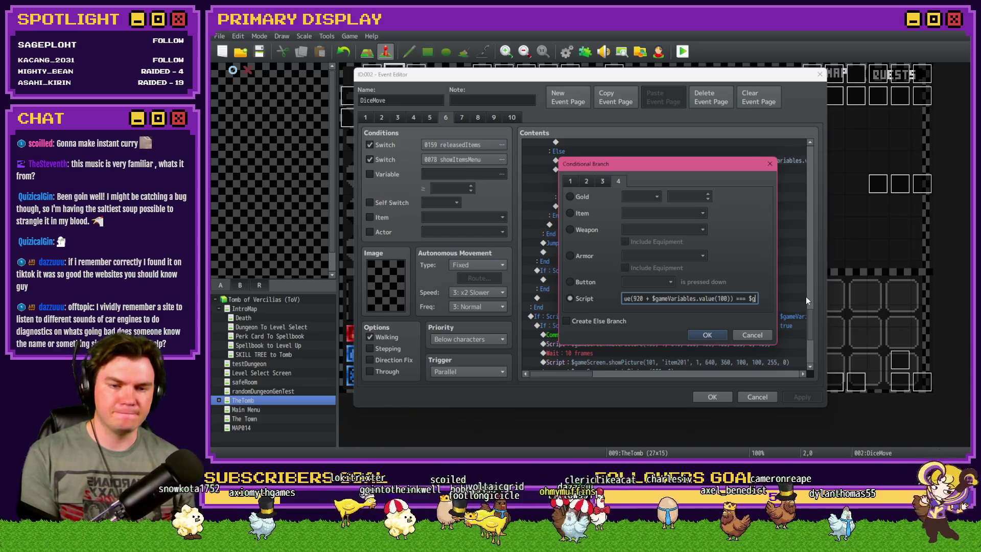
type("<")
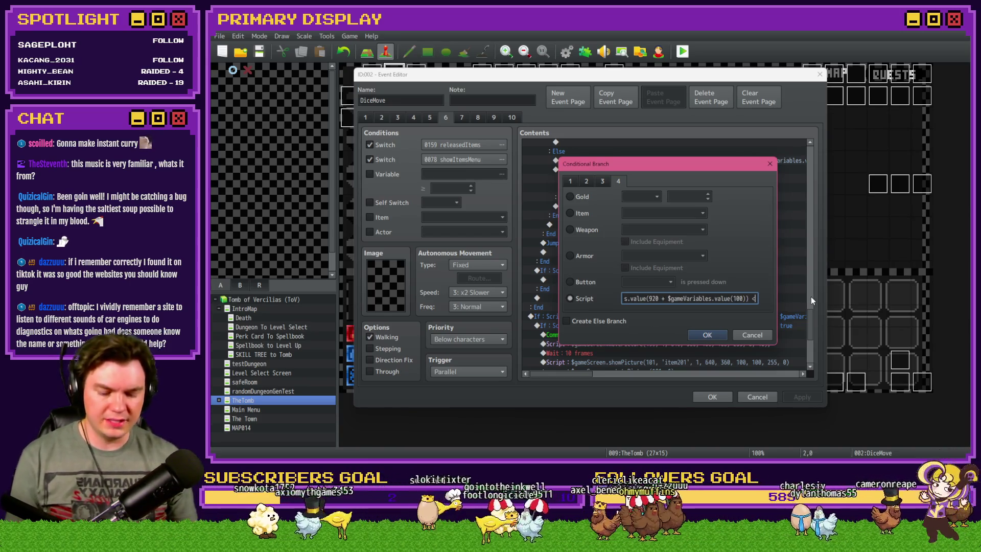
type("= -")
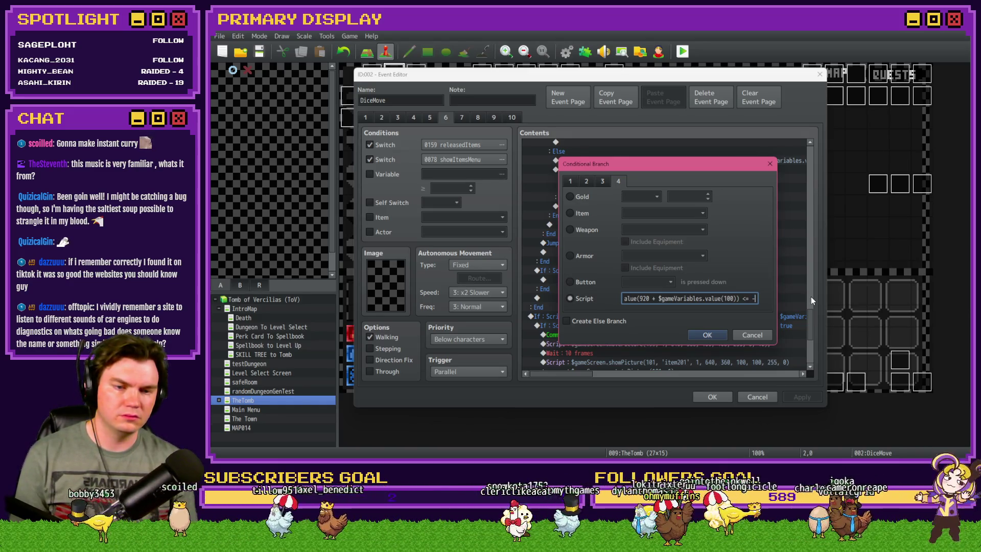
type("1")
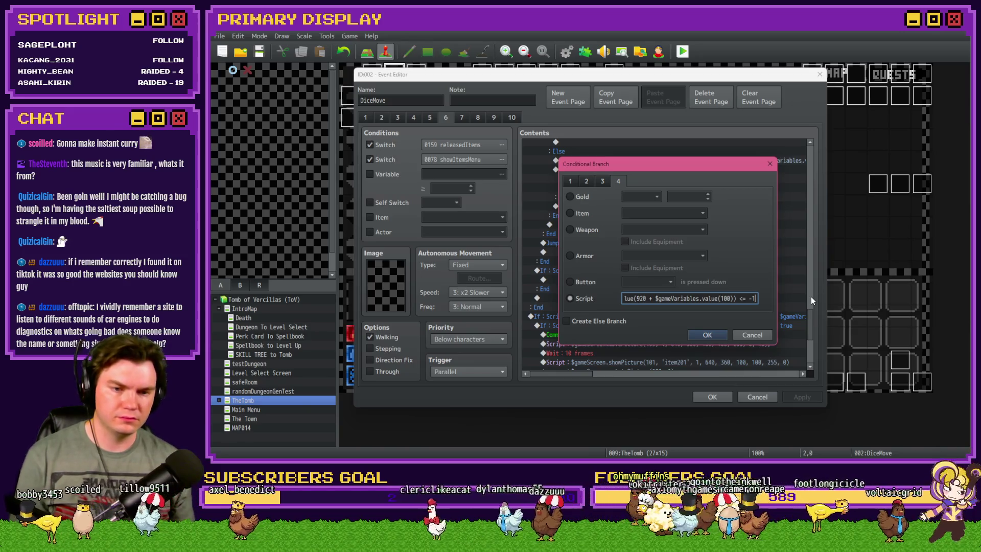
key("Left")
key("Left")
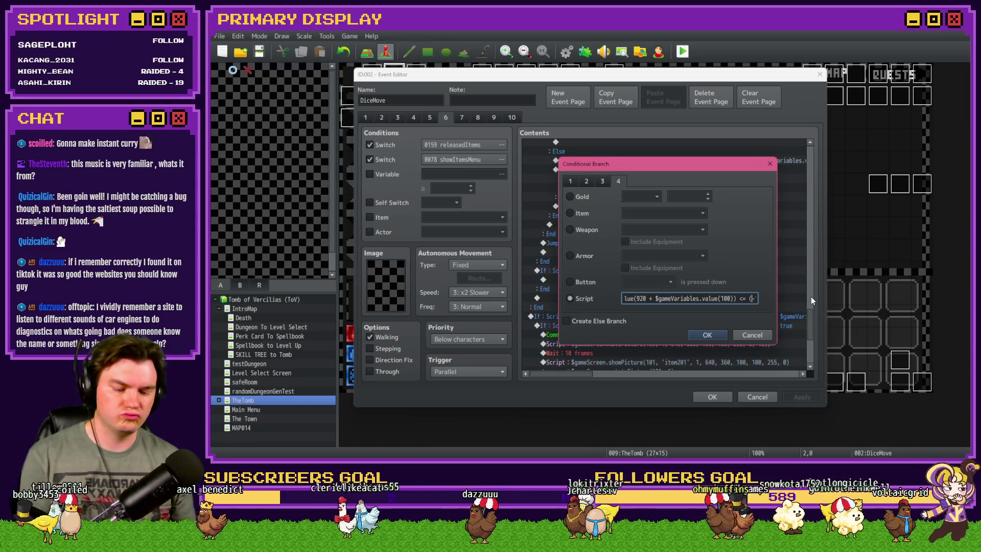
type("(")
key("End")
type(")")
key("BackSpace")
key("Left")
key("Left")
key("BackSpace")
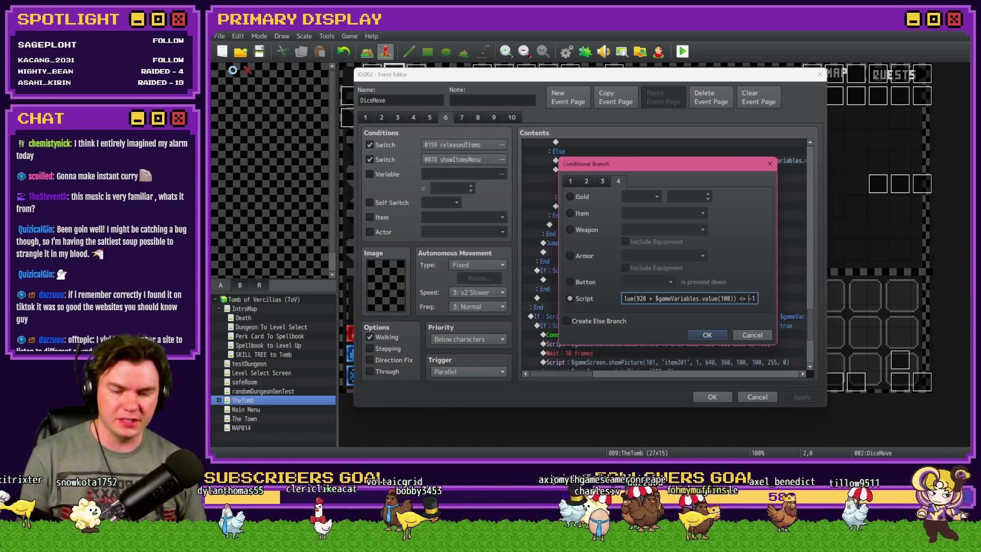
key("alt+Tab")
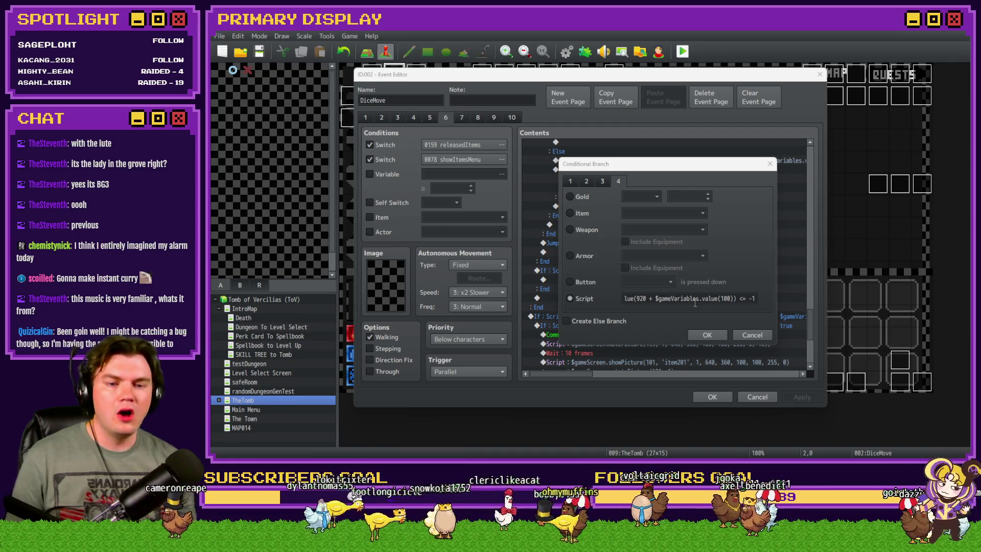
Step: Change the branch's script condition from '<= -1' to '< 0'
left_click(743, 298)
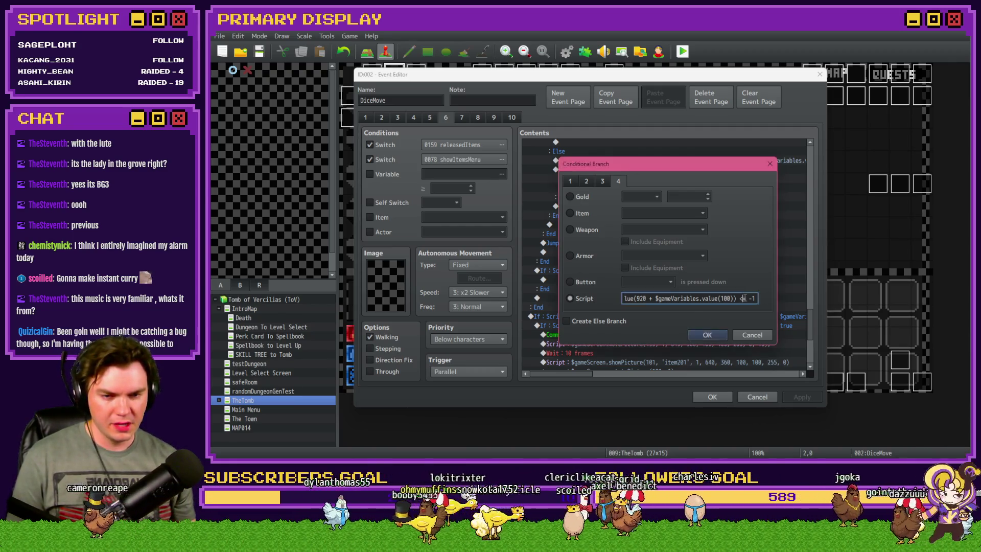
key("Delete")
key("Delete")
key("Delete")
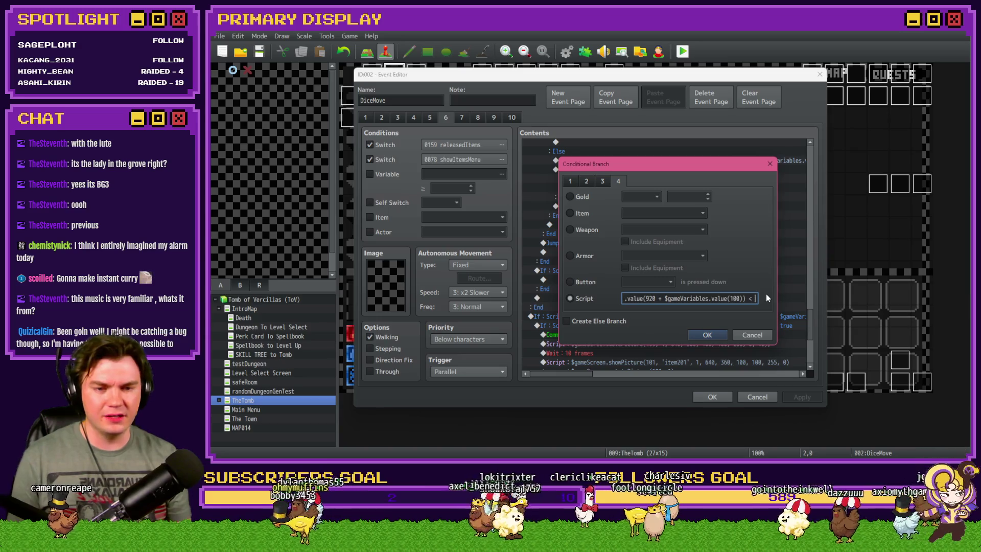
type("0")
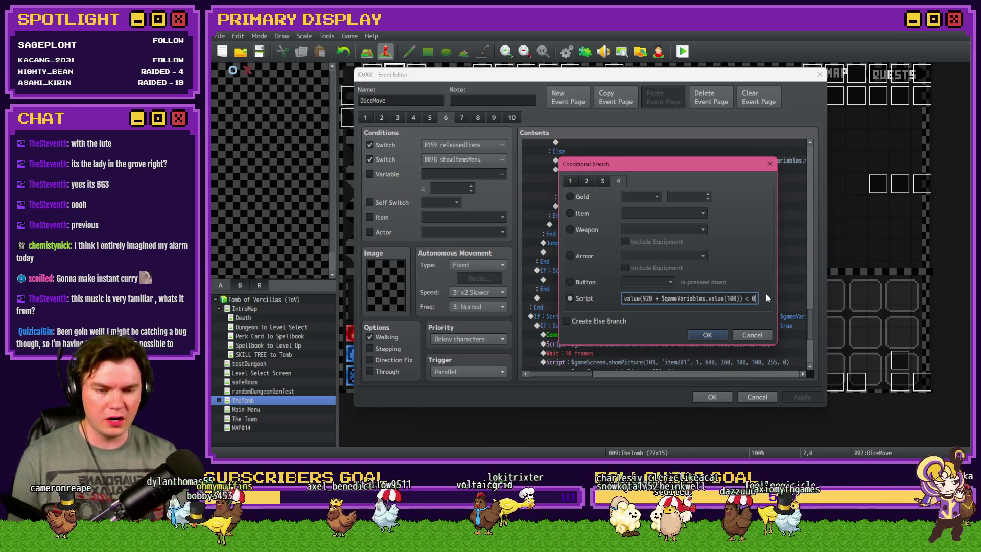
left_click(707, 334)
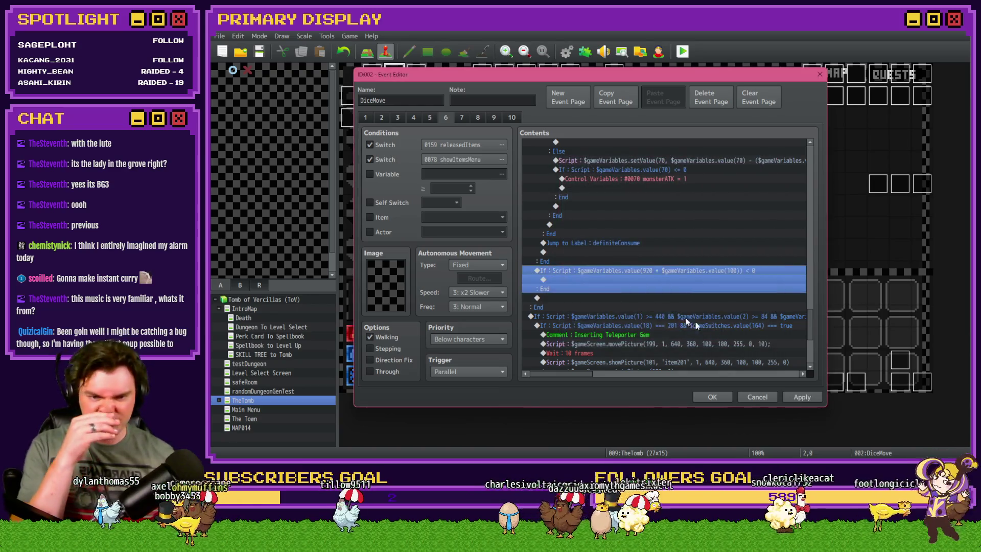
Step: Add the comment 'In A Chest Room' inside the branch and close the event editor
double_click(605, 278)
left_click(610, 370)
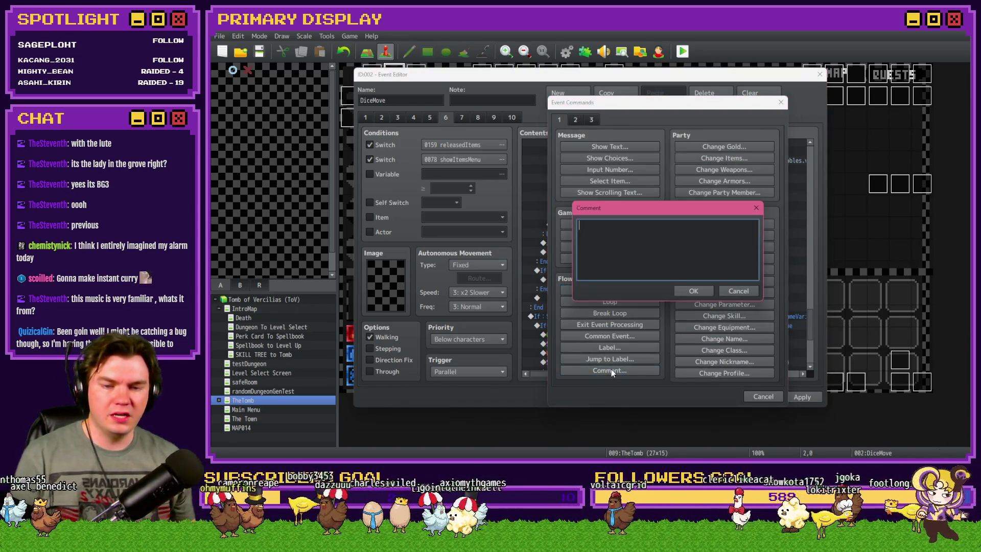
type("In Chest Room")
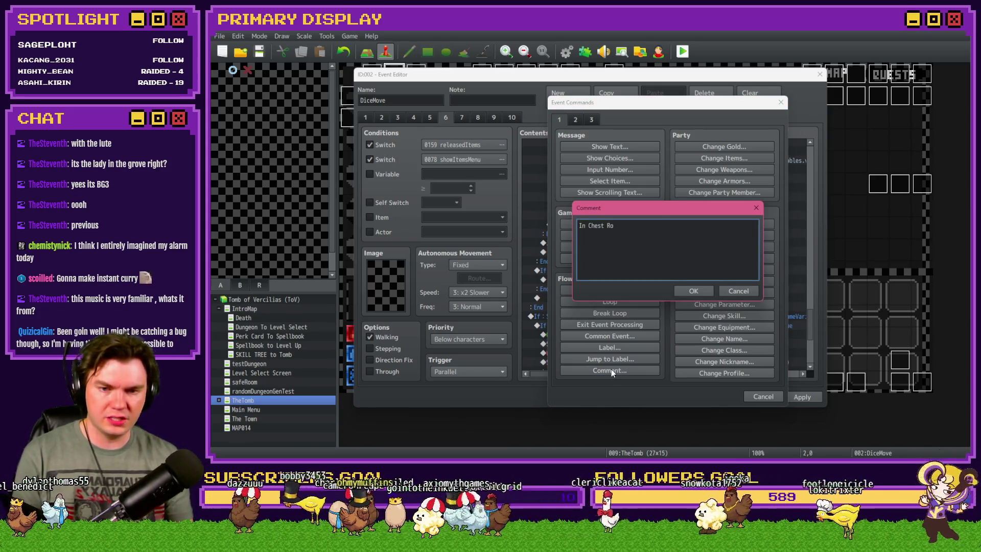
key("ctrl+Return")
double_click(593, 280)
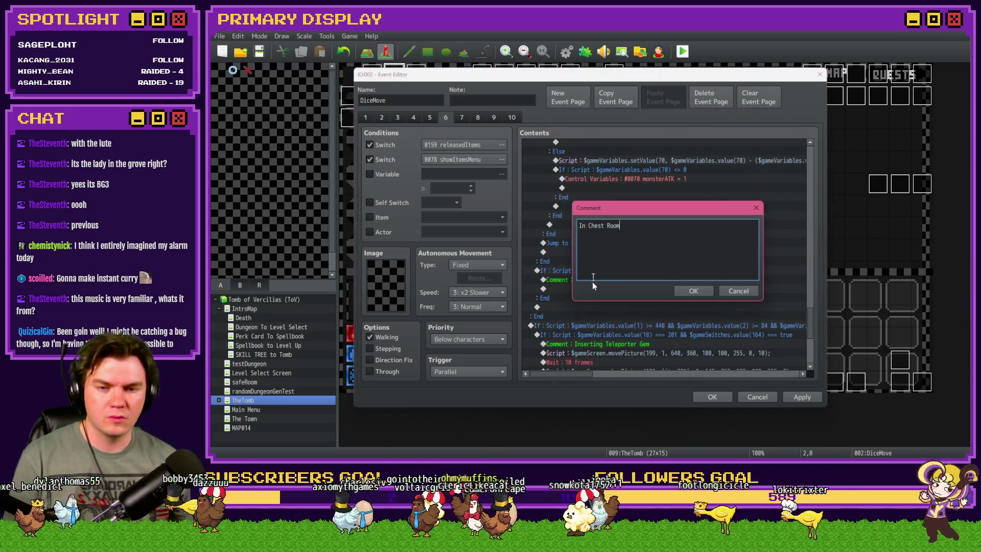
type("A")
key("ctrl+Return")
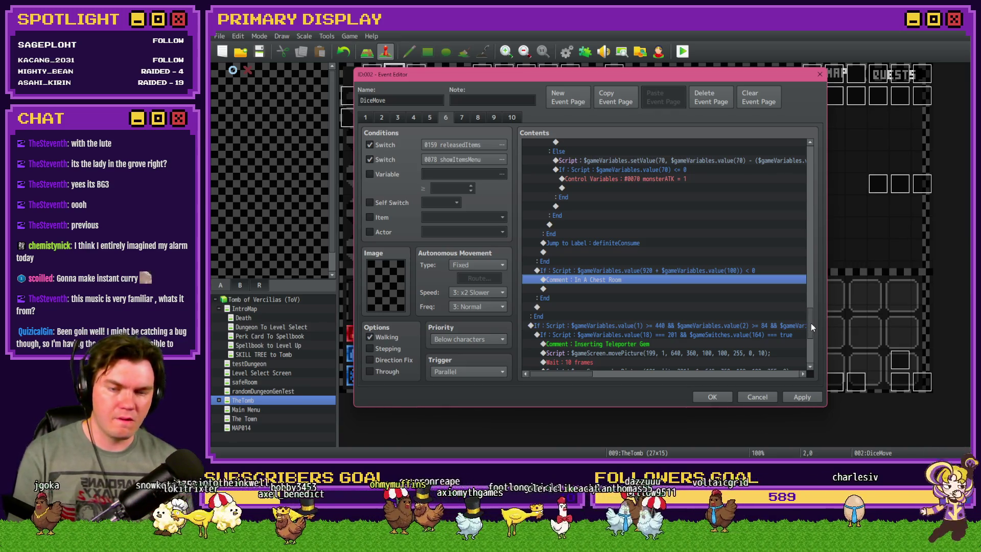
left_click(723, 395)
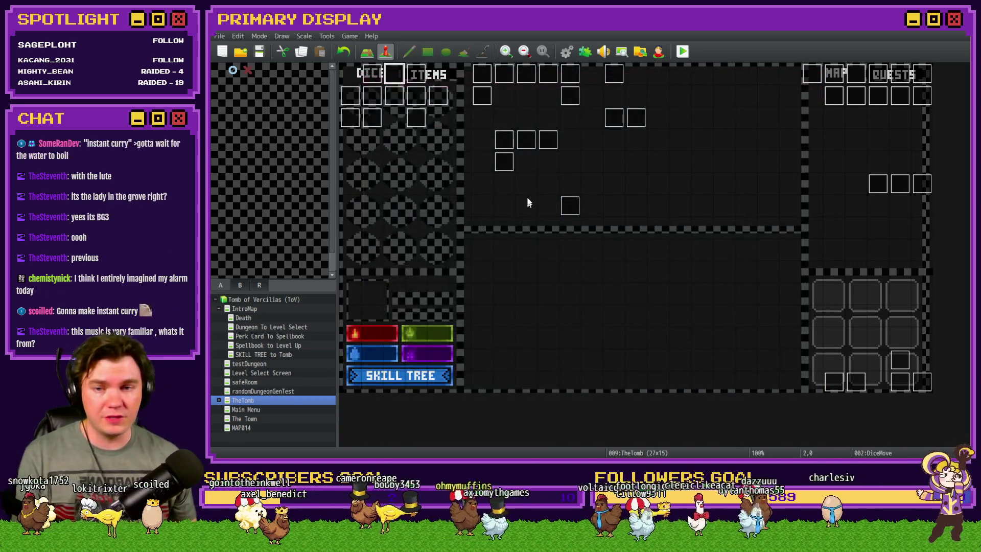
double_click(354, 122)
scroll(654, 239, "down", 6)
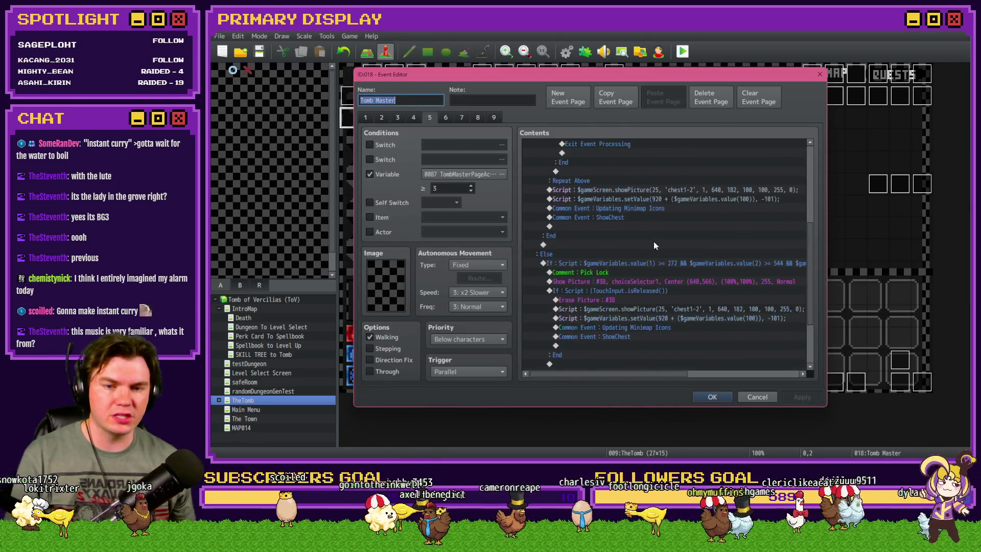
left_click_drag(647, 193, 635, 216)
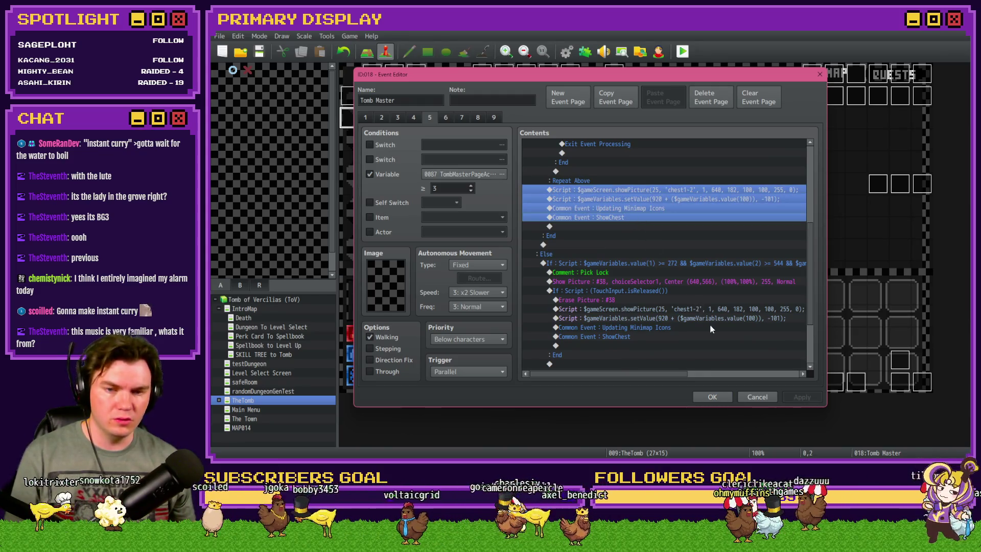
scroll(703, 333, "up", 3)
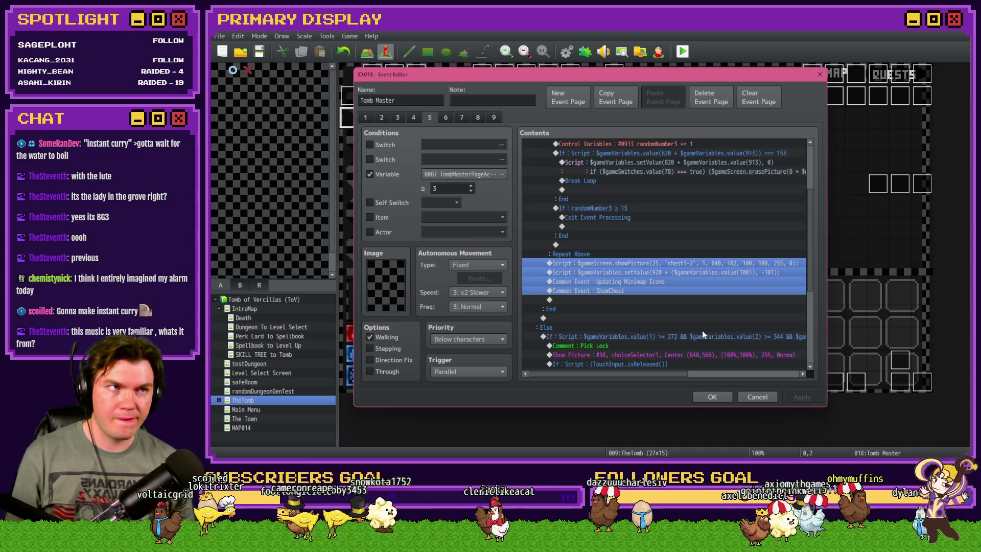
left_click(711, 397)
double_click(394, 76)
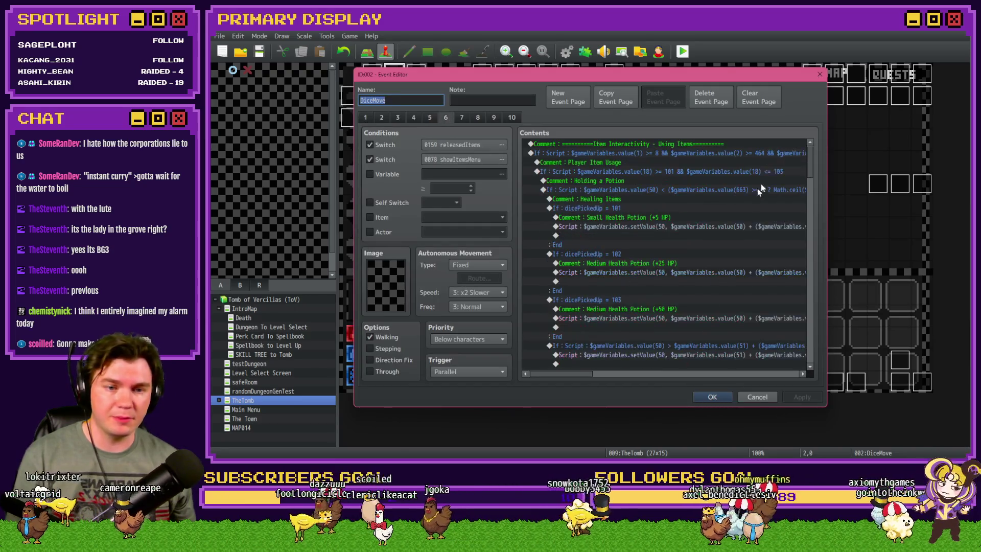
left_click_drag(810, 162, 804, 327)
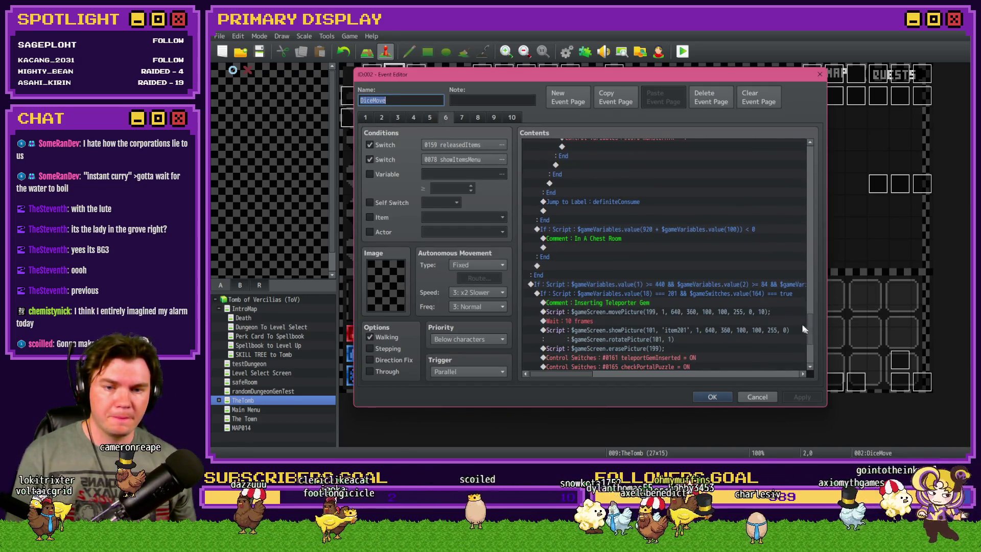
left_click(575, 248)
left_click(710, 397)
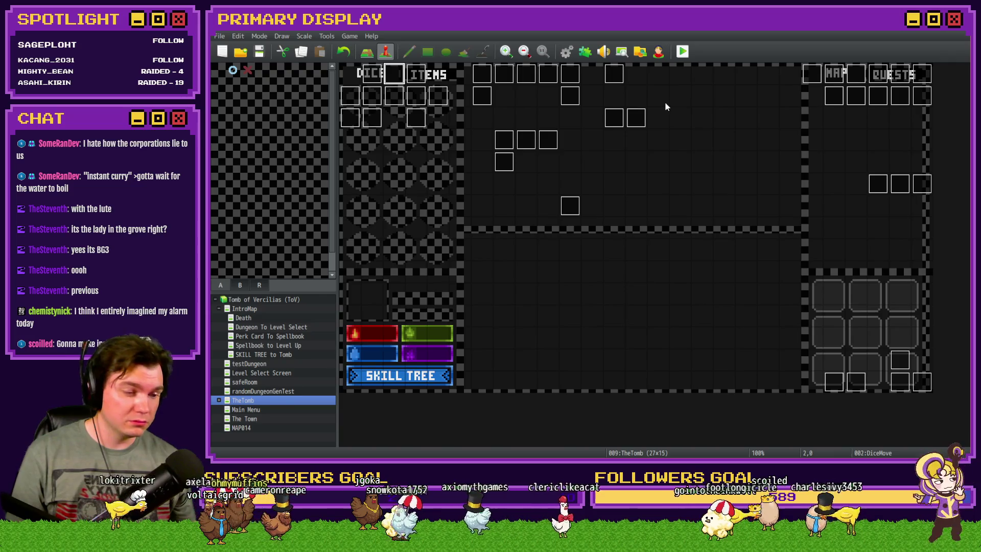
left_click(683, 51)
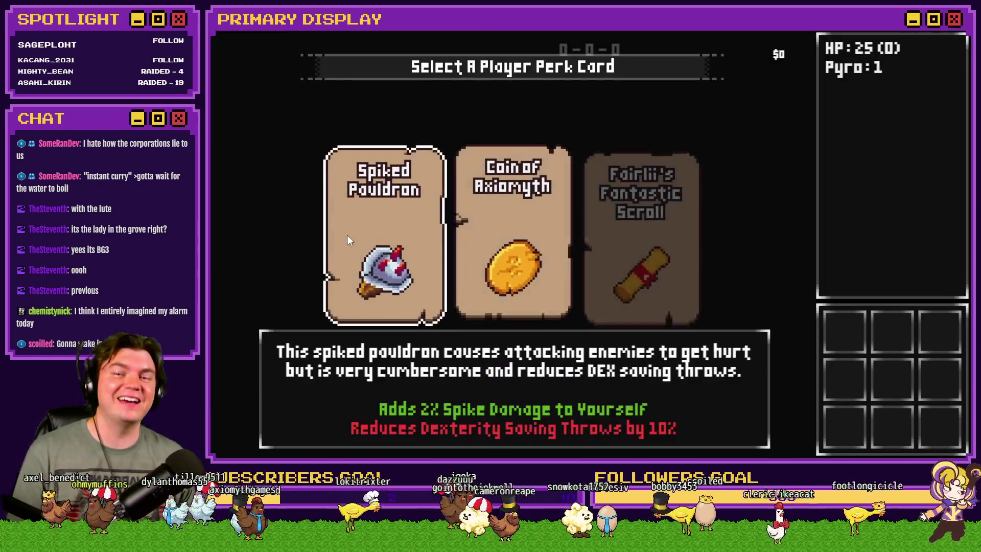
left_click(348, 234)
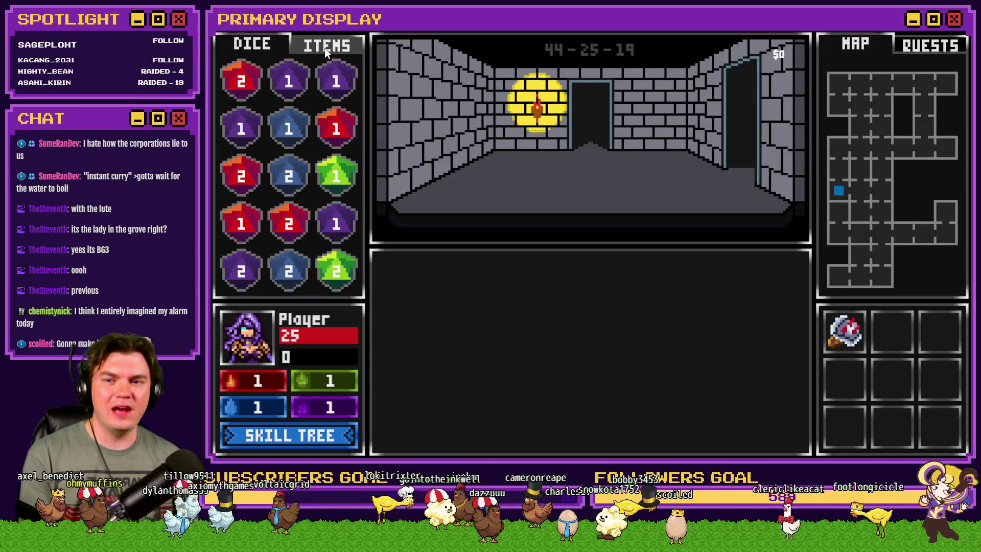
left_click(326, 47)
mouse_move(550, 198)
mouse_move(551, 186)
left_mouse_down()
mouse_move(630, 186)
mouse_move(545, 185)
mouse_move(342, 275)
mouse_move(522, 179)
mouse_move(549, 181)
mouse_move(384, 269)
mouse_move(378, 249)
left_mouse_up()
key("F1")
left_click(312, 54)
scroll(310, 251, "up", 6)
scroll(310, 251, "up", 5)
left_click(313, 74)
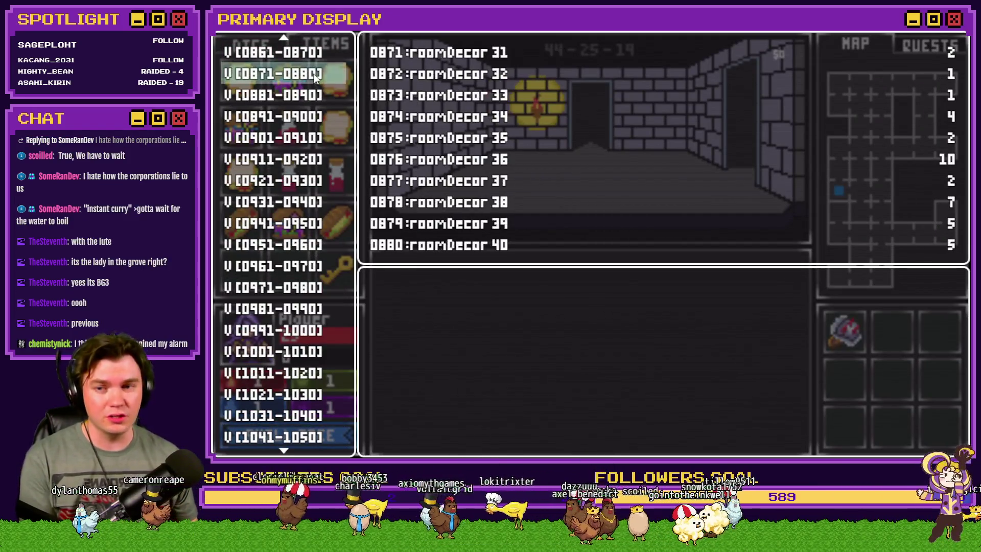
key("Up")
key("Up")
key("Up")
key("Up")
key("Up")
key("Up")
key("Up")
key("Down")
key("Down")
key("Down")
key("Down")
key("Down")
key("Down")
key("Up")
key("Up")
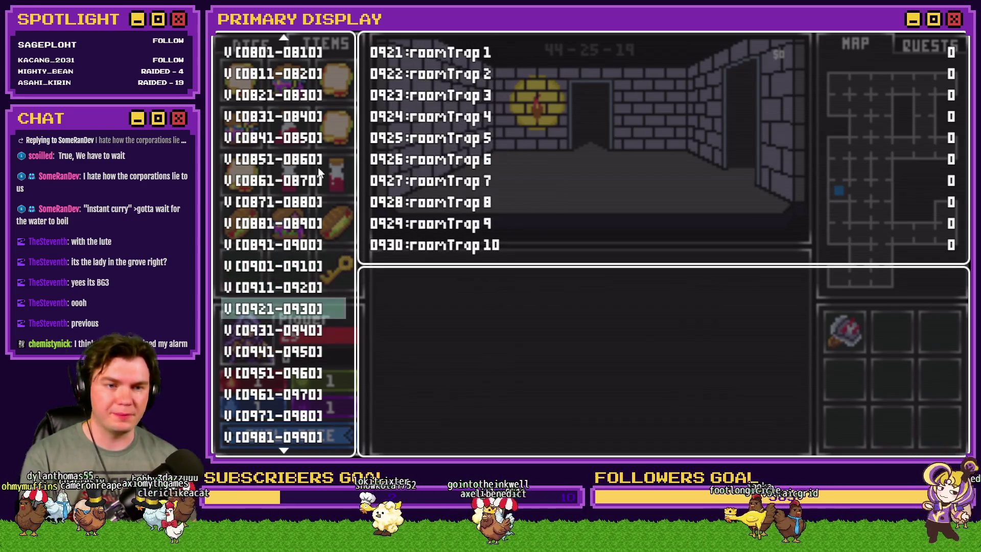
key("Down")
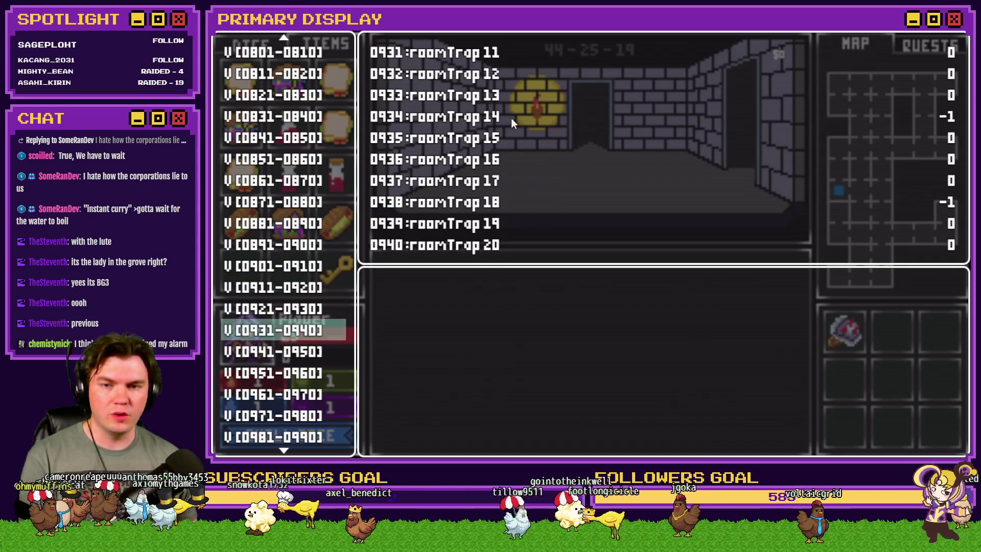
key("Escape")
key("Up")
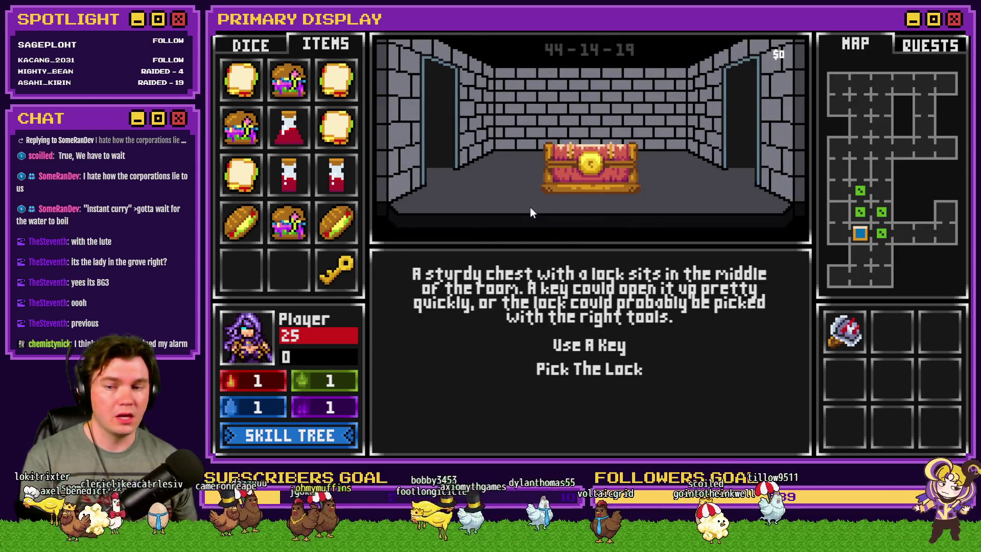
mouse_move(334, 275)
left_mouse_down()
mouse_move(427, 265)
mouse_move(550, 220)
mouse_move(585, 167)
left_mouse_up()
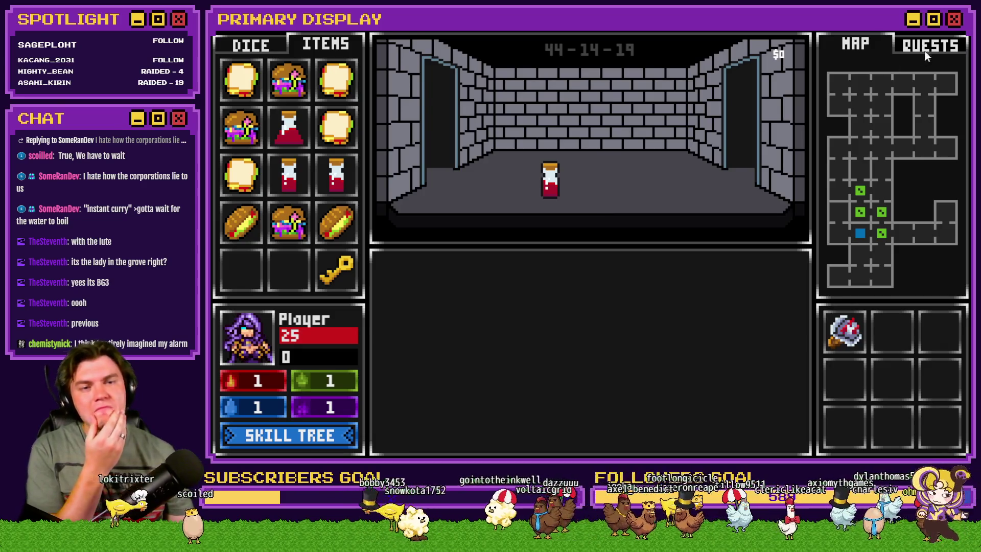
key("alt+F4")
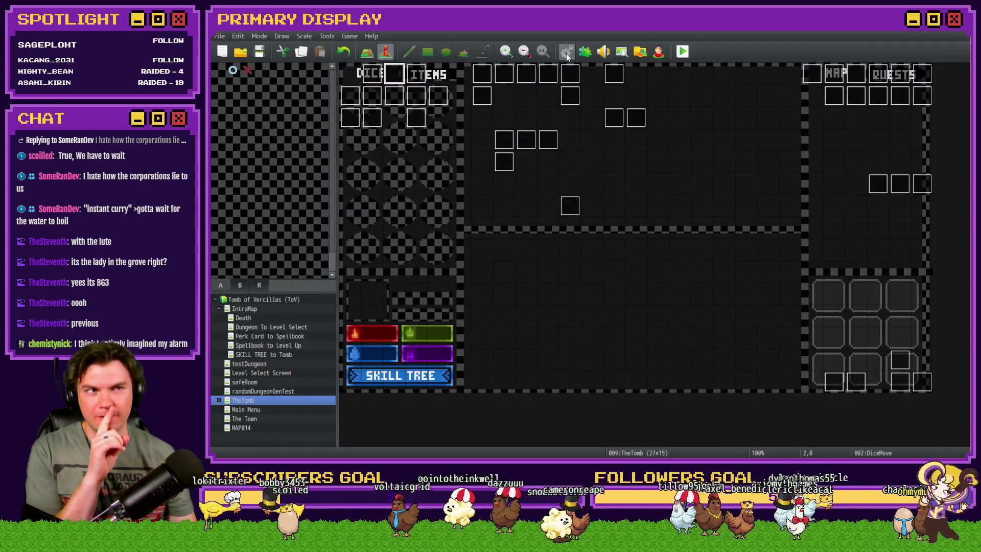
Step: Open page 6 of DiceMove and copy the Jump to Label definiteConsume line
double_click(396, 75)
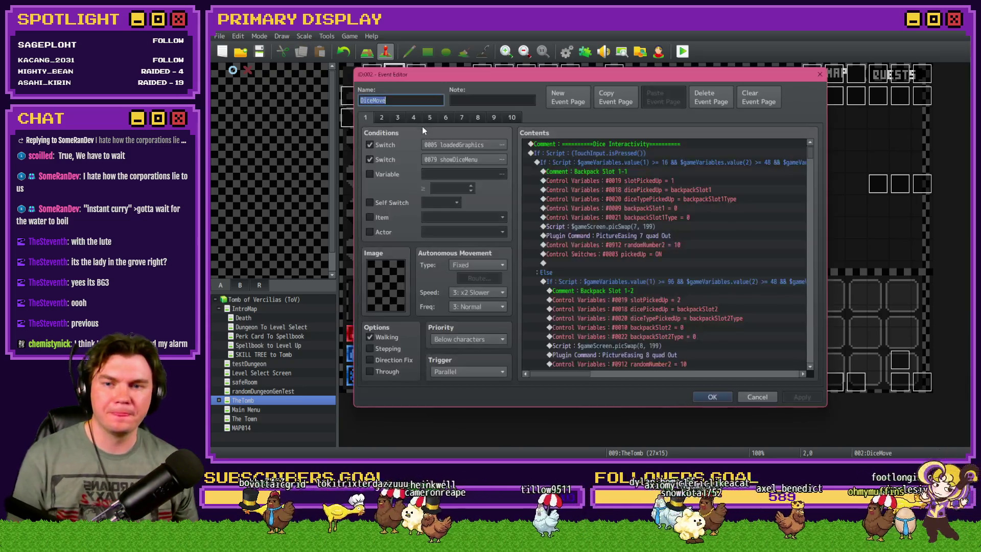
left_click(445, 118)
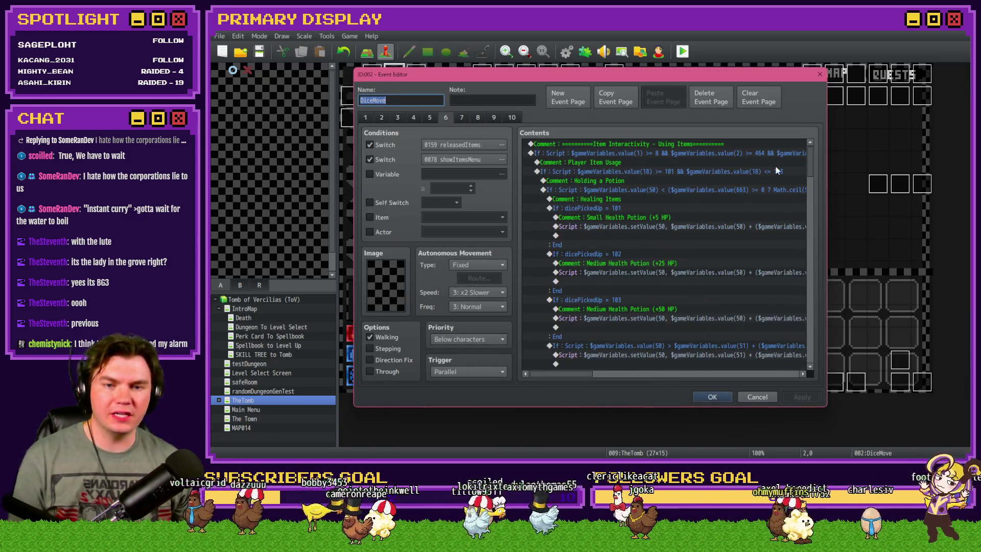
left_click_drag(810, 165, 814, 197)
scroll(628, 224, "down", 3)
left_click(626, 218)
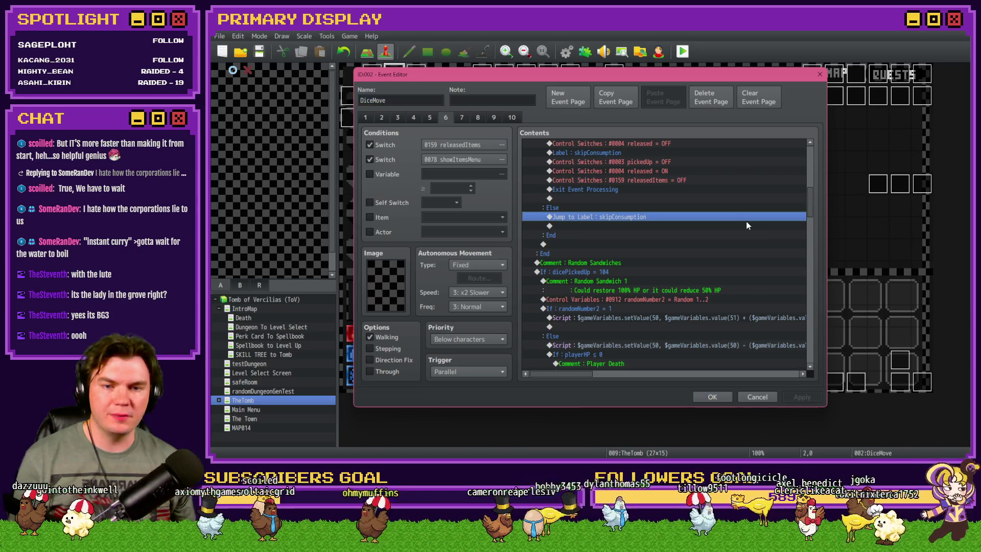
left_click_drag(814, 198, 811, 346)
left_click(631, 259)
Step: Paste the Jump to Label definiteConsume line after the setValue script, deleting the misplaced copy
left_click_drag(811, 336, 811, 335)
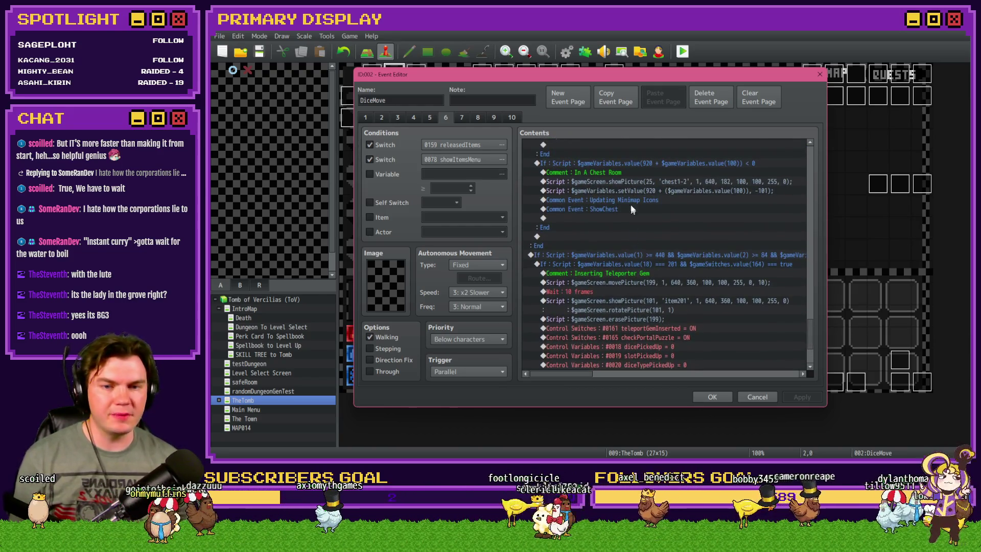
left_click(635, 181)
left_click(636, 191)
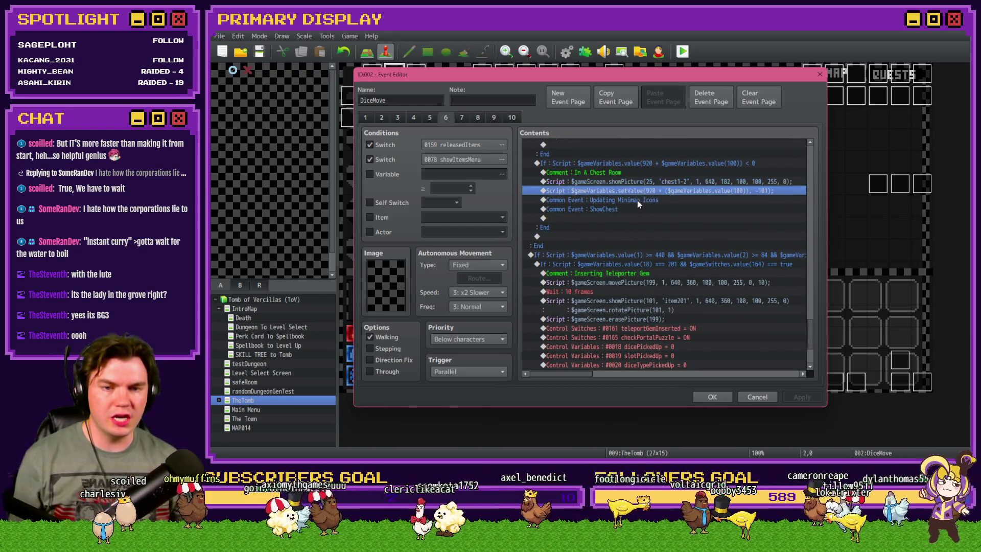
left_click(636, 200)
key("ctrl+v")
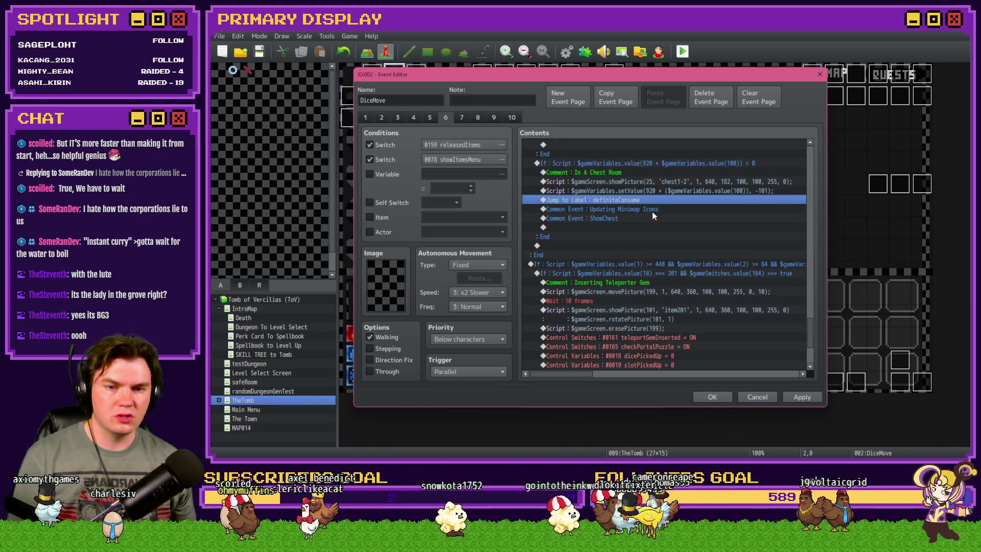
mouse_move(653, 194)
left_mouse_down()
mouse_move(654, 181)
mouse_move(654, 198)
left_mouse_up()
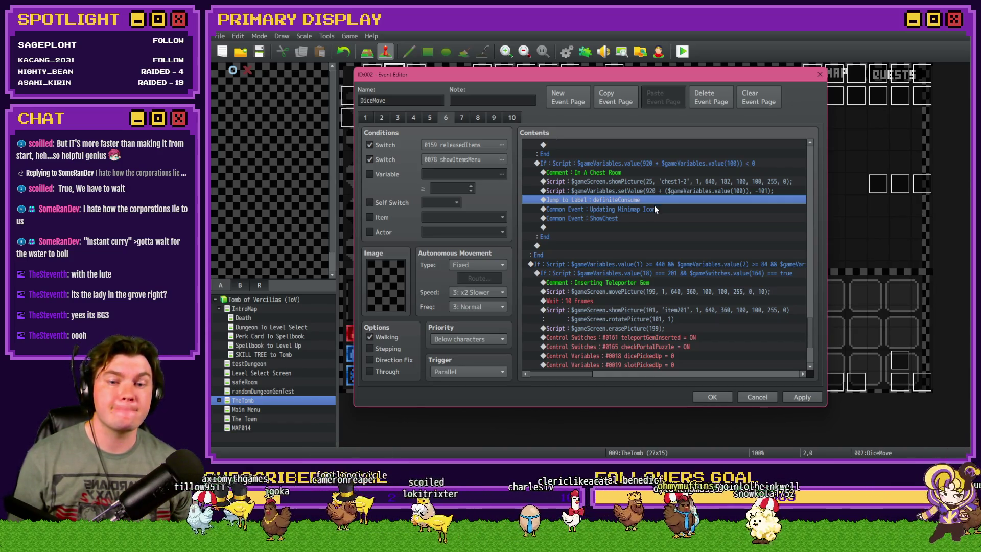
key("Delete")
Step: Paste the Jump to Label definiteConsume line below the ShowChest command
left_click(637, 217)
key("ctrl+v")
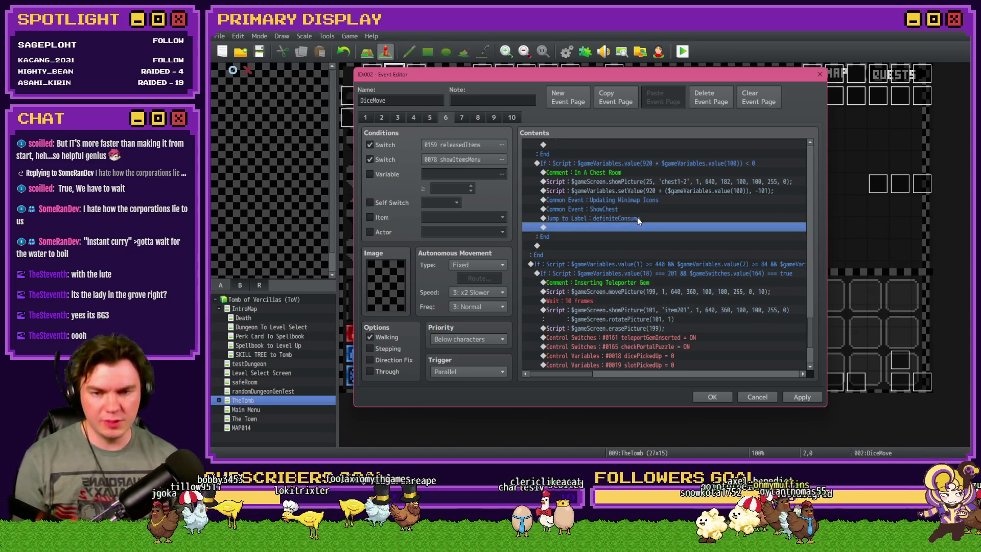
left_click(636, 207)
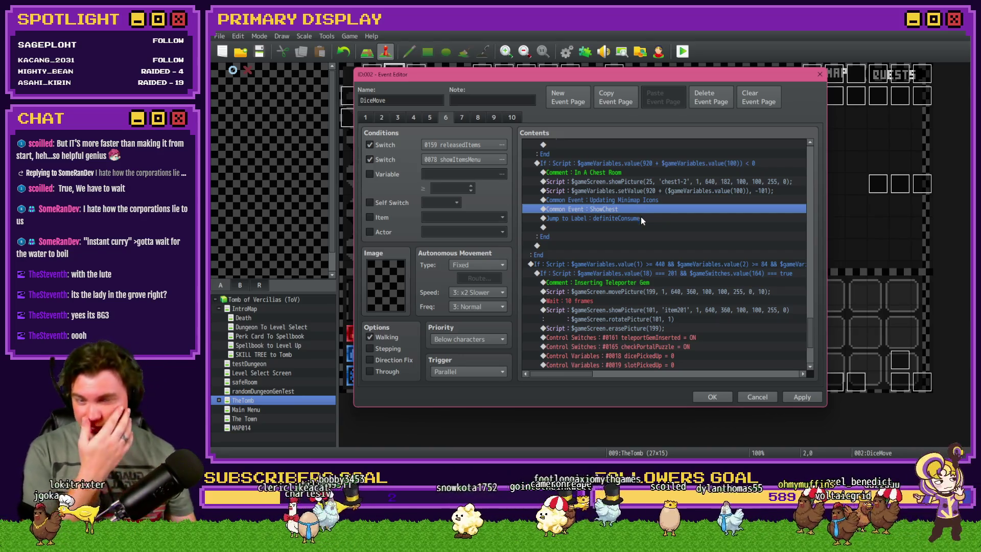
Step: Copy the erasePicture(199) script above Updating Minimap Icons and close the event
left_click_drag(811, 333, 818, 180)
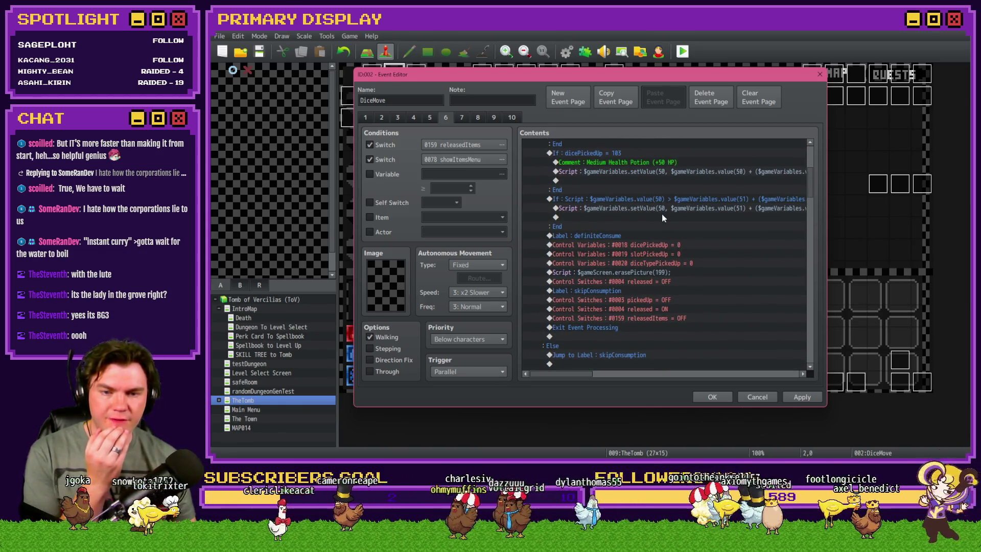
left_click(642, 275)
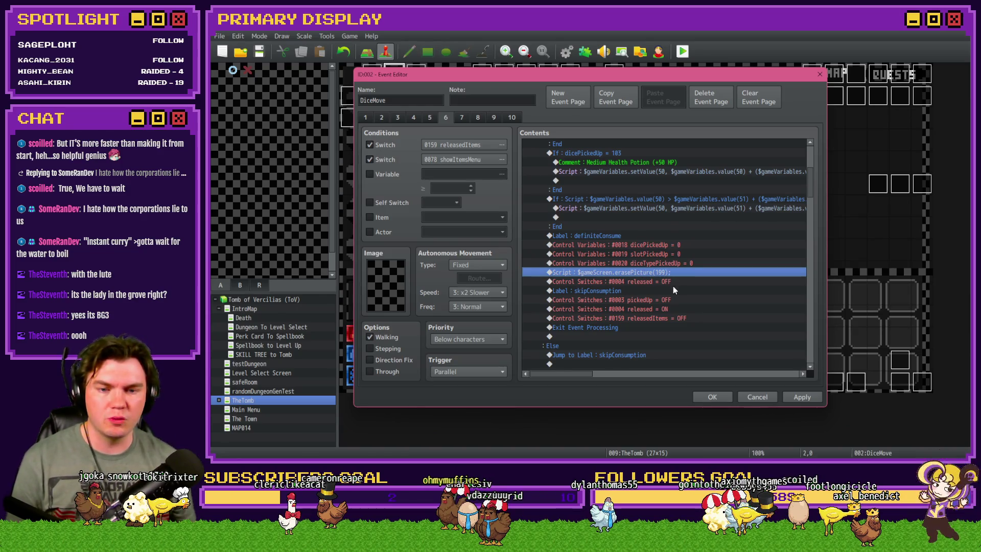
scroll(673, 289, "down", 2)
mouse_move(812, 194)
left_mouse_down()
mouse_move(811, 337)
mouse_move(811, 314)
left_mouse_up()
left_click(639, 247)
key("ctrl+v")
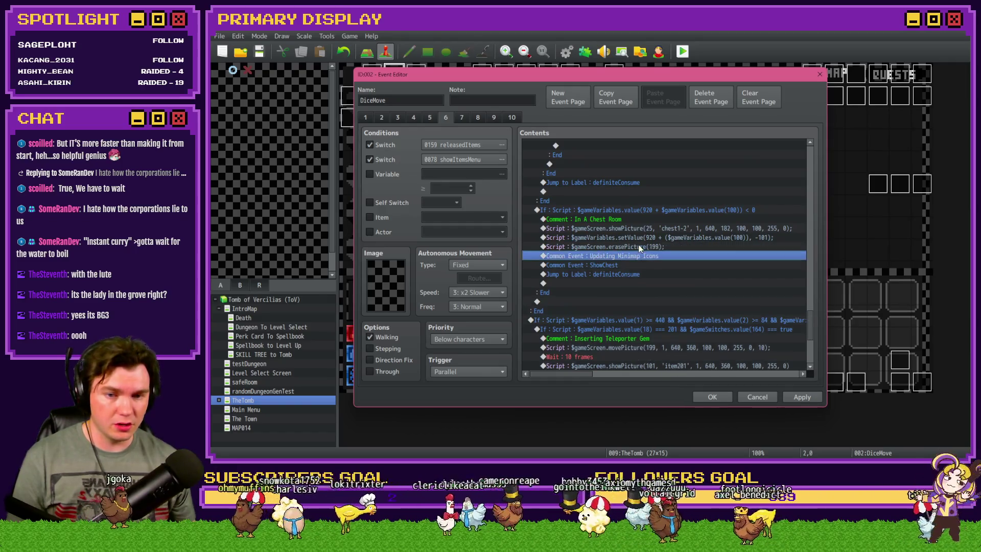
left_click(711, 397)
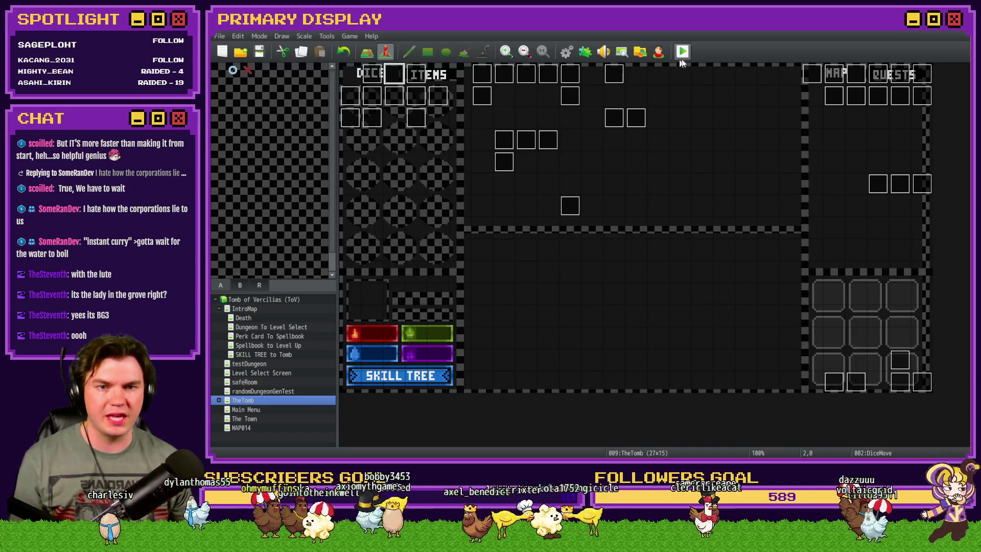
Step: Start a playtest, pick the Spiked Pauldron perk, and move the chest key into the inventory
left_click(685, 60)
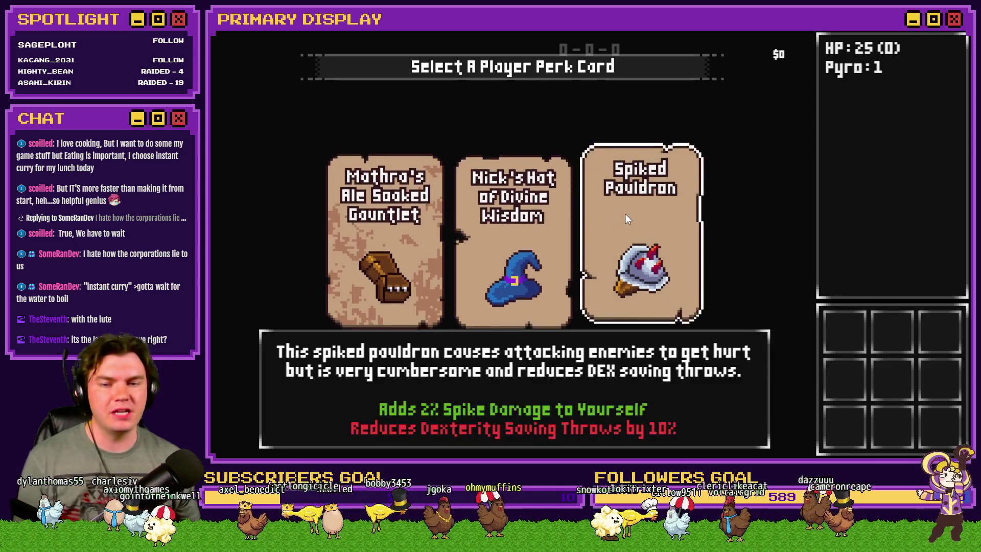
left_click(624, 213)
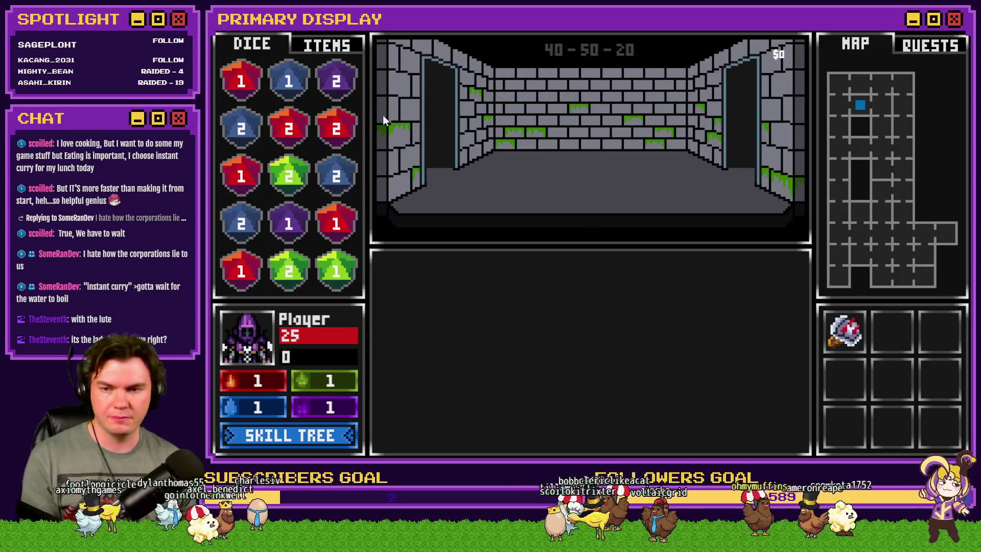
left_click(337, 49)
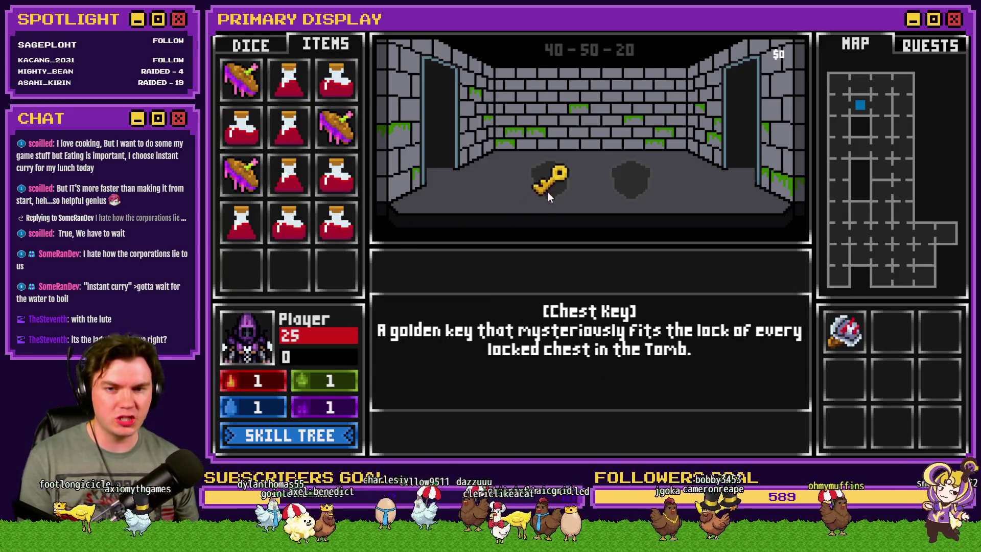
left_click_drag(536, 197, 287, 272)
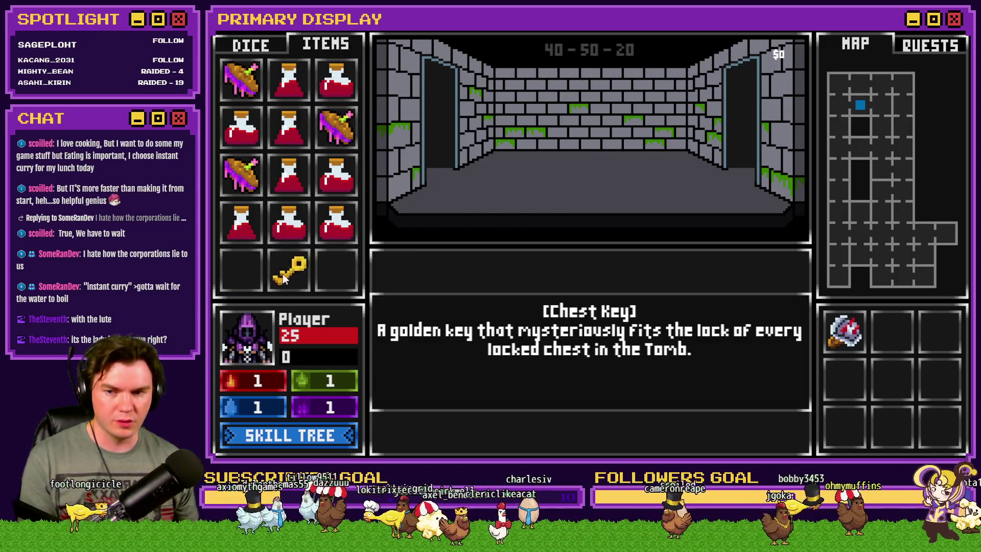
key("F1")
scroll(332, 116, "down", 10)
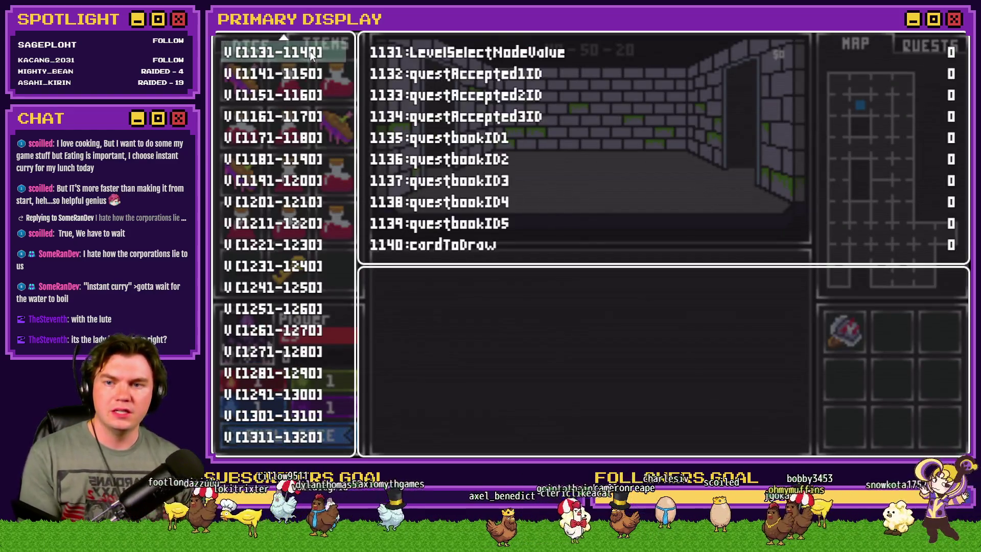
scroll(332, 117, "up", 11)
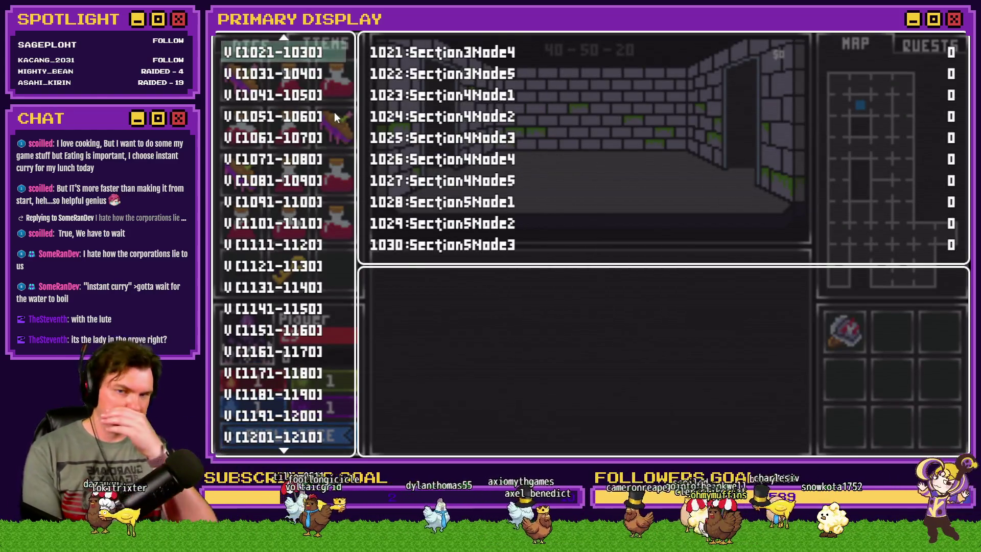
scroll(335, 117, "up", 5)
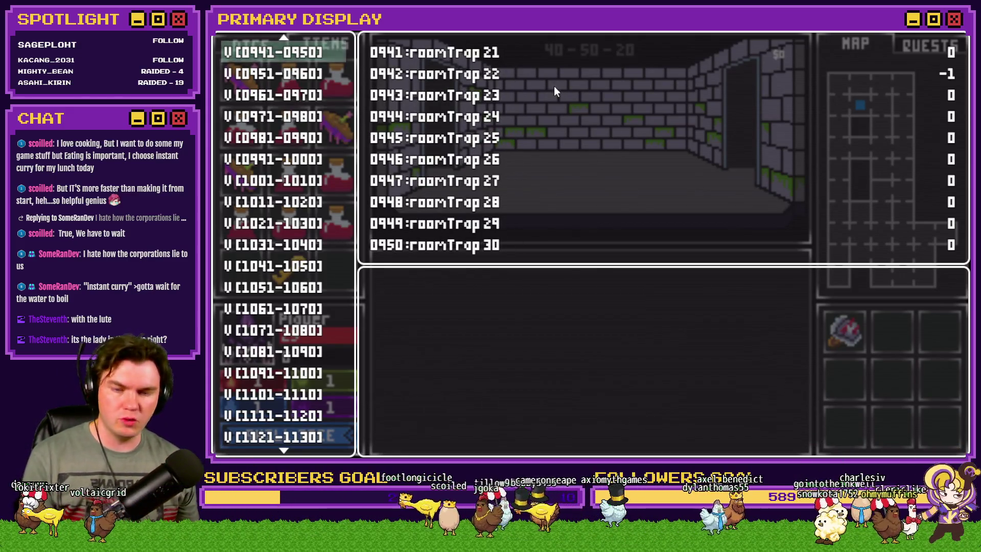
key("Escape")
Step: Walk to the locked chest, use the Chest Key on it, and take the potion
key("Up")
key("Up")
key("Up")
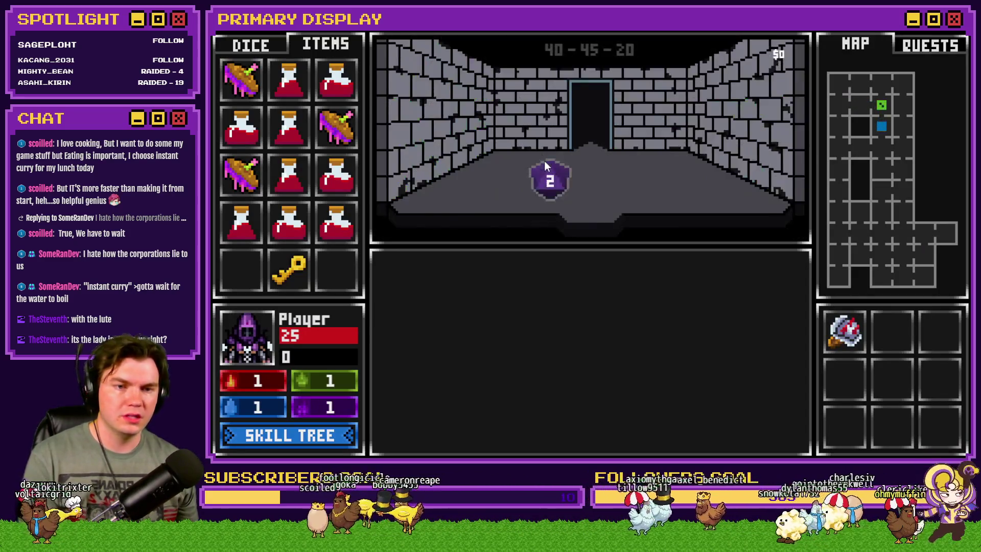
key("Left")
key("Up")
key("Right")
key("Up")
key("Up")
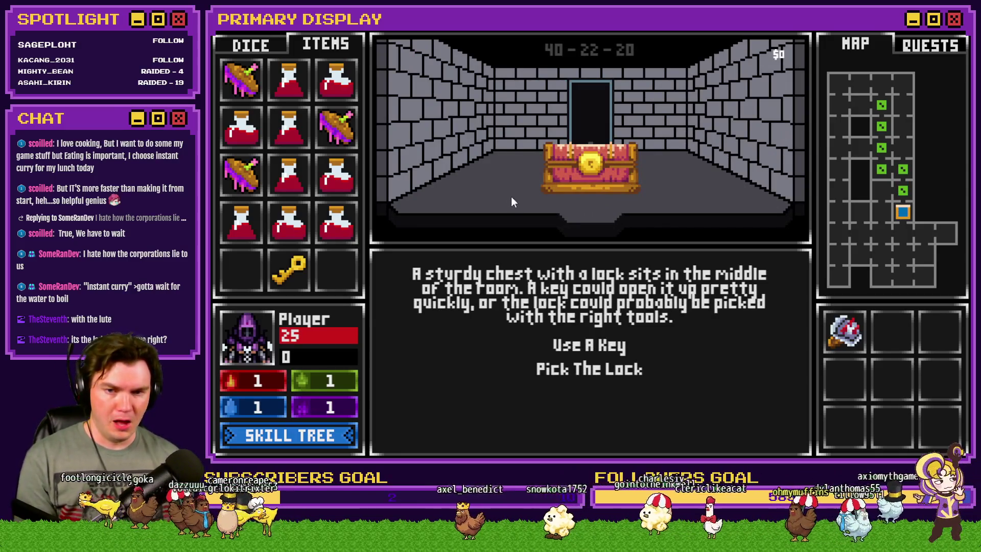
mouse_move(303, 280)
left_click_drag(505, 253, 588, 174)
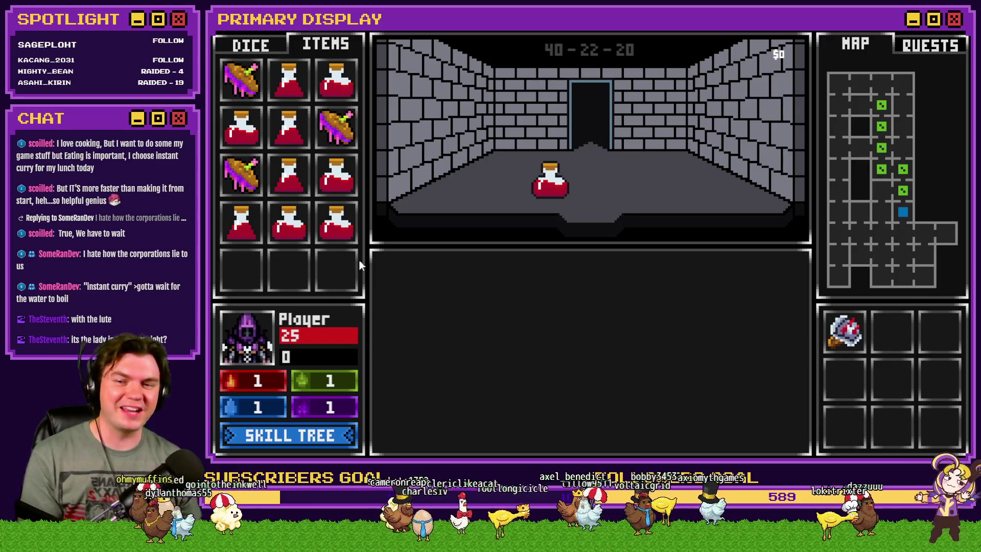
left_click_drag(550, 180, 336, 271)
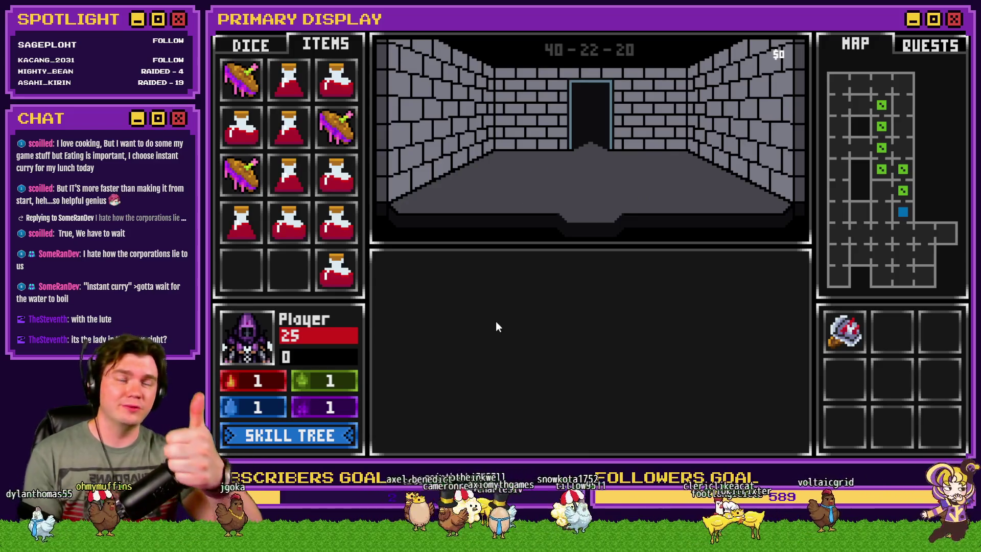
Step: In the vine room set roomTrap 21 to -1 via debug, then return to the locked-chest room
key("Down")
key("Up")
key("Down")
key("grave")
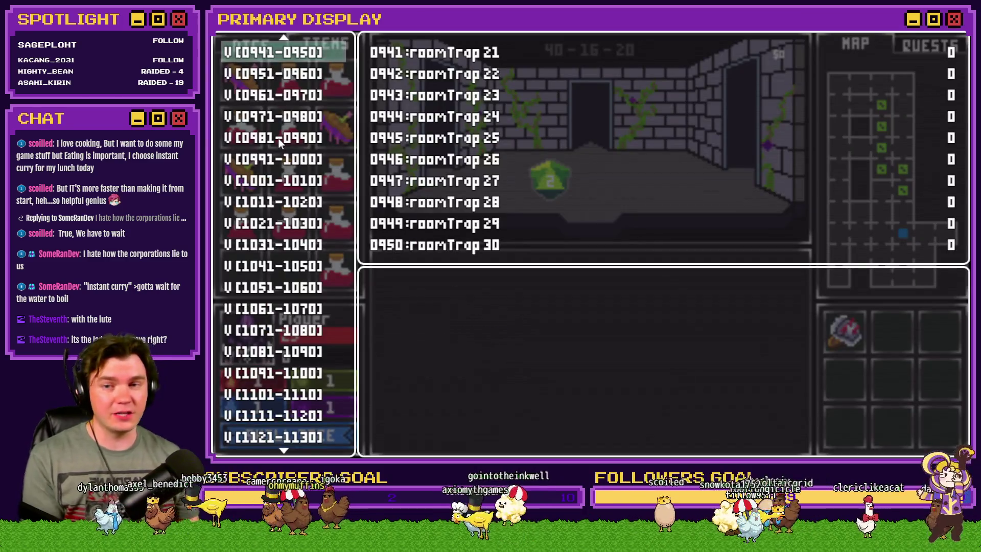
key("Return")
key("Left")
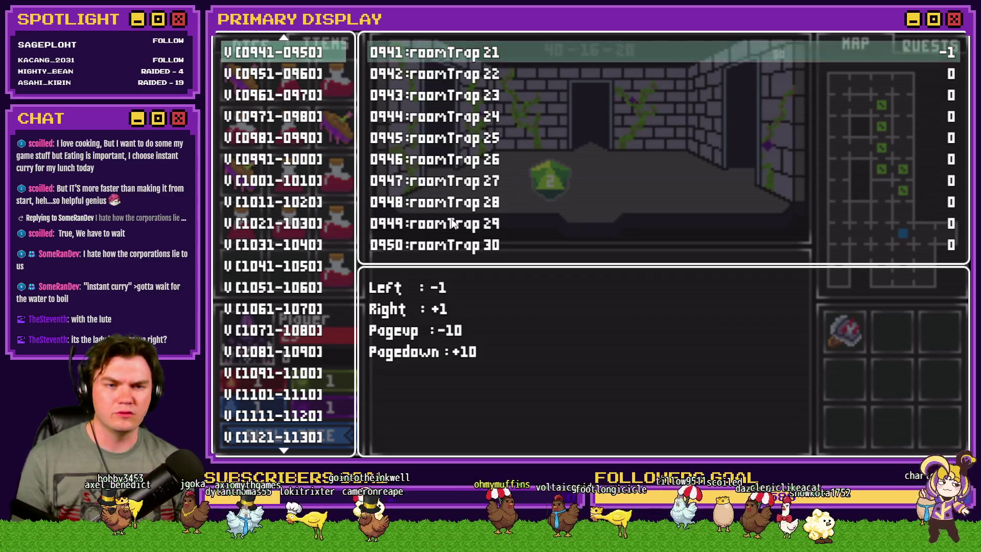
key("grave")
key("Up")
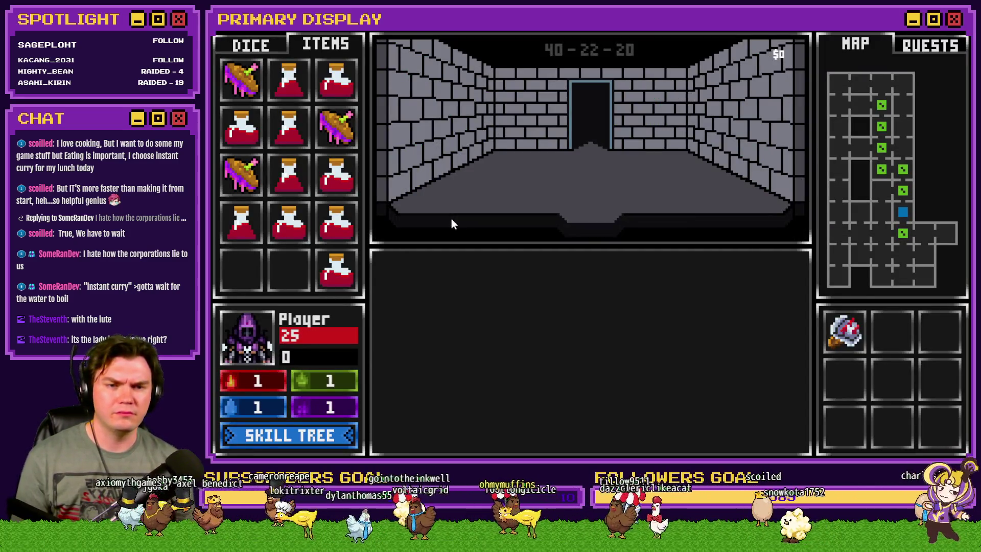
key("Left")
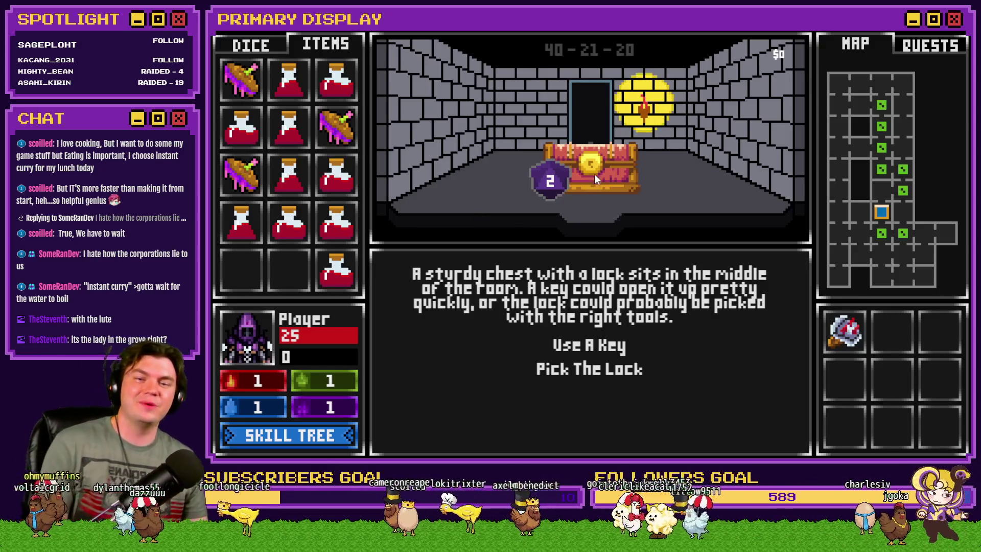
Step: Try a potion on the locked chest, pick it back up, and move on two rooms
mouse_move(356, 262)
left_mouse_down()
mouse_move(613, 160)
mouse_move(595, 165)
left_mouse_up()
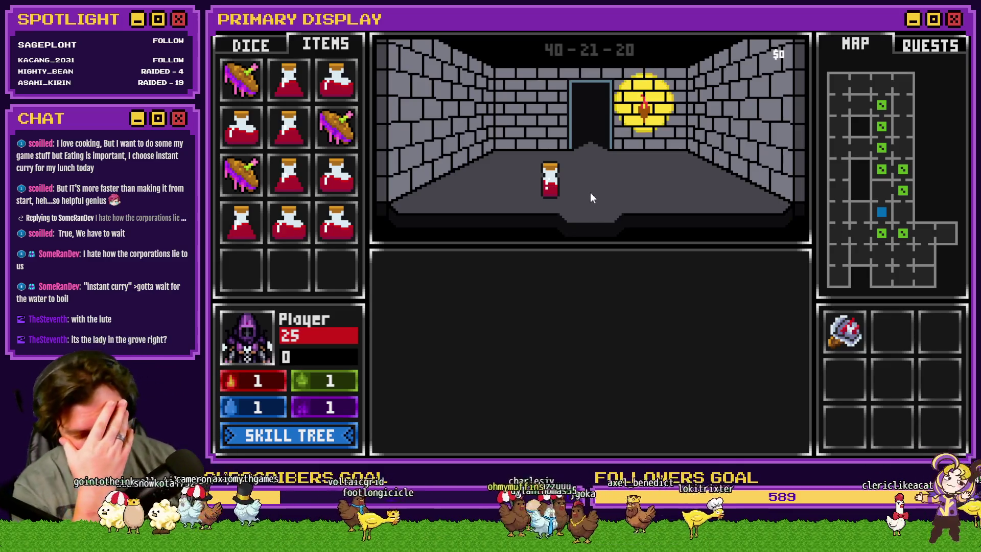
left_click(554, 189)
key("w")
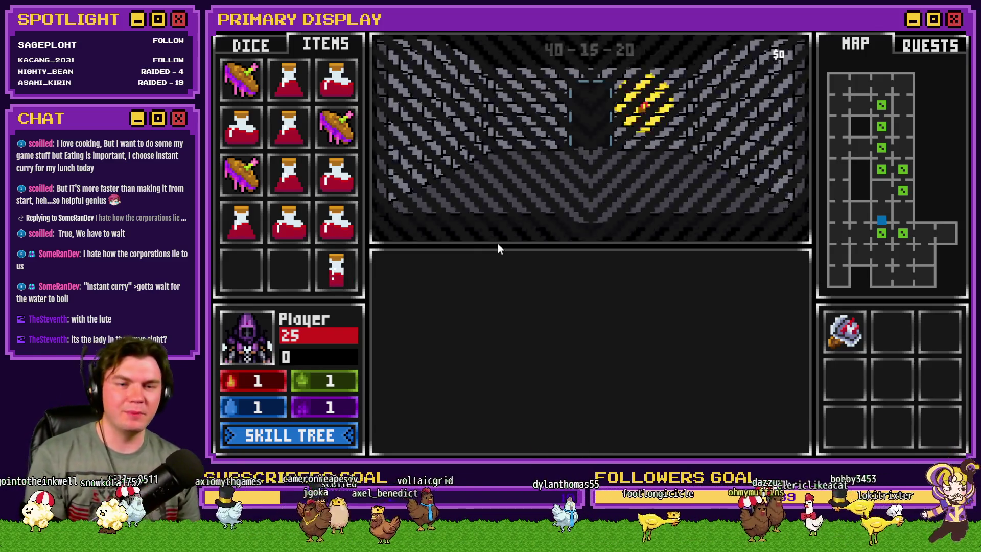
key("w")
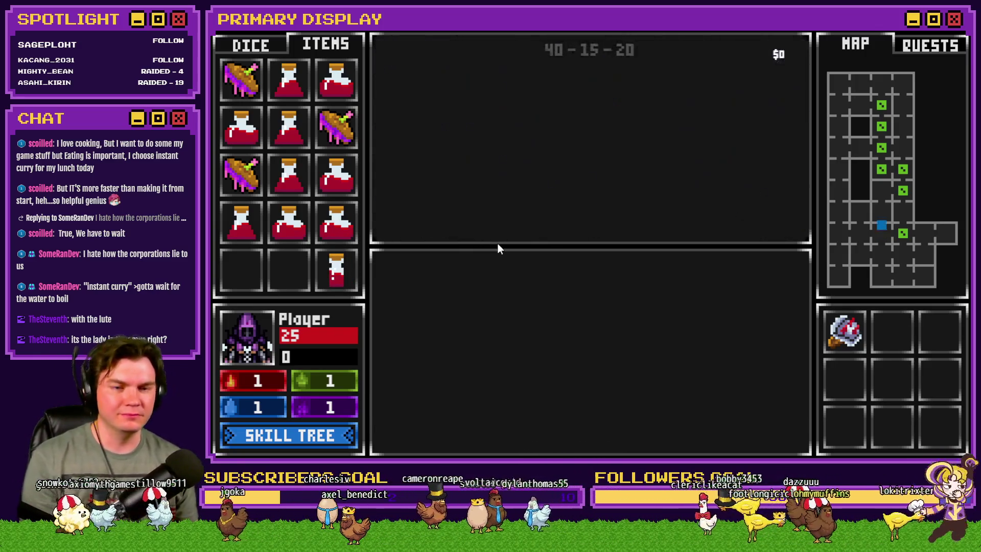
Step: Check the debug variables, try the potion on the chest again, and close the playtest
key("F9")
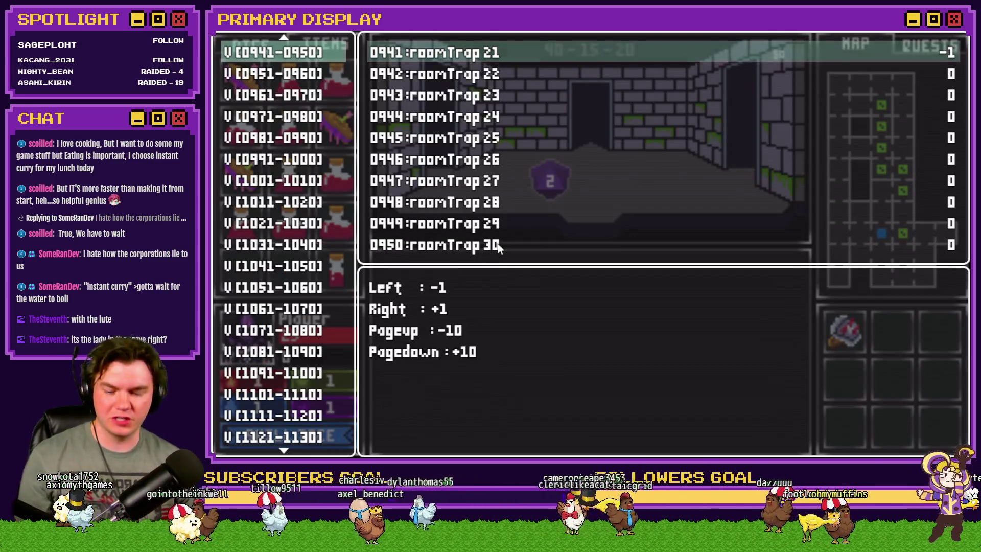
key("Escape")
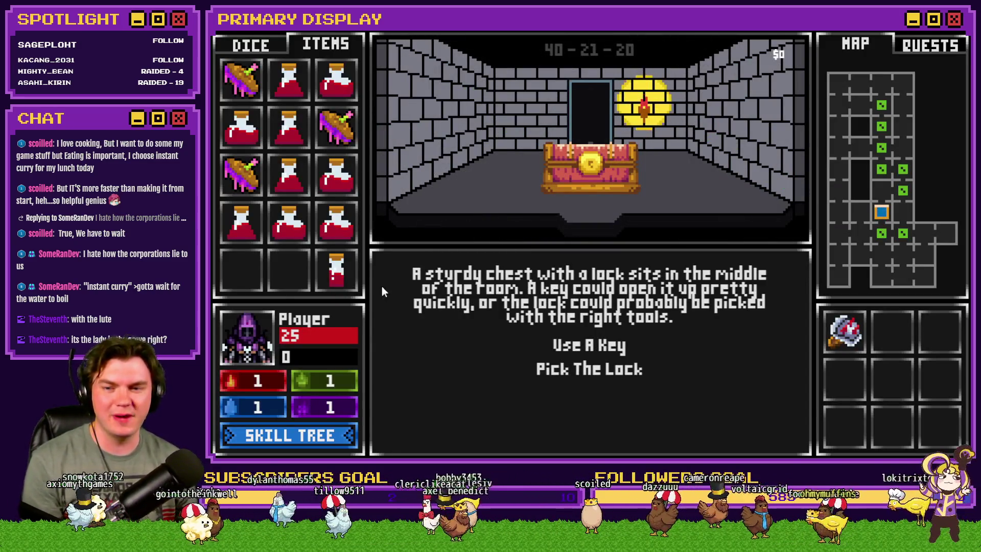
mouse_move(344, 281)
left_mouse_down()
mouse_move(423, 268)
mouse_move(577, 169)
left_mouse_up()
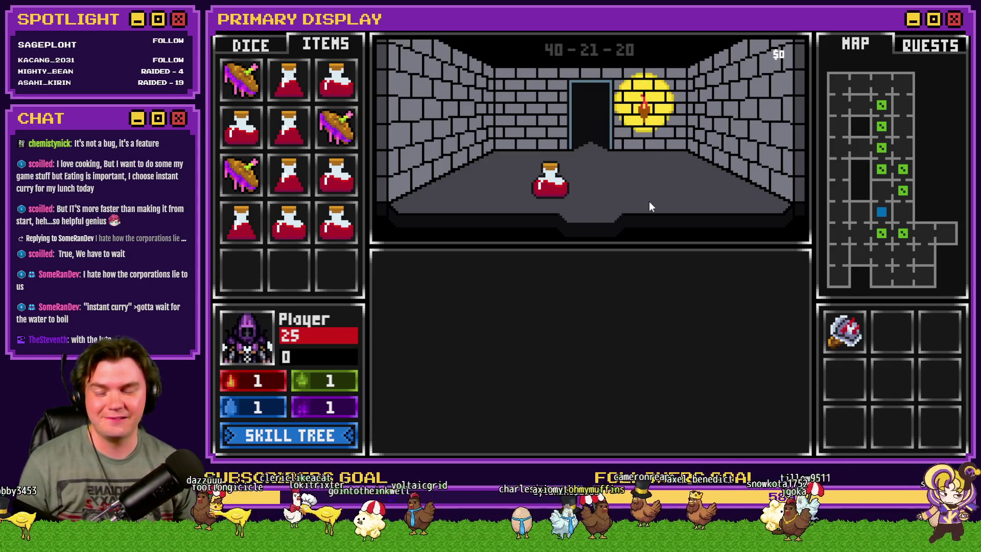
left_click(962, 31)
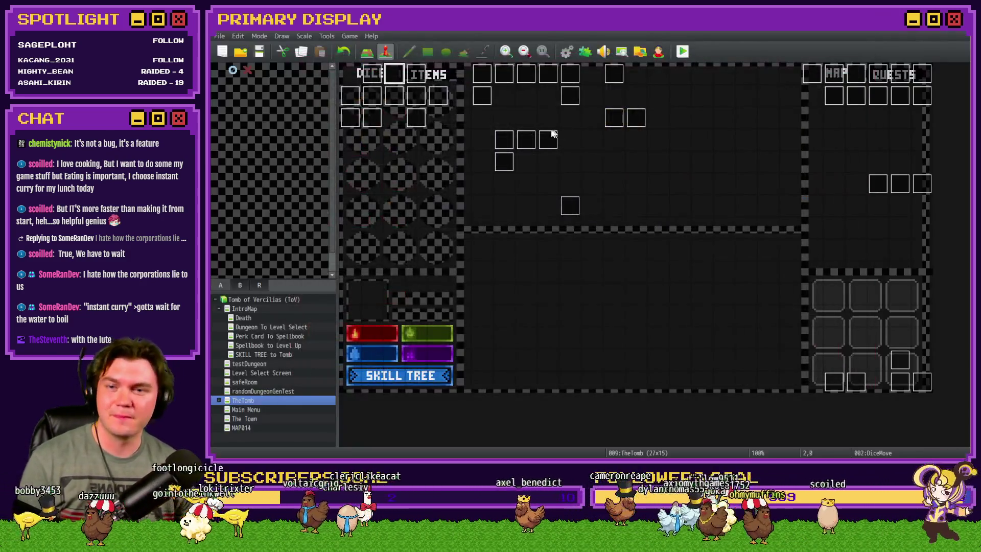
Step: Open DiceMove and review its branch conditions, including the teleporter gem branch
double_click(391, 77)
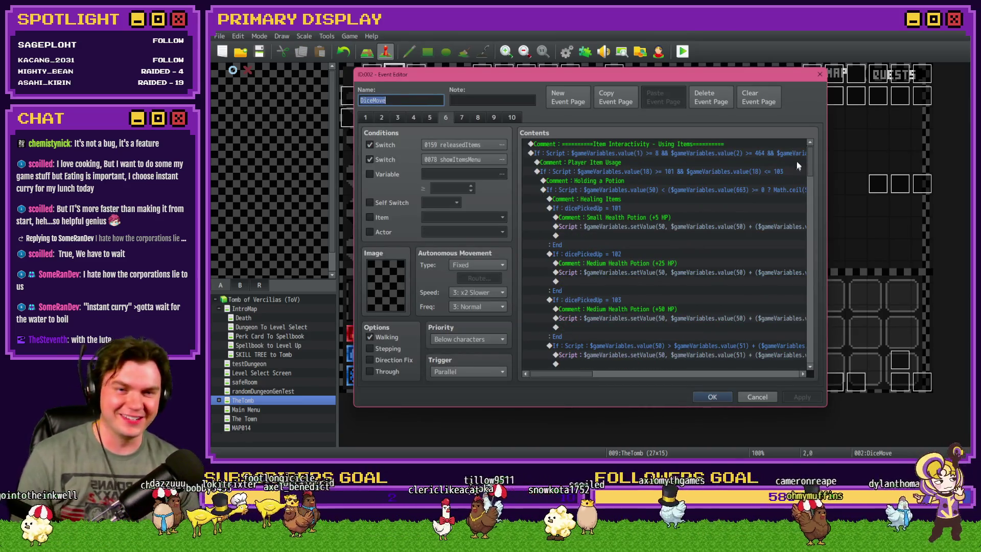
left_click_drag(808, 155, 818, 216)
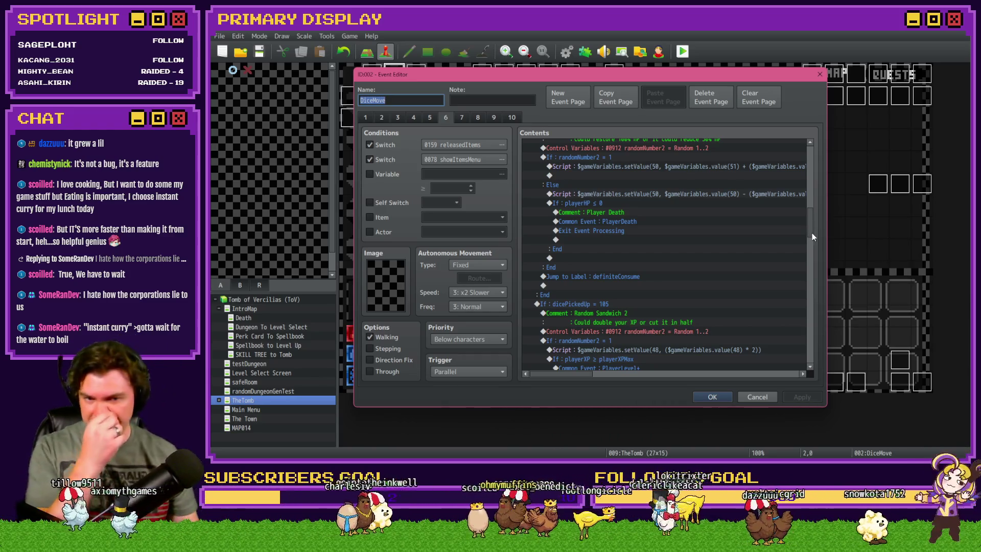
left_click_drag(810, 220, 820, 327)
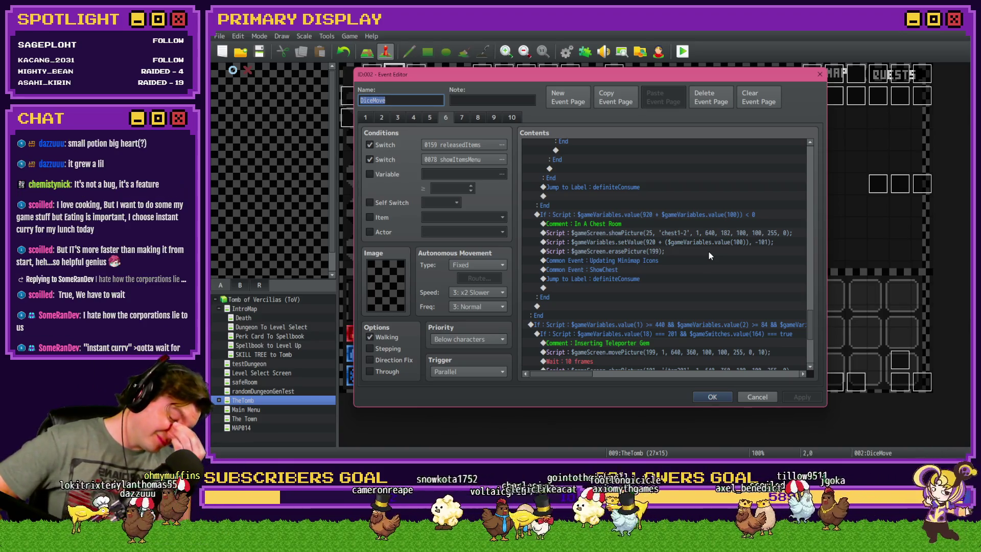
left_click(722, 214)
scroll(808, 336, "down", 1)
scroll(807, 336, "down", 1)
double_click(673, 291)
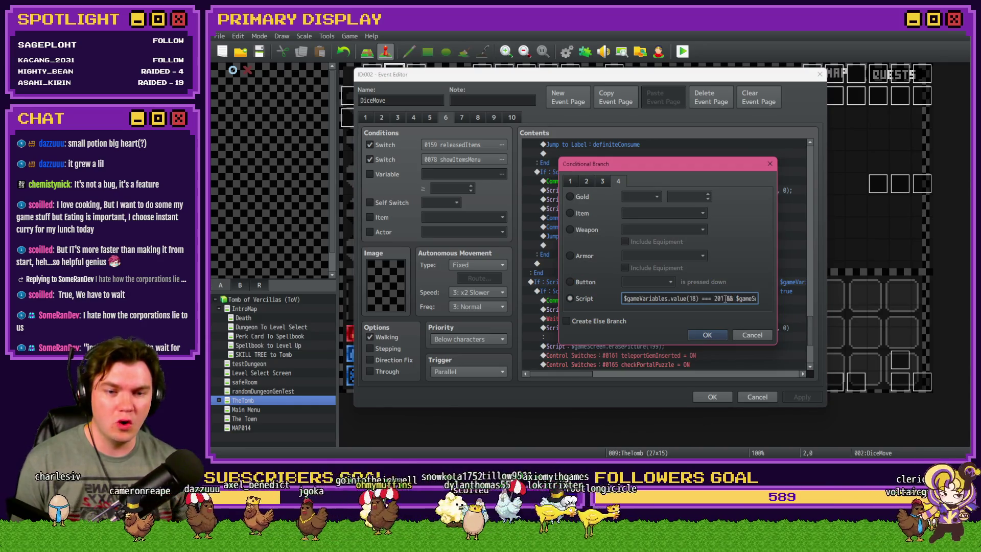
left_click(751, 334)
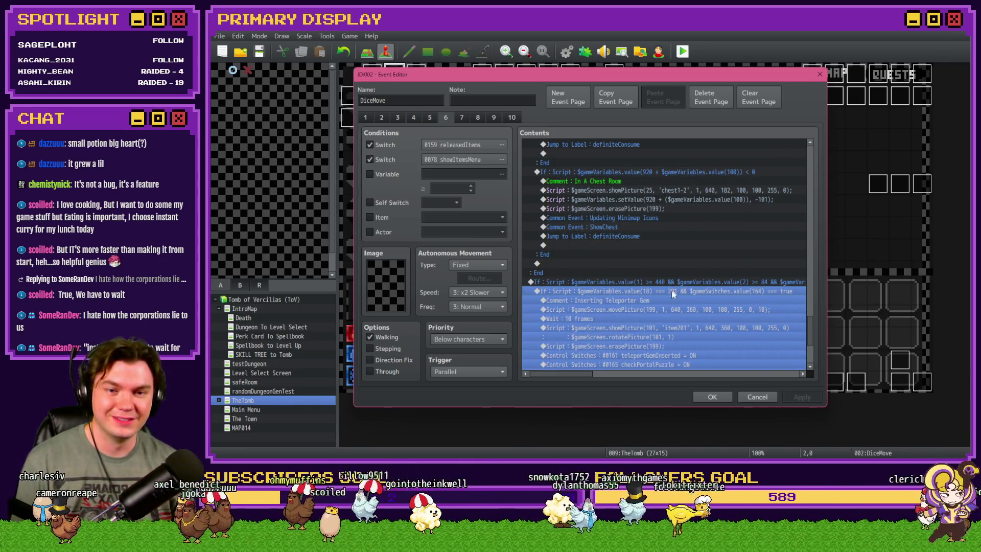
scroll(673, 286, "up", 2)
Step: Append && $gameVariables.value(18) === 153 to the chest-room branch condition and save the event
double_click(675, 220)
left_click(731, 298)
key("End")
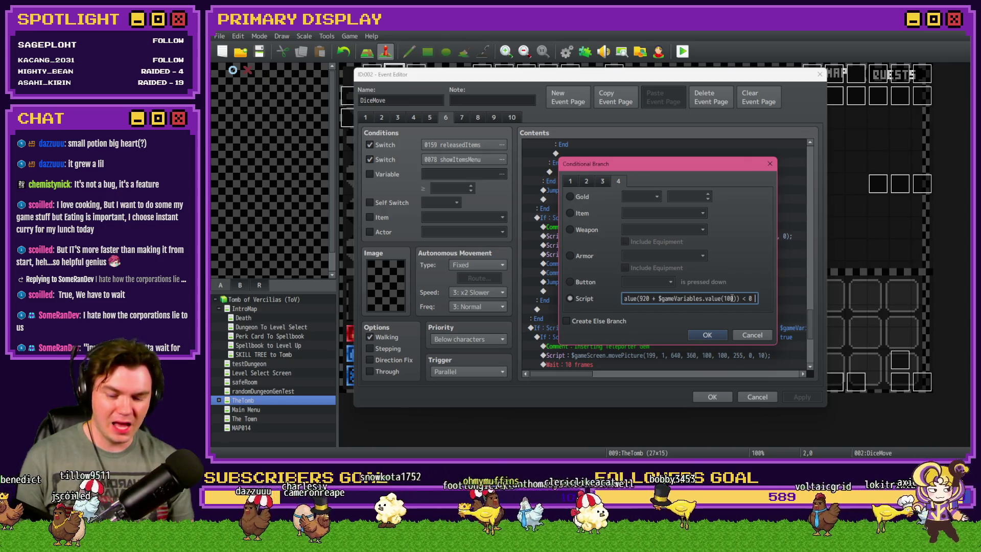
type("0")
key("Right")
key("Right")
key("Right")
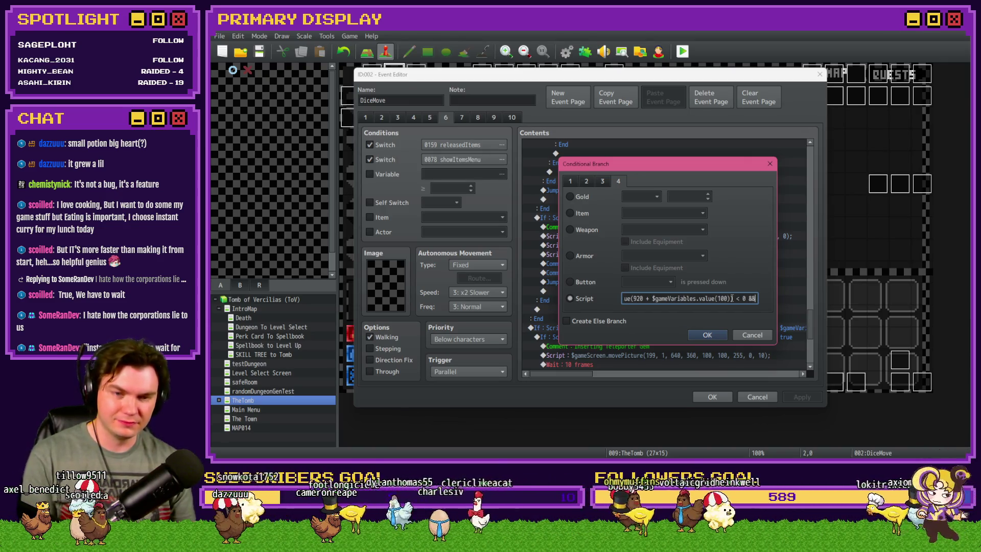
key("BackSpace")
key("BackSpace")
key("BackSpace")
type("153")
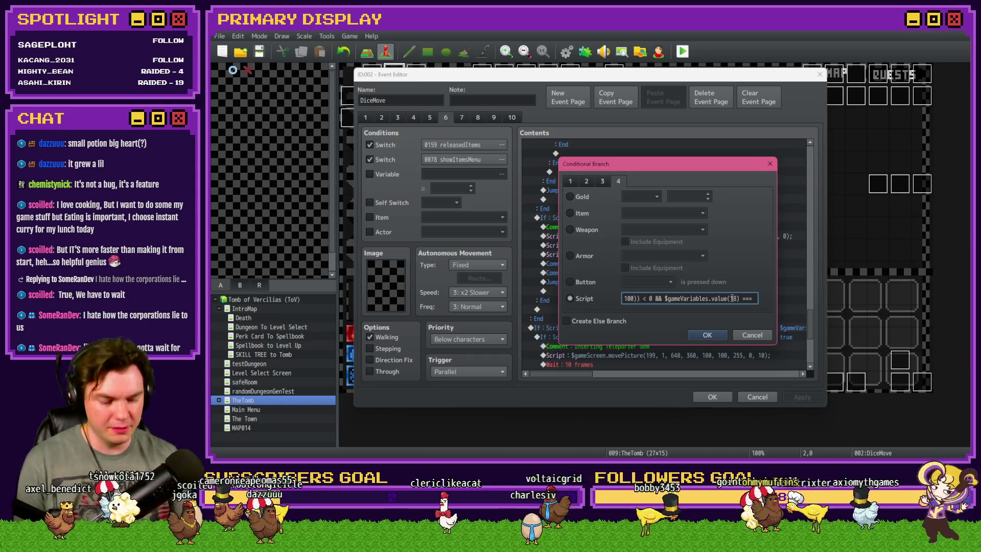
key("Return")
left_click(706, 396)
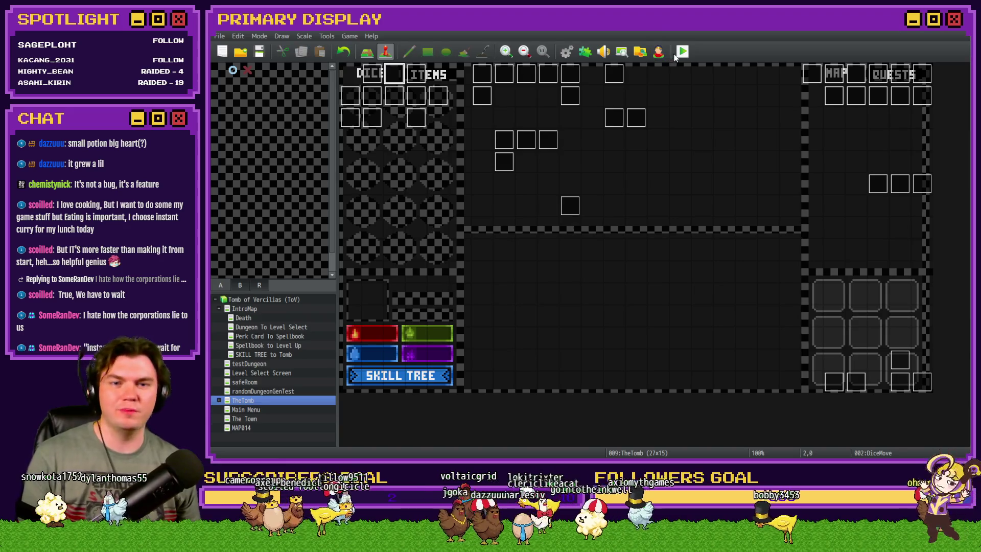
Step: Start a new playtest, dismiss the debug list, and walk to the locked-chest room
left_click(683, 51)
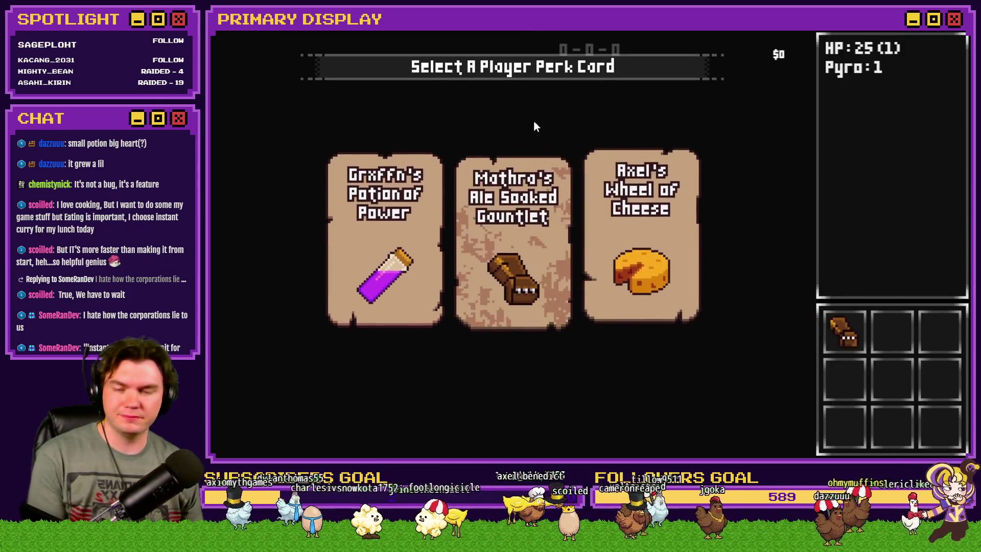
scroll(286, 153, "down", 10)
scroll(317, 48, "up", 14)
scroll(418, 133, "up", 1)
scroll(421, 105, "up", 1)
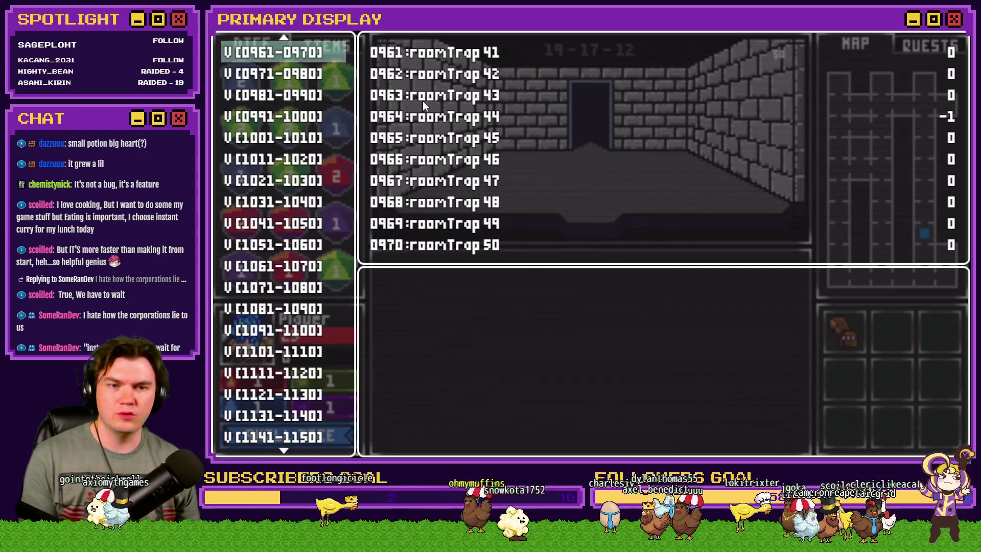
key("grave")
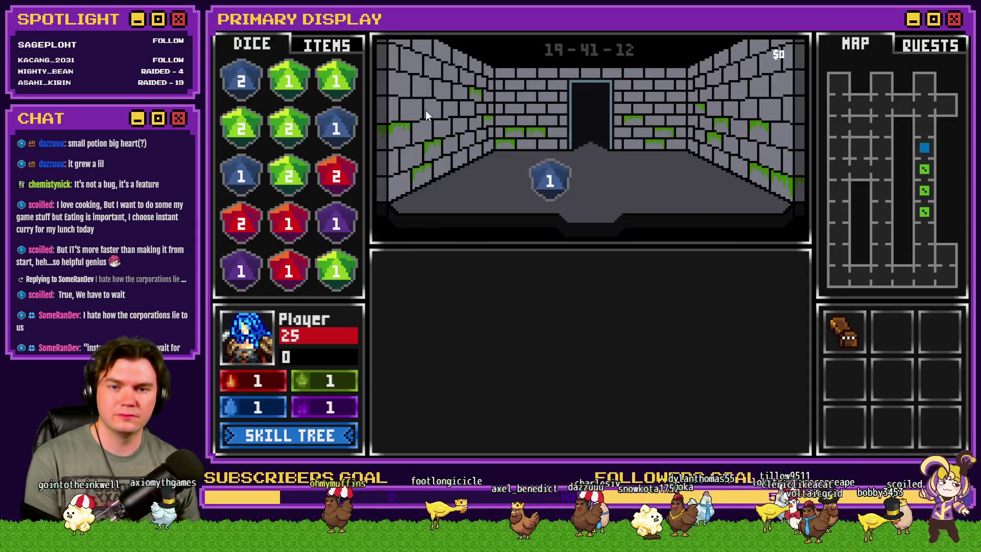
key("Up")
key("Up")
key("Left")
key("Down")
key("Down")
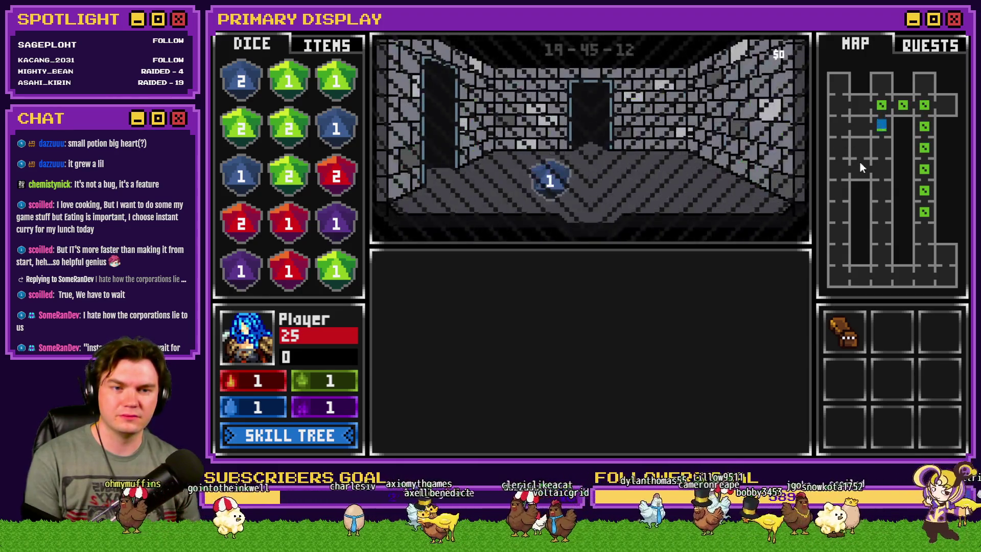
key("Up")
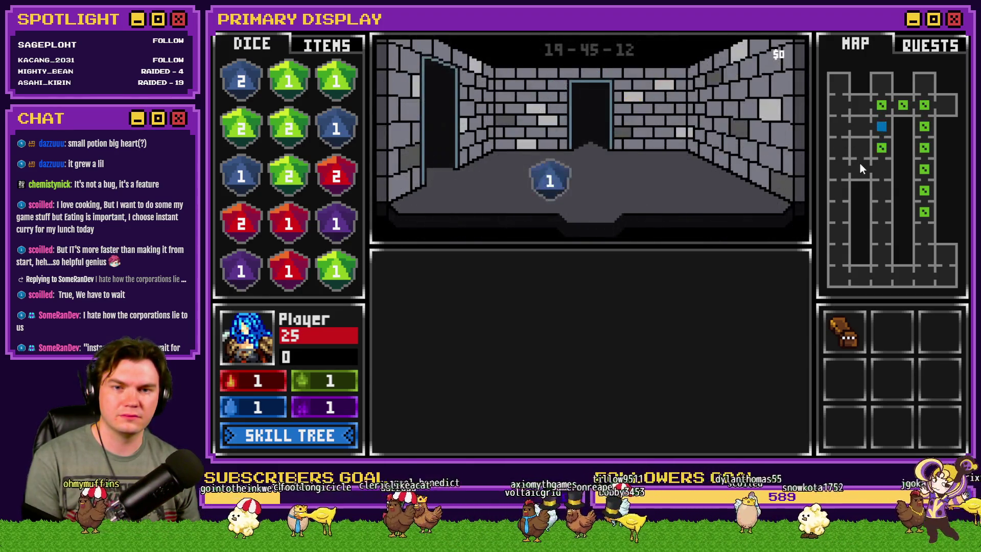
key("Left")
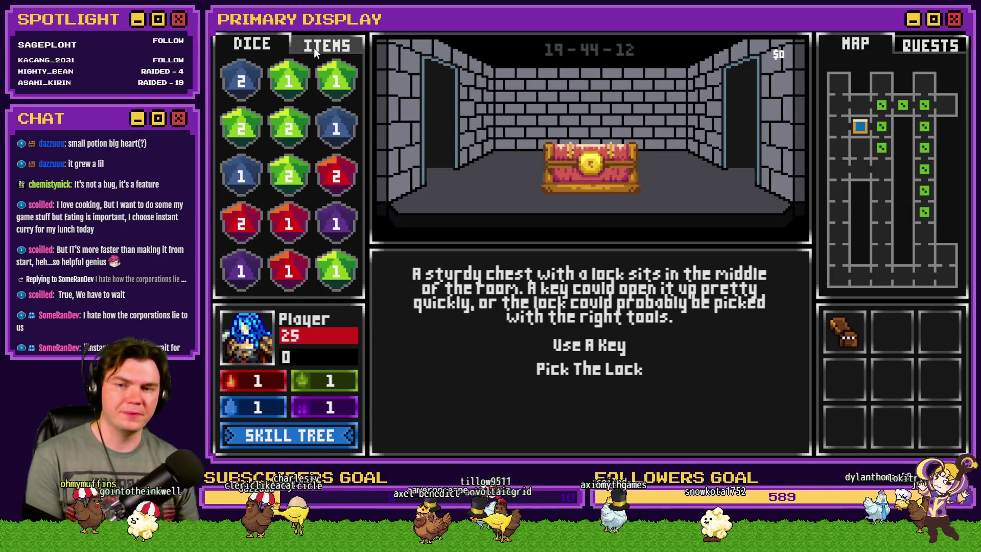
Step: Try the small potion, sandwich and Large Potion of Healing on the chest, then open it with the Chest Key
left_click(314, 48)
mouse_move(324, 85)
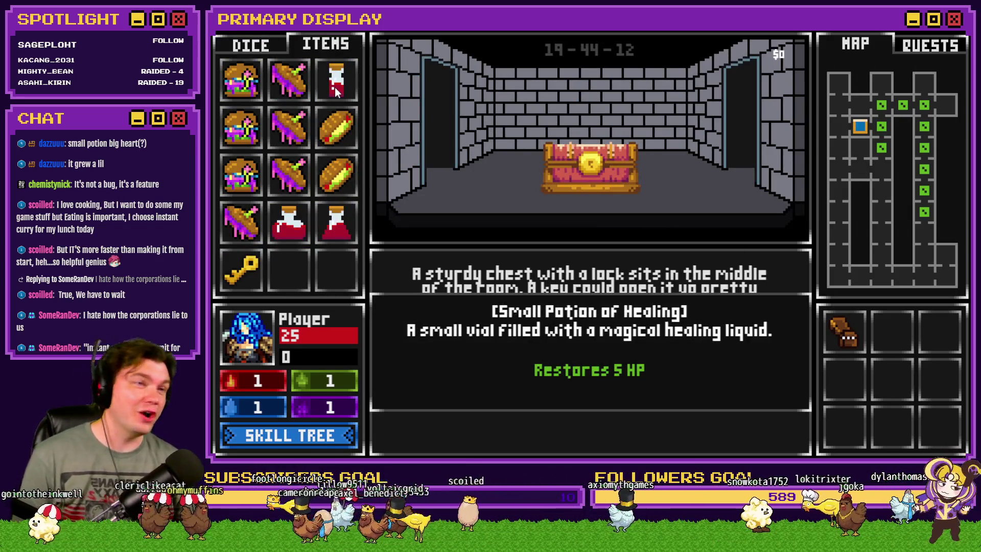
mouse_move(335, 88)
left_mouse_down()
mouse_move(579, 183)
mouse_move(588, 167)
left_mouse_up()
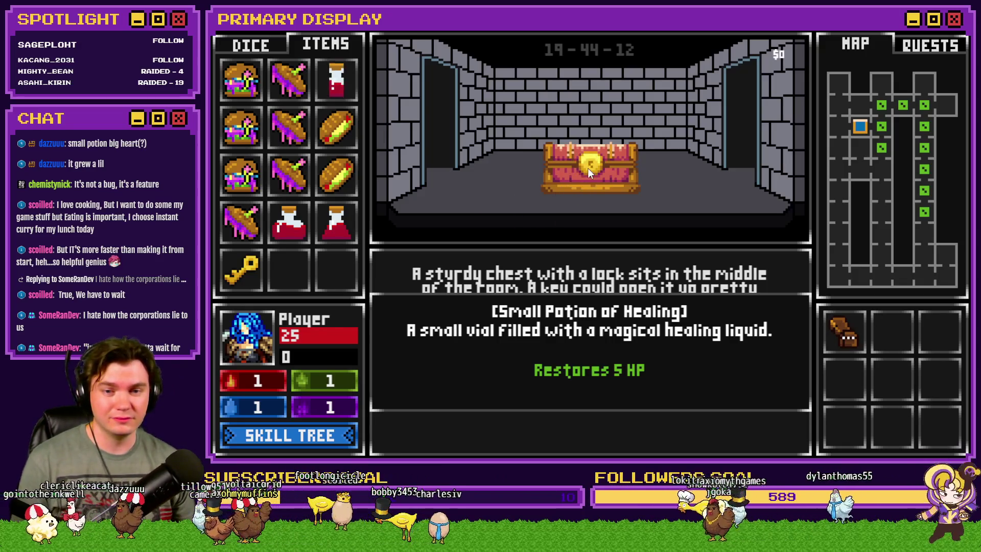
mouse_move(335, 128)
left_mouse_down()
mouse_move(536, 164)
mouse_move(491, 151)
mouse_move(504, 196)
left_mouse_up()
left_click_drag(288, 225, 591, 165)
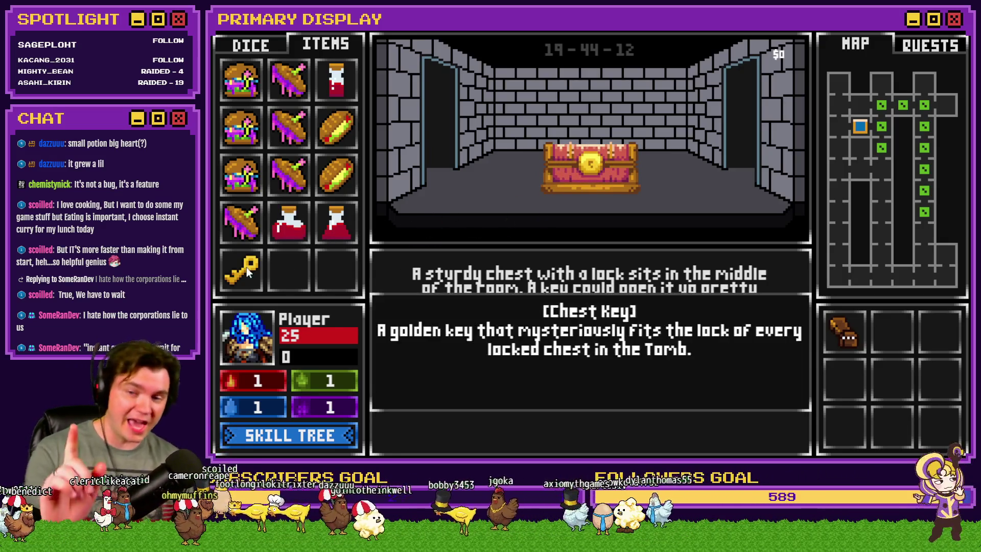
mouse_move(248, 268)
left_mouse_down()
mouse_move(586, 206)
mouse_move(592, 175)
left_mouse_up()
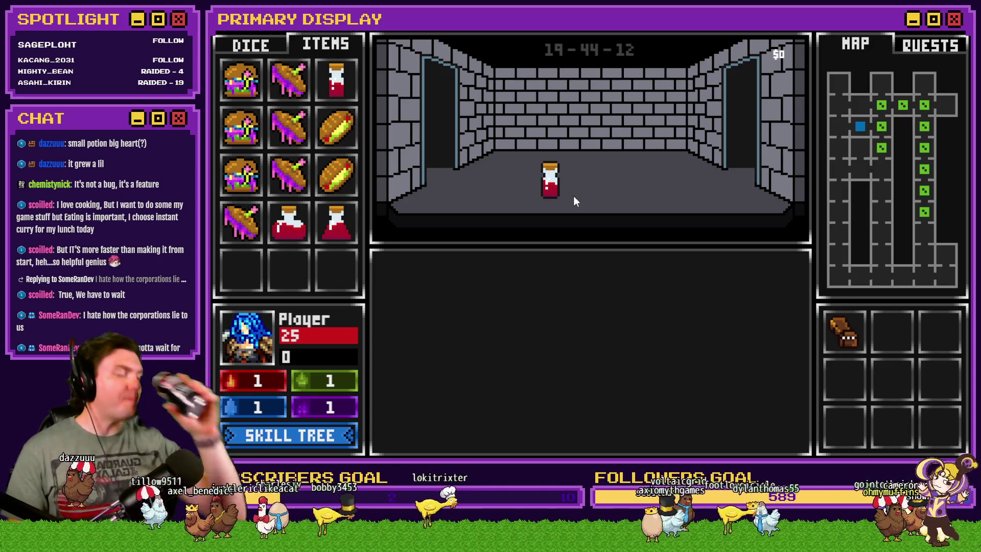
Step: Collect the Small Potion of Healing and rearrange the potions and sandwich in the inventory grid
left_click(573, 195)
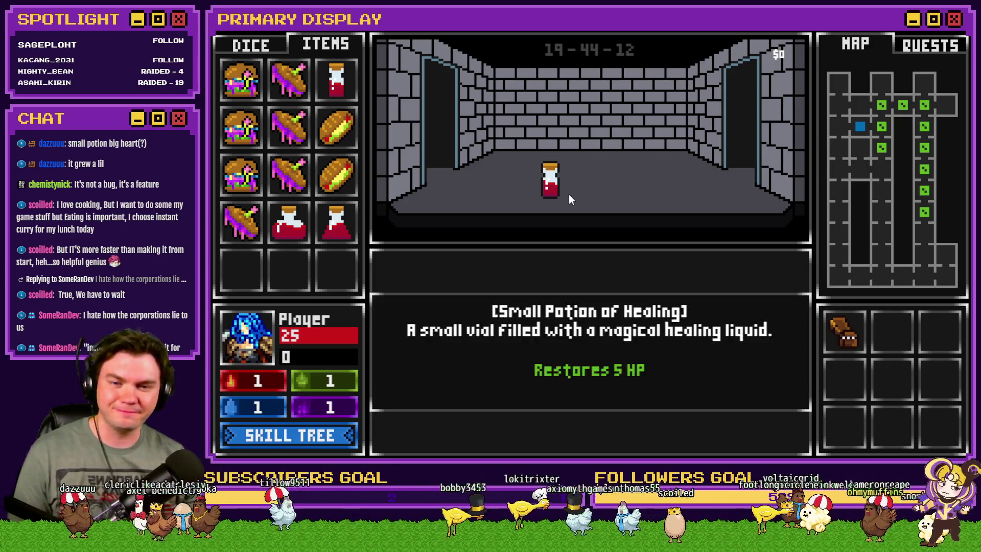
mouse_move(554, 189)
left_mouse_down()
mouse_move(628, 197)
mouse_move(336, 268)
left_mouse_up()
key("Left")
key("Right")
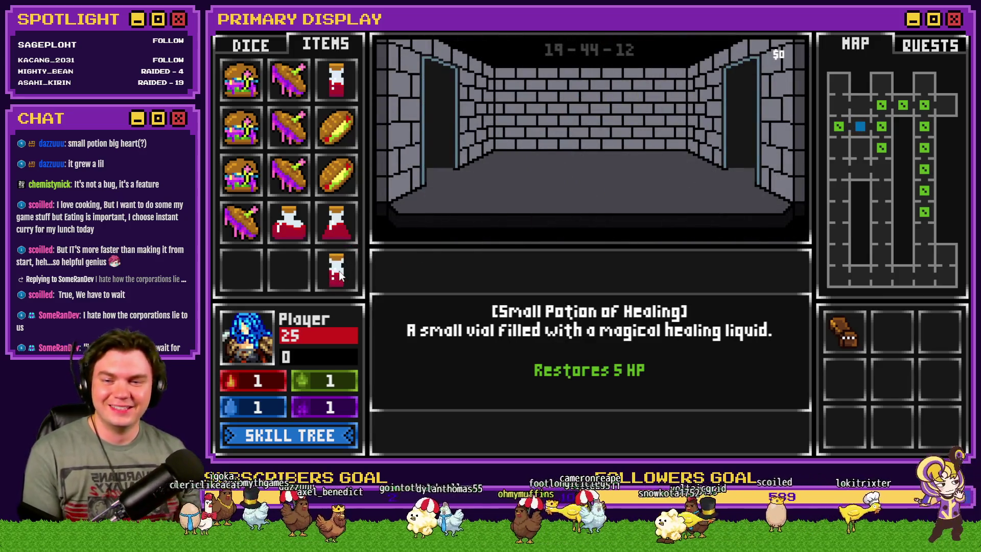
mouse_move(289, 223)
left_mouse_down()
mouse_move(223, 264)
mouse_move(240, 269)
left_mouse_up()
left_click_drag(336, 222, 288, 268)
mouse_move(336, 81)
left_mouse_down()
mouse_move(347, 88)
mouse_move(337, 224)
left_mouse_up()
left_click_drag(241, 222, 288, 222)
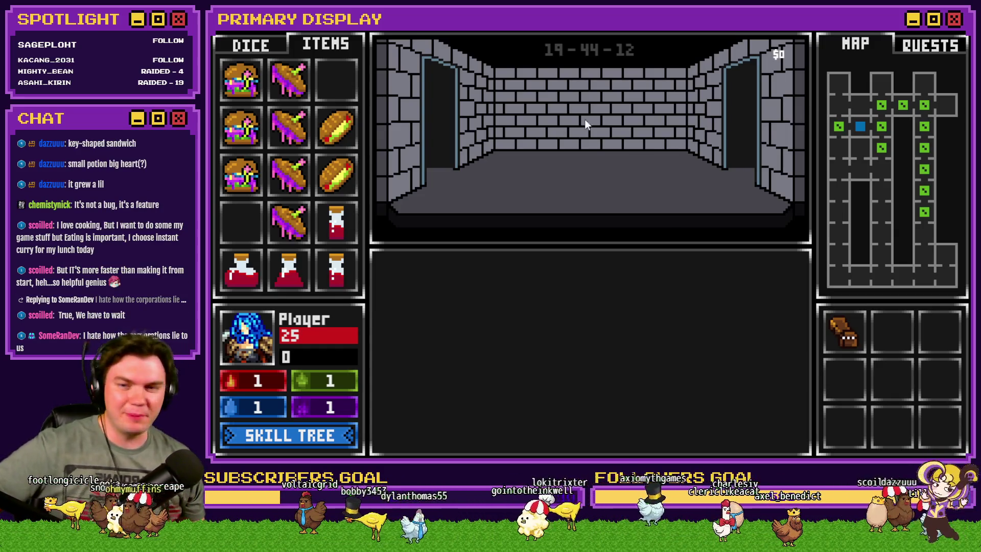
Step: Drop two sandwiches on the floor, pick them back up, and close the playtest
mouse_move(338, 148)
mouse_move(356, 145)
left_mouse_down()
mouse_move(337, 130)
mouse_move(401, 170)
mouse_move(554, 176)
mouse_move(529, 184)
mouse_move(546, 189)
left_mouse_up()
left_click(547, 189)
mouse_move(288, 80)
left_mouse_down()
mouse_move(283, 129)
mouse_move(520, 169)
left_mouse_up()
left_click(537, 188)
left_click(539, 194)
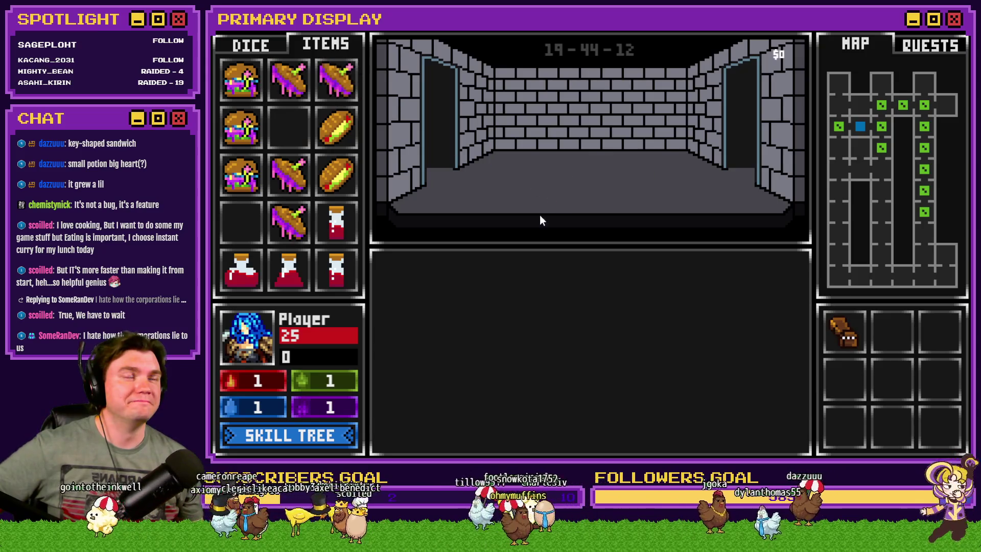
key("alt+F4")
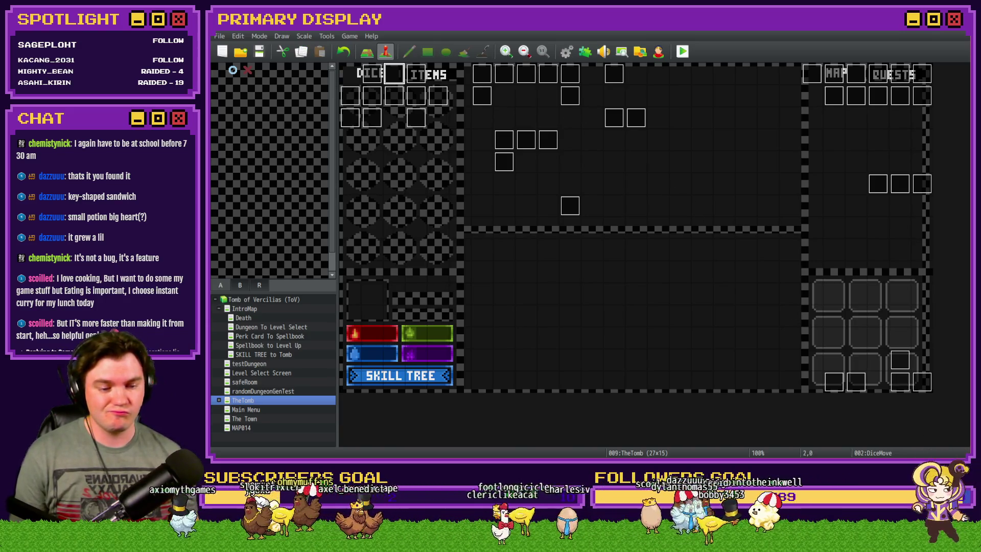
Step: Switch from RPG Maker MZ to Photoshop showing the item101.png golden key sprite
key("alt+Tab")
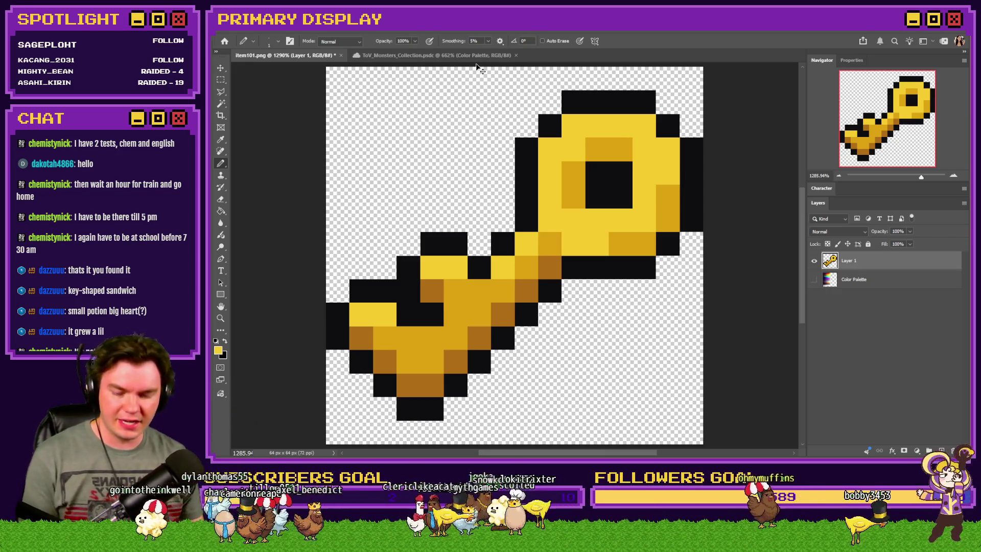
Step: Create a new 150×100 px document and fill the canvas black
key("ctrl+n")
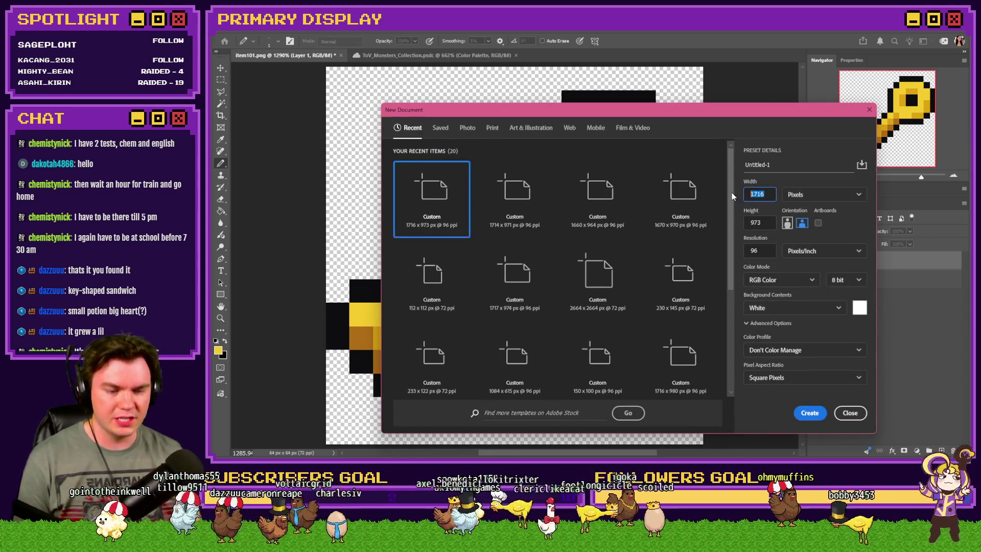
type("150")
key("Tab")
type("100")
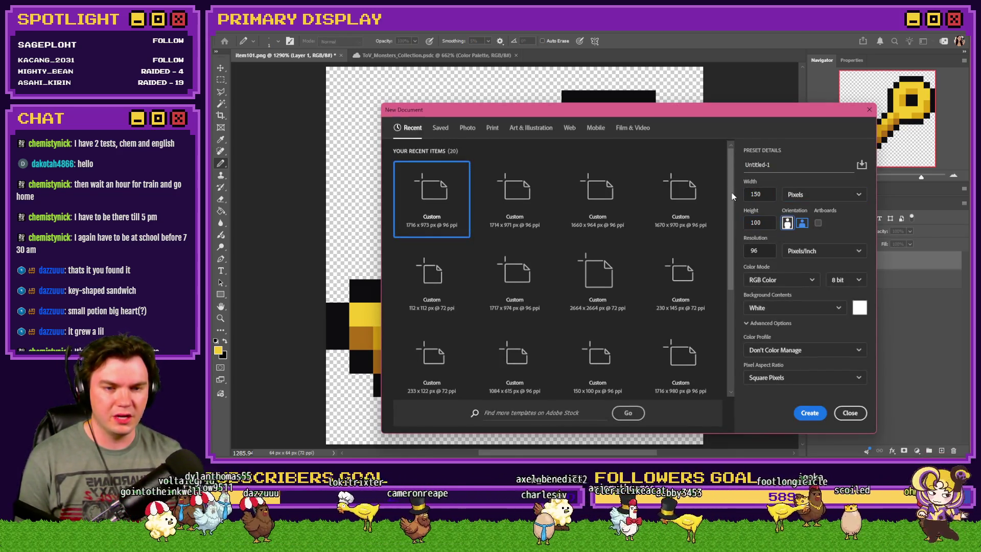
key("Tab")
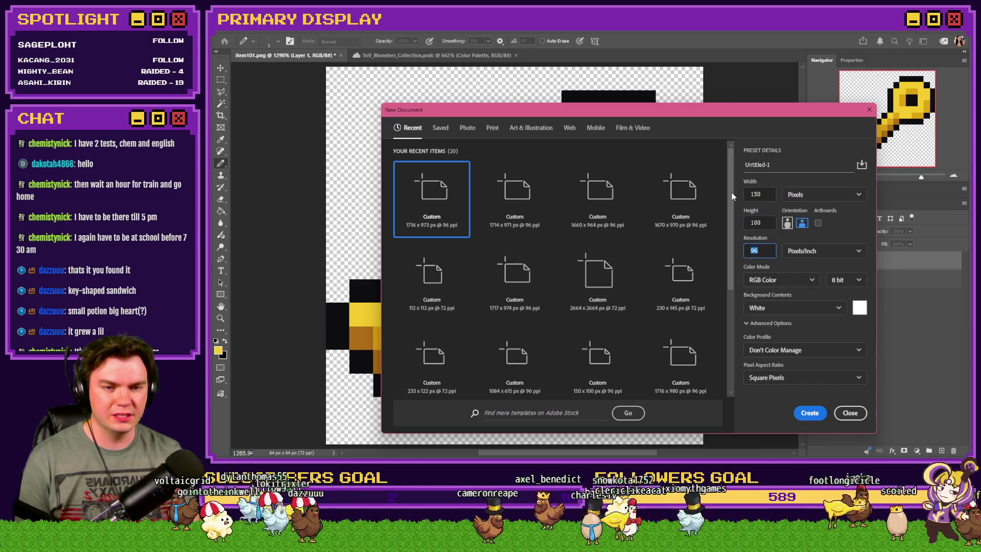
type("72")
key("Return")
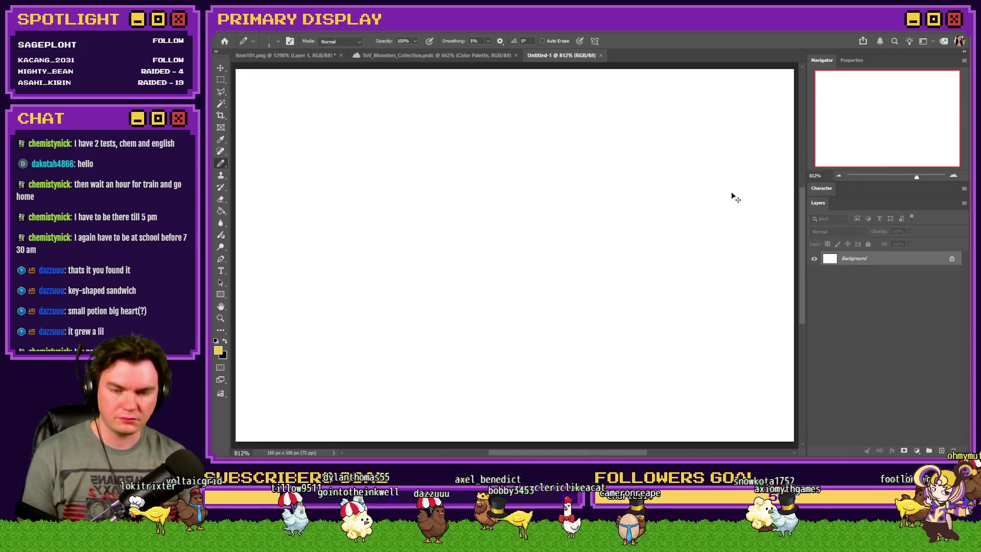
left_click(221, 210)
left_click(225, 341)
left_click(397, 285)
Step: Set up a yellow Pencil with the 24 px Hard Square brush on a new layer
left_click(220, 164)
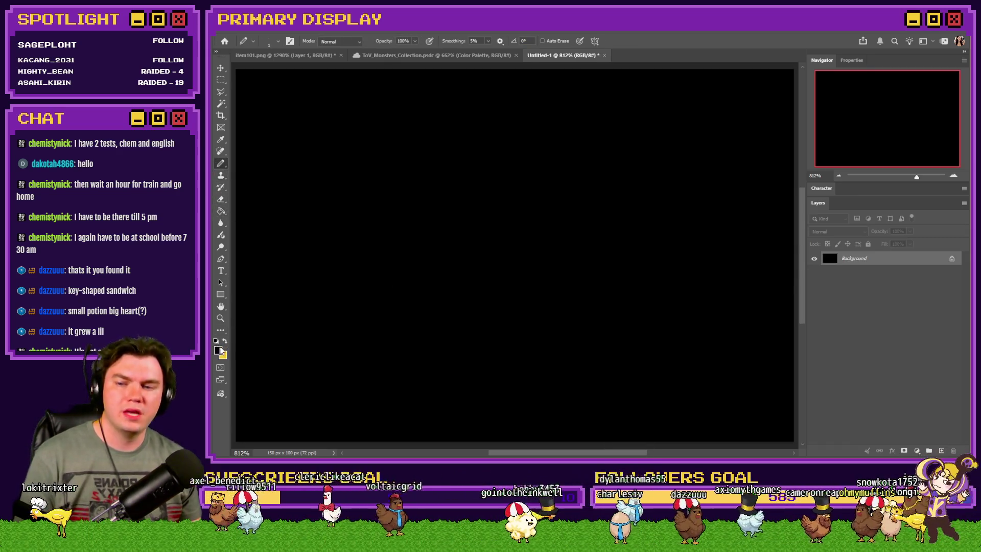
left_click(225, 340)
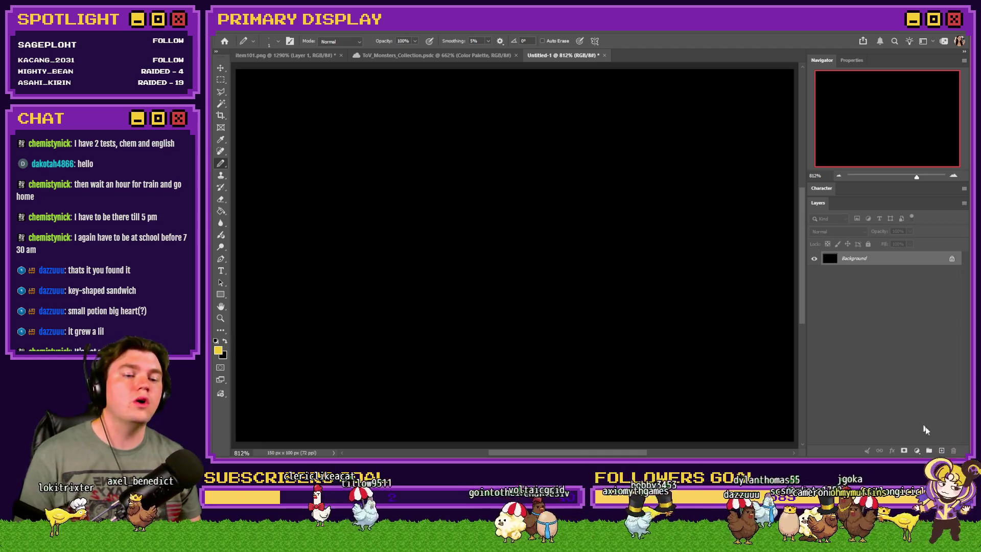
left_click(941, 450)
right_click(461, 264)
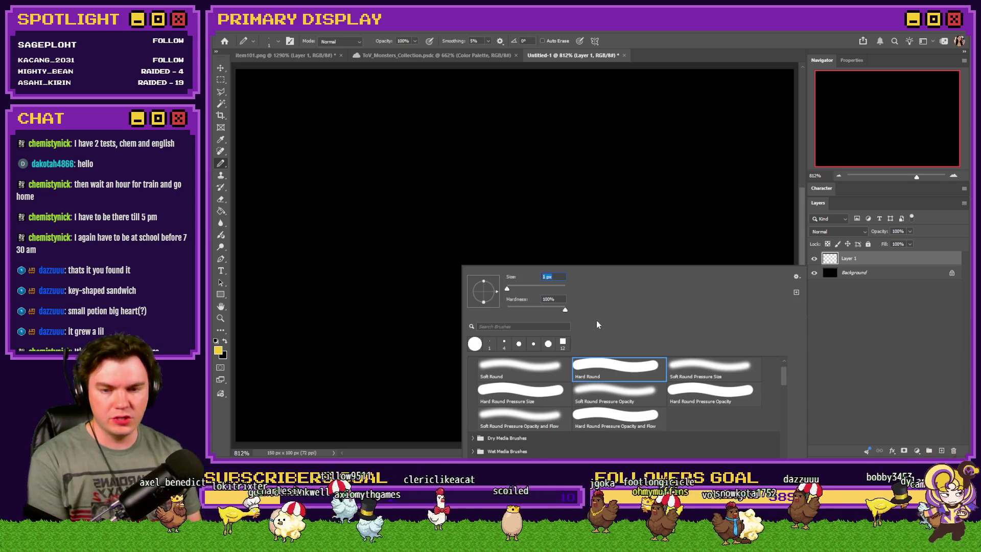
scroll(619, 392, "down", 10)
scroll(619, 392, "up", 8)
scroll(633, 395, "down", 1)
left_click(723, 452)
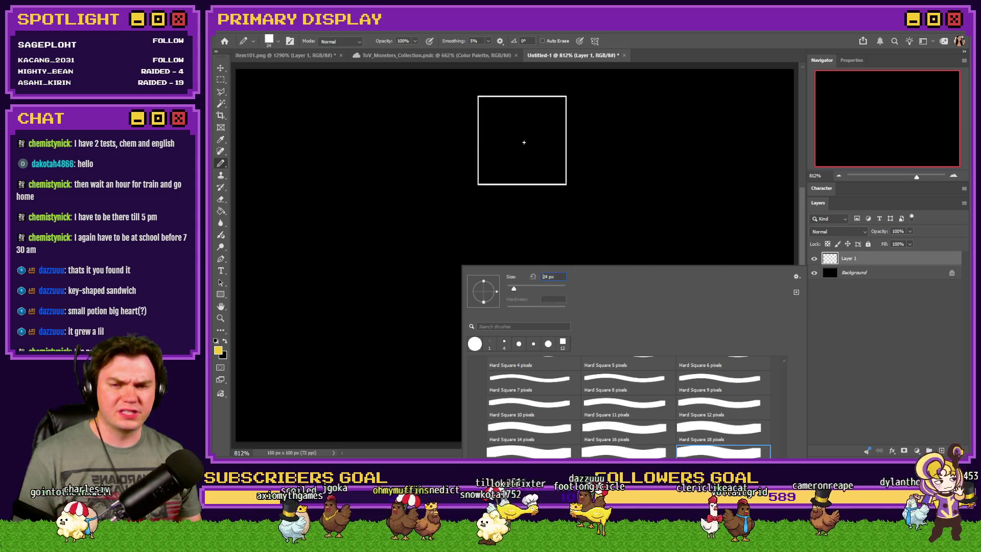
left_click(902, 269)
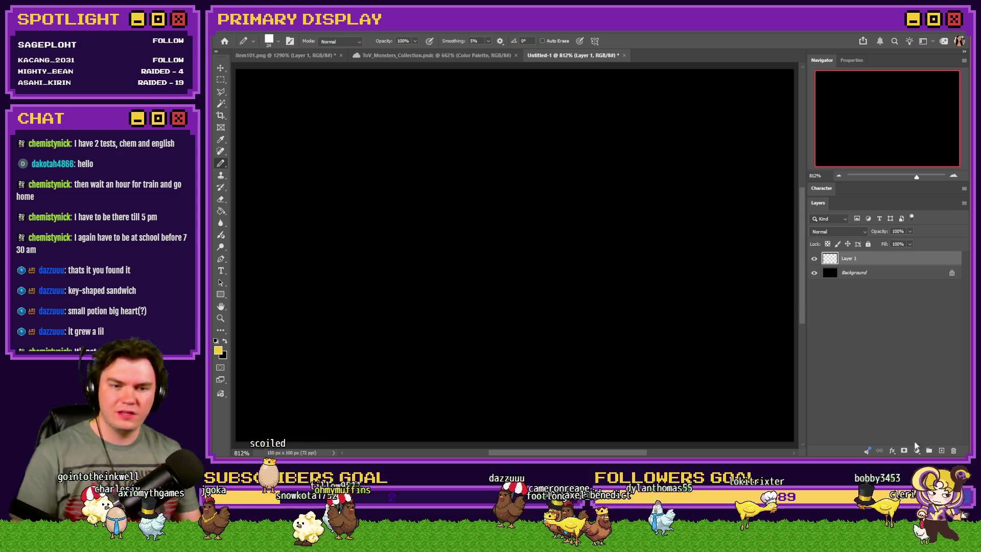
Step: Stamp eight yellow squares in a 3×3 grid arrangement
left_click(436, 144)
left_click(537, 144)
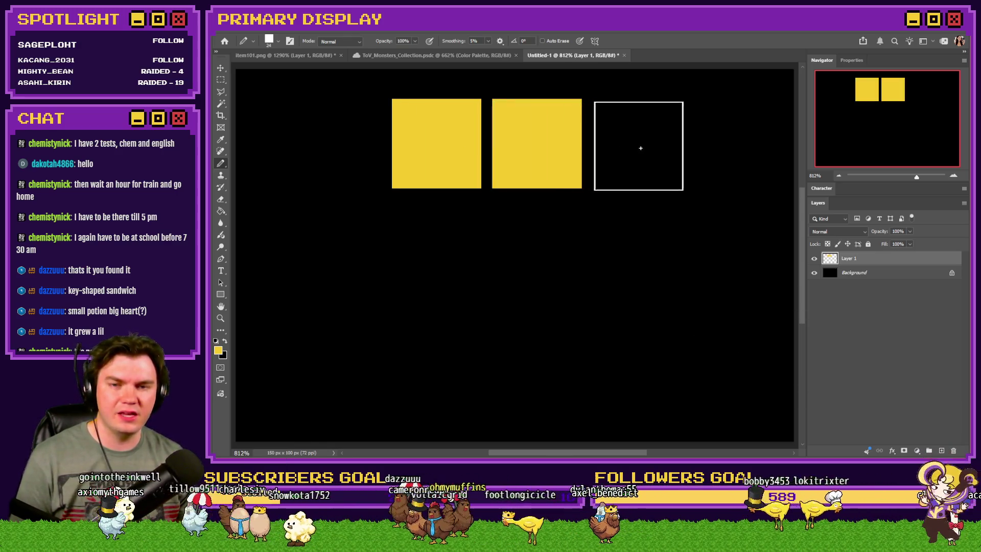
left_click(641, 143)
left_click(645, 243)
left_click(644, 348)
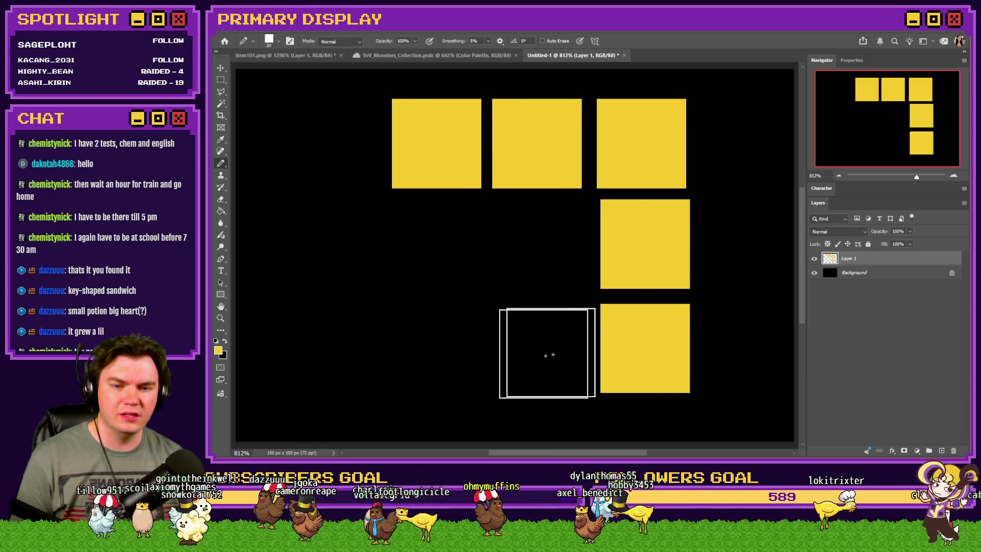
left_click(540, 348)
left_click(436, 247)
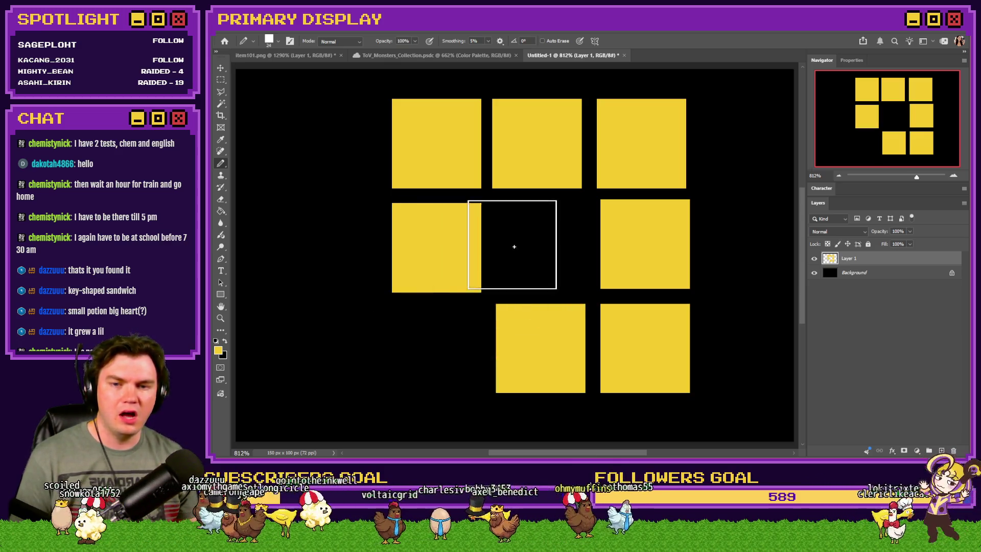
left_click(541, 244)
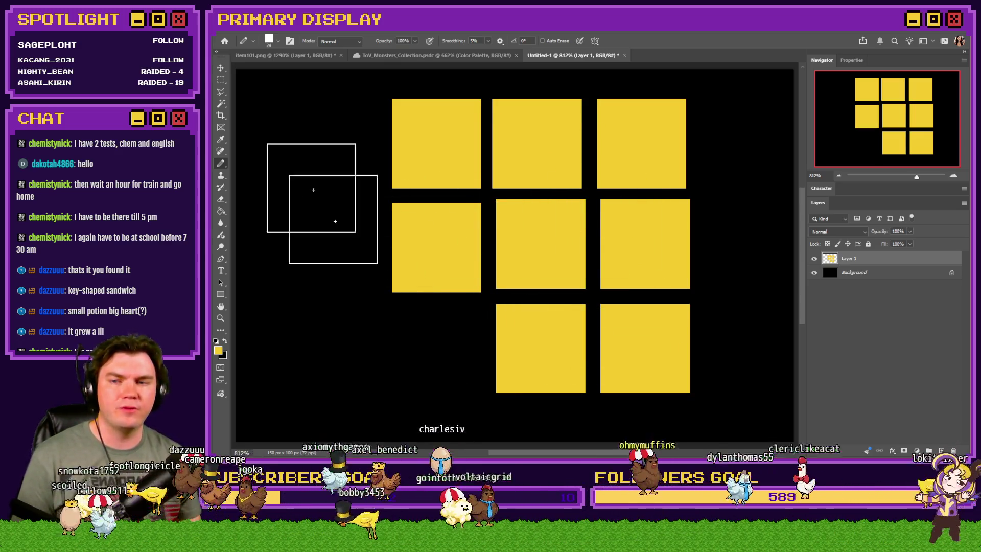
Step: Move the middle-left square to bottom left and the centre square to middle left, emptying the centre
key("m")
mouse_move(488, 197)
left_mouse_down()
mouse_move(390, 294)
mouse_move(420, 376)
left_mouse_up()
key("ctrl+d")
left_click_drag(593, 196, 490, 292)
left_click_drag(529, 266, 433, 265)
key("ctrl+d")
left_click(220, 199)
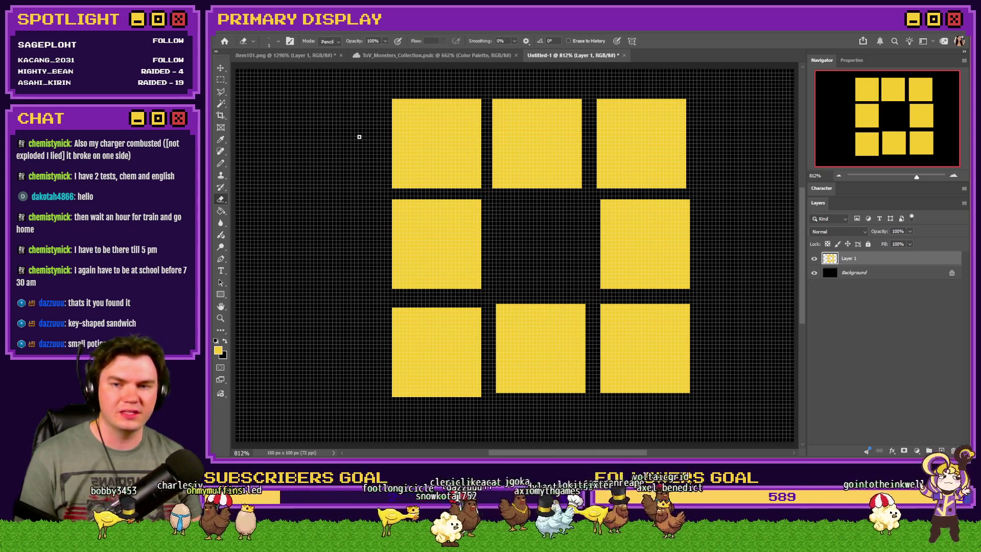
Step: Cut straight and L-shaped eraser lines into the ring's yellow squares
mouse_move(355, 147)
left_mouse_down()
mouse_move(448, 146)
mouse_move(447, 190)
left_mouse_up()
left_click_drag(380, 245, 525, 248)
left_click_drag(436, 294, 441, 194)
left_click_drag(392, 360, 487, 360)
left_click_drag(433, 403, 437, 359)
left_click_drag(503, 350, 554, 291)
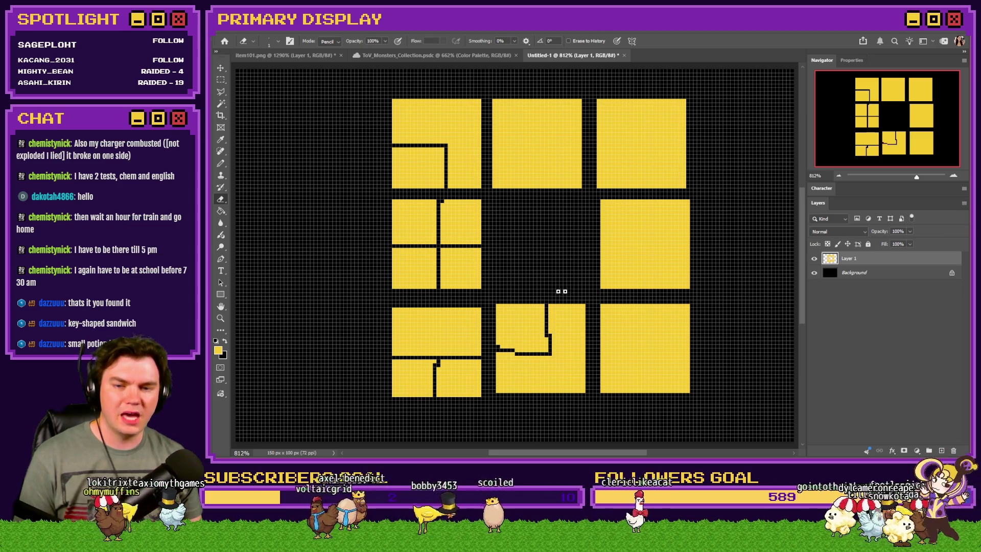
left_click_drag(689, 338, 596, 335)
left_click_drag(642, 304, 646, 334)
mouse_move(705, 245)
left_mouse_down()
mouse_move(657, 244)
mouse_move(651, 290)
mouse_move(673, 284)
left_mouse_up()
Step: Undo the last cut and erase a circle running through all eight squares
key("ctrl+z")
key("ctrl+z")
key("ctrl+z")
key("ctrl+z")
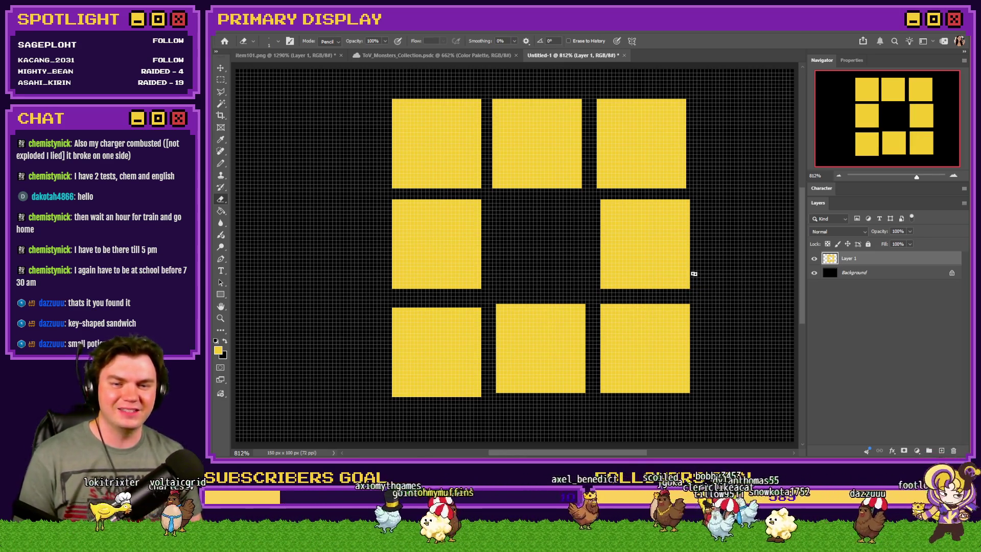
mouse_move(573, 260)
left_mouse_down()
mouse_move(636, 168)
mouse_move(452, 164)
mouse_move(445, 334)
mouse_move(606, 349)
mouse_move(623, 271)
mouse_move(596, 260)
left_mouse_up()
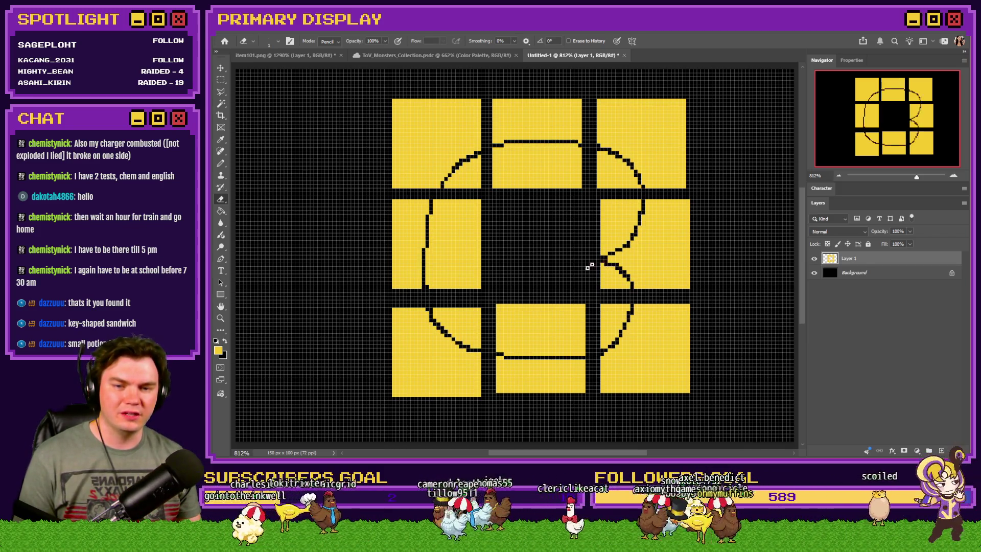
left_click(221, 81)
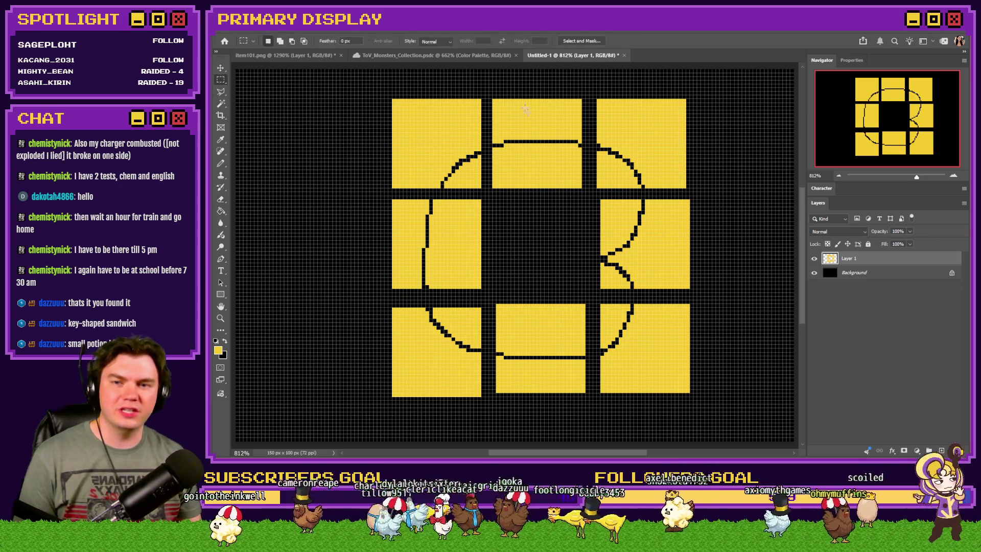
Step: Swap tiles: top-left to centre, top-right to top-left, centre to top-middle, middle-left to centre
mouse_move(483, 98)
left_mouse_down()
mouse_move(378, 153)
mouse_move(390, 189)
left_mouse_up()
left_click_drag(415, 117, 517, 217)
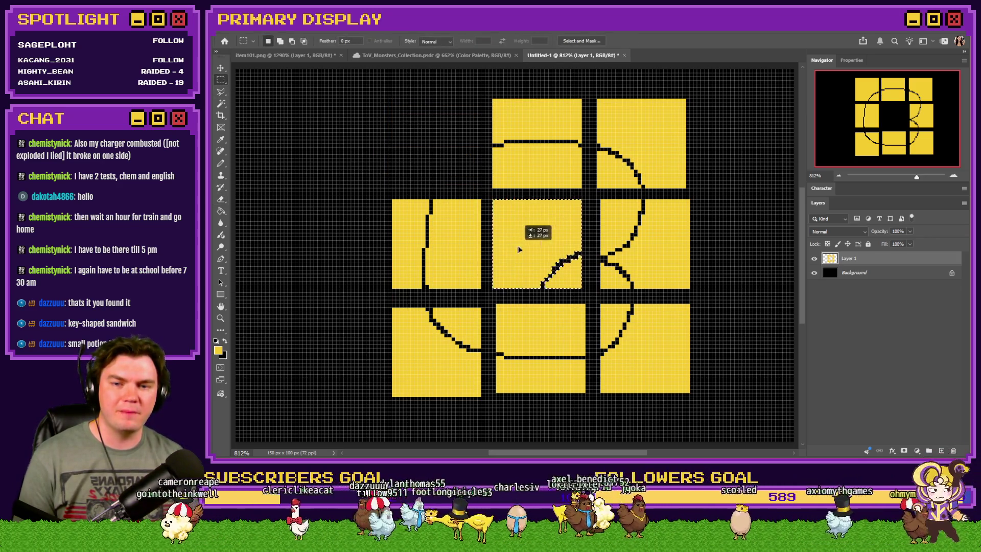
left_click_drag(582, 99, 492, 189)
left_click_drag(539, 169, 441, 163)
mouse_move(594, 195)
left_mouse_down()
mouse_move(488, 275)
mouse_move(492, 294)
left_mouse_up()
left_click_drag(534, 270, 535, 168)
left_click(489, 233)
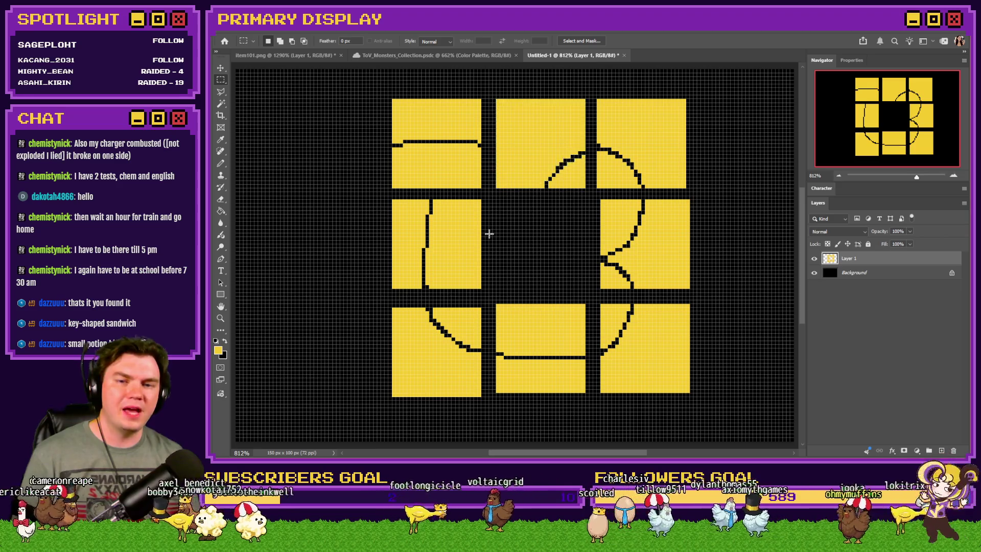
left_click_drag(488, 199, 391, 289)
left_click_drag(434, 245, 543, 232)
left_click(482, 90)
left_click_drag(482, 90, 390, 190)
left_click_drag(432, 144, 431, 245)
Step: Shift the top row left, move middle-right to top right and the centre tile to middle right
mouse_move(587, 96)
left_mouse_down()
mouse_move(495, 188)
mouse_move(493, 164)
mouse_move(423, 164)
left_mouse_up()
left_click_drag(704, 90, 562, 188)
left_click_drag(658, 161, 573, 160)
left_click(604, 295)
left_click_drag(604, 295, 690, 198)
left_click_drag(646, 255, 646, 155)
mouse_move(599, 197)
left_mouse_down()
mouse_move(499, 284)
mouse_move(540, 268)
mouse_move(608, 268)
left_mouse_up()
left_click(704, 205)
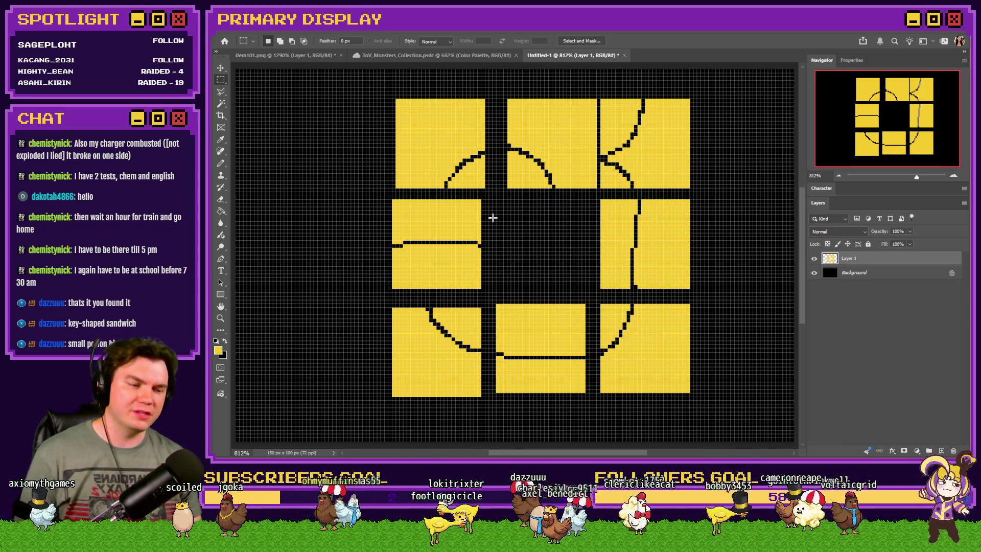
left_click_drag(376, 90, 689, 394)
left_click(741, 333)
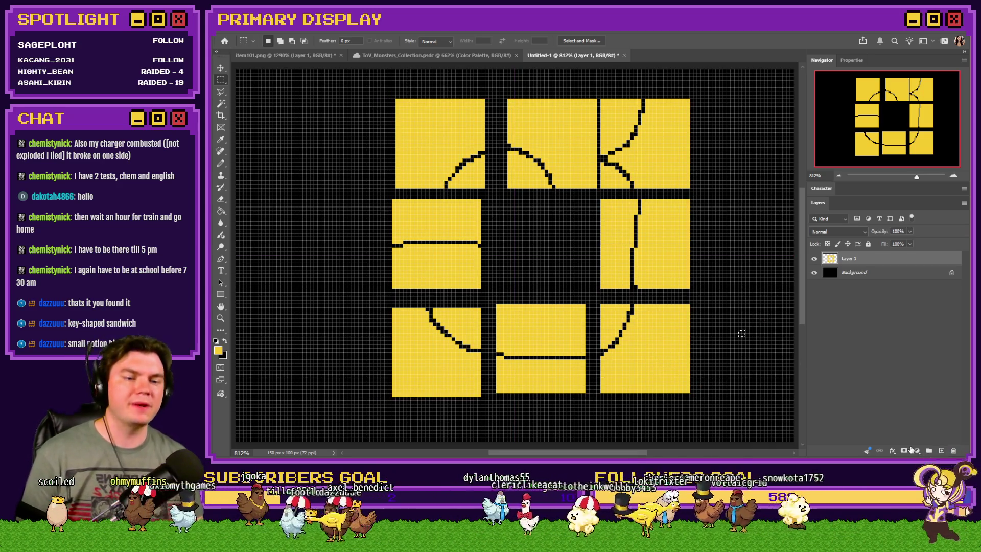
left_click(941, 450)
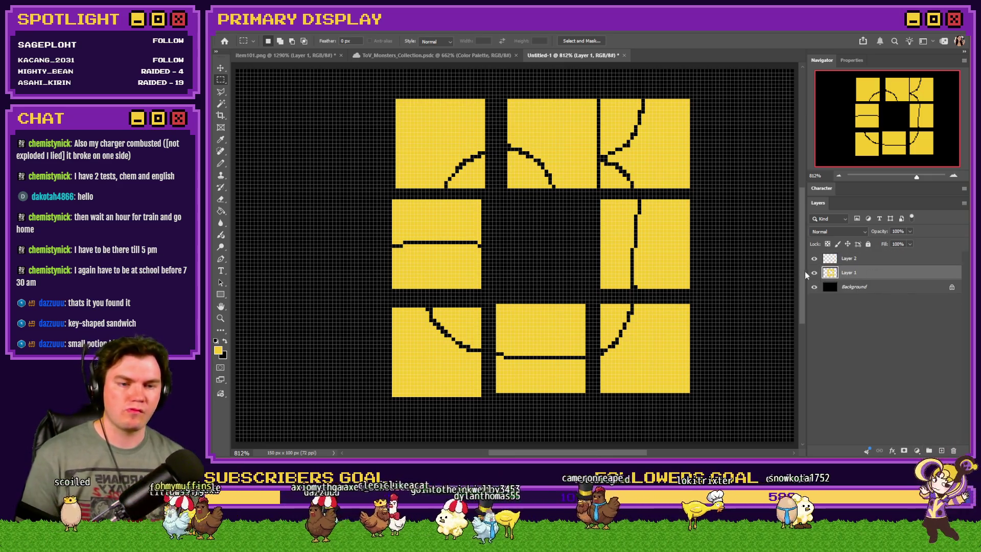
Step: Hide the tile layer and draw a frame top edge with a 1 px Hard Square pencil
left_click(814, 272)
left_click(221, 164)
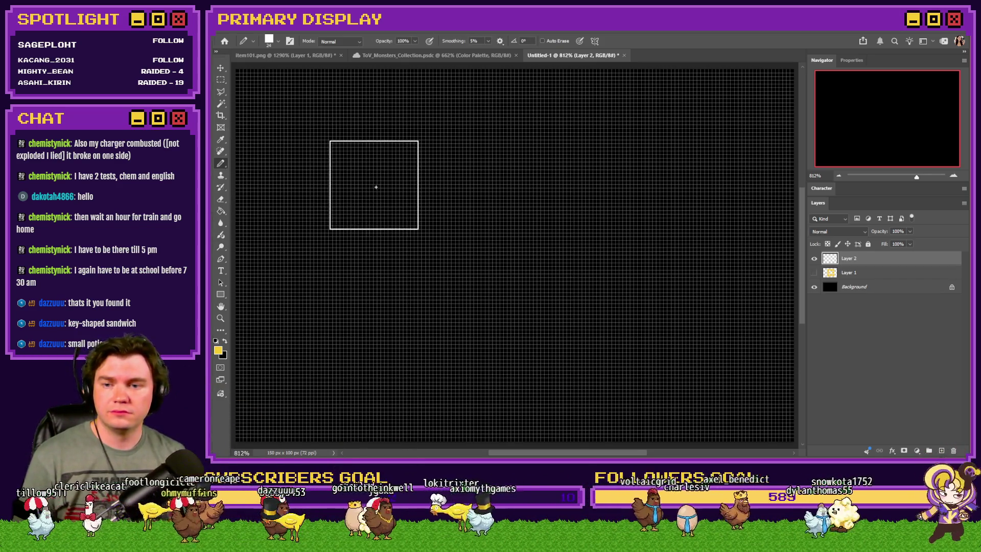
right_click(452, 190)
scroll(566, 327, "up", 2)
left_click(566, 328)
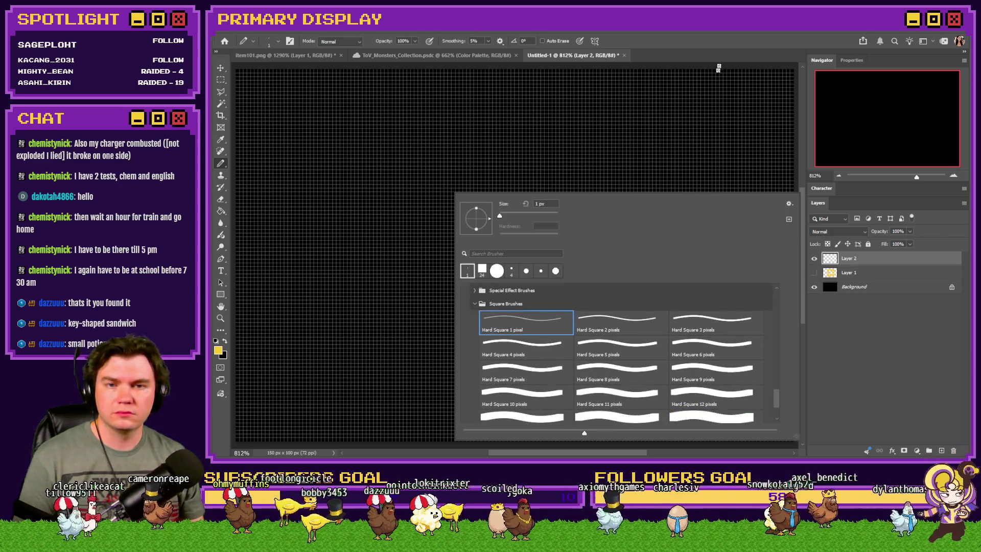
key("Return")
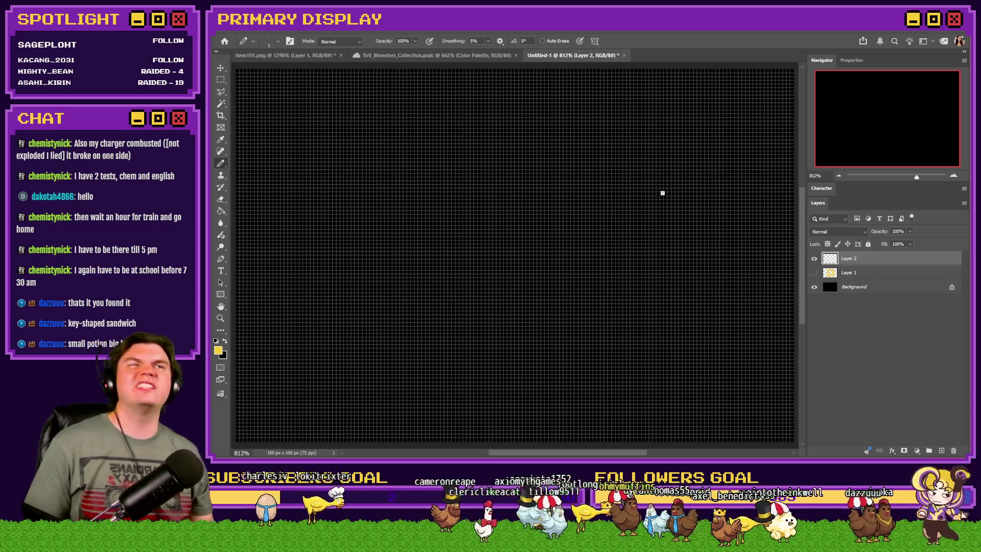
mouse_move(664, 144)
left_mouse_down()
mouse_move(405, 131)
mouse_move(399, 194)
left_mouse_up()
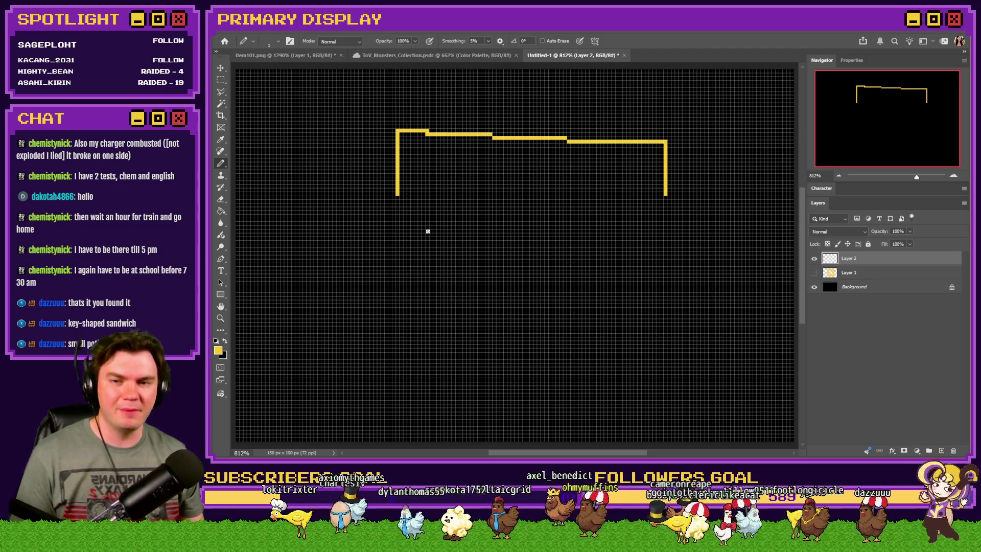
Step: Redraw the frame's top edge and sides with a 2 px Hard Square pencil
key("ctrl+z")
left_click_drag(391, 160, 585, 131)
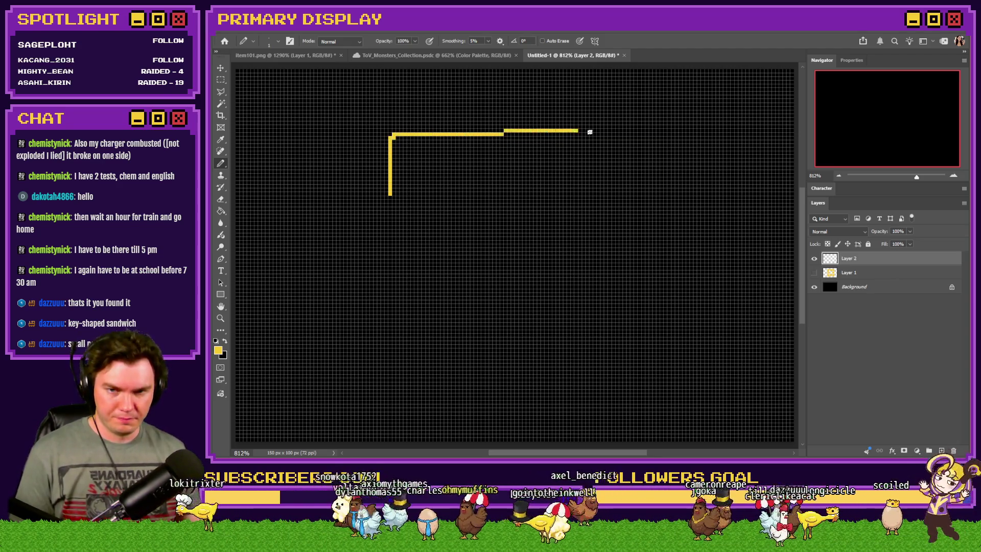
key("ctrl+z")
right_click(477, 174)
left_click(646, 308)
left_click(507, 156)
mouse_move(381, 193)
left_mouse_down()
mouse_move(383, 131)
mouse_move(626, 132)
mouse_move(674, 190)
left_mouse_up()
Step: Draw four ε-shaped code symbols in 1 px, adding loops and a stem below them
right_click(577, 177)
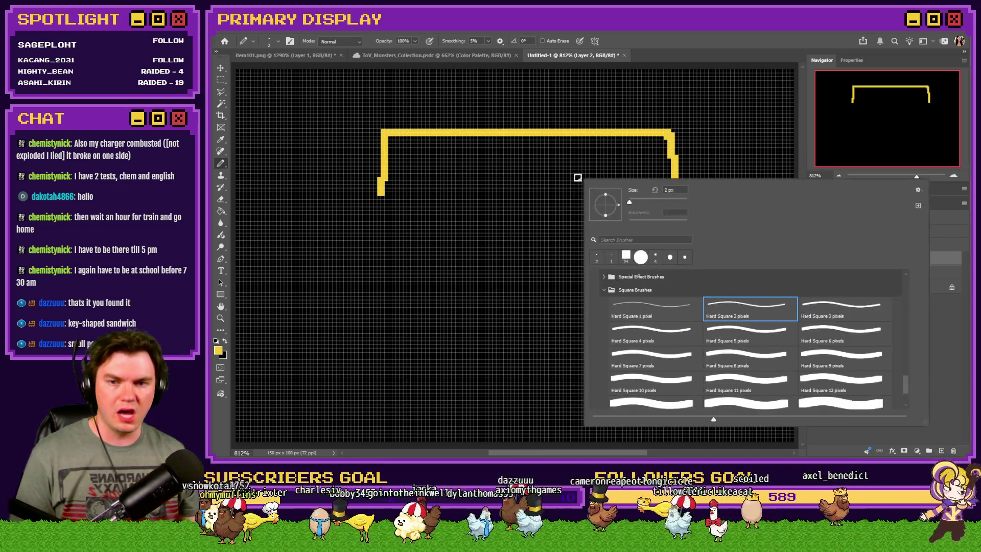
left_click(651, 303)
left_click(682, 72)
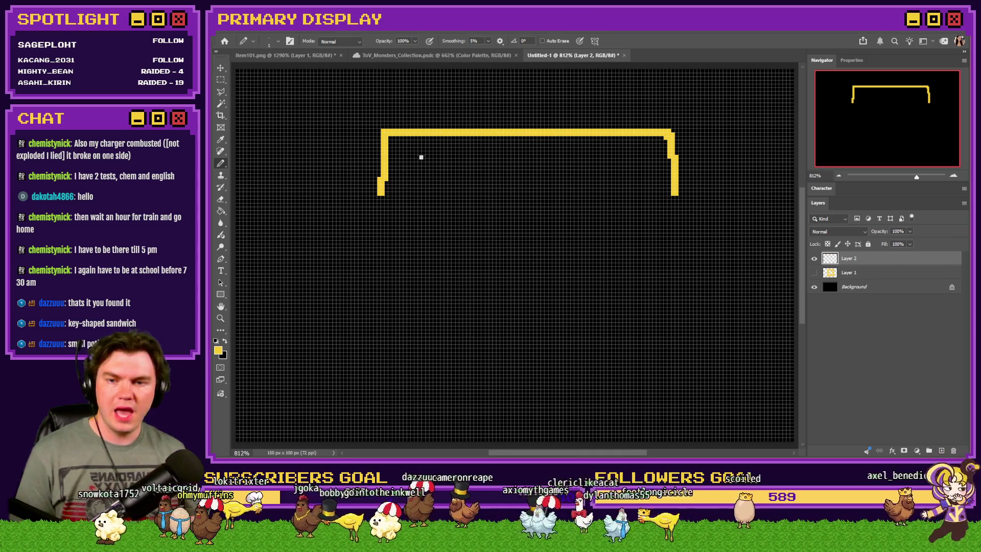
mouse_move(415, 149)
left_mouse_down()
mouse_move(426, 165)
mouse_move(420, 207)
left_mouse_up()
mouse_move(496, 149)
left_mouse_down()
mouse_move(468, 184)
mouse_move(500, 204)
left_mouse_up()
mouse_move(558, 149)
left_mouse_down()
mouse_move(534, 176)
mouse_move(539, 195)
mouse_move(559, 208)
left_mouse_up()
mouse_move(624, 151)
left_mouse_down()
mouse_move(639, 184)
mouse_move(630, 208)
left_mouse_up()
mouse_move(404, 207)
left_mouse_down()
mouse_move(423, 247)
mouse_move(432, 209)
mouse_move(491, 243)
mouse_move(500, 206)
mouse_move(564, 239)
mouse_move(560, 210)
left_mouse_up()
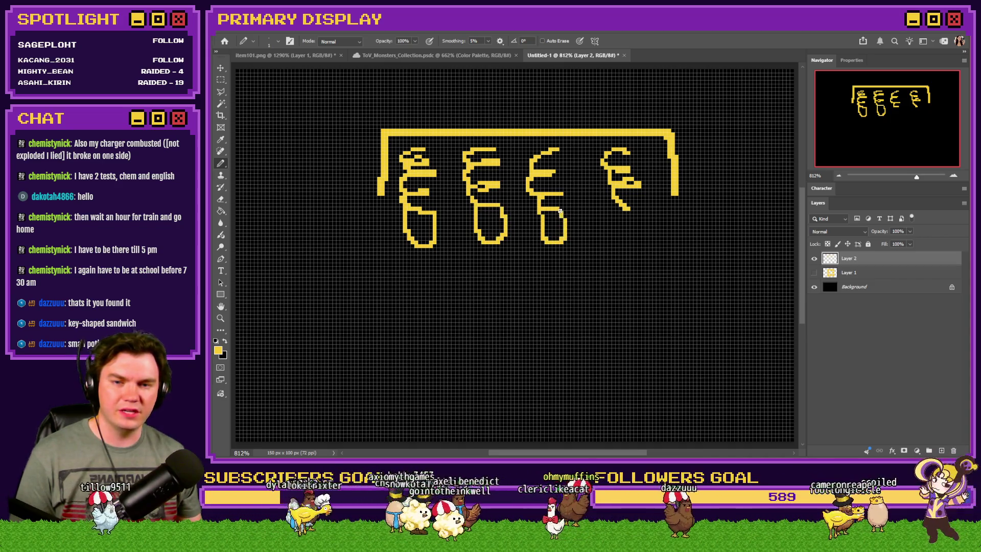
left_click_drag(619, 206, 623, 243)
left_click_drag(635, 208, 635, 207)
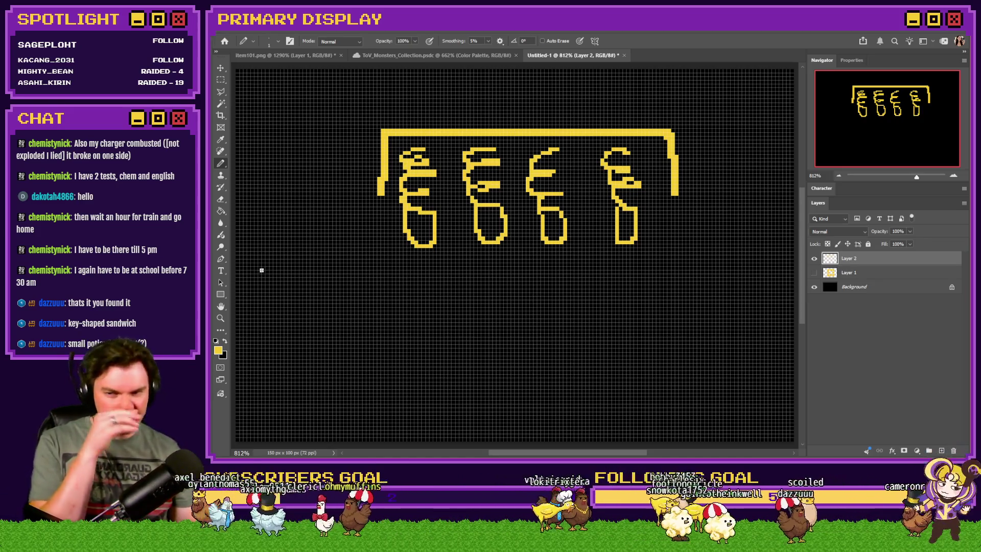
Step: Draw a 2 px lower line rising toward the first symbol and hide the pixel grid
left_click_drag(243, 272, 419, 269)
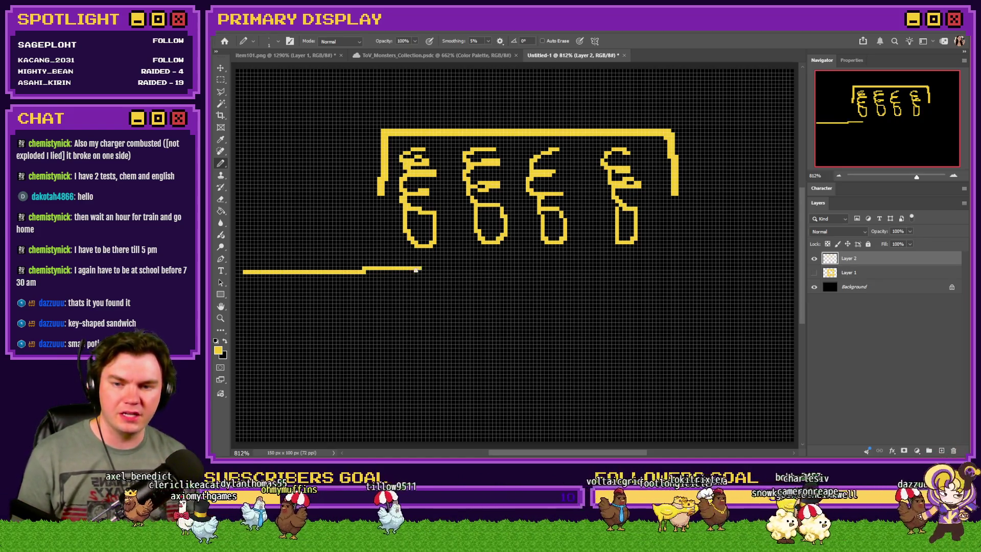
key("ctrl+z")
right_click(419, 268)
left_click(460, 408)
left_click(665, 33)
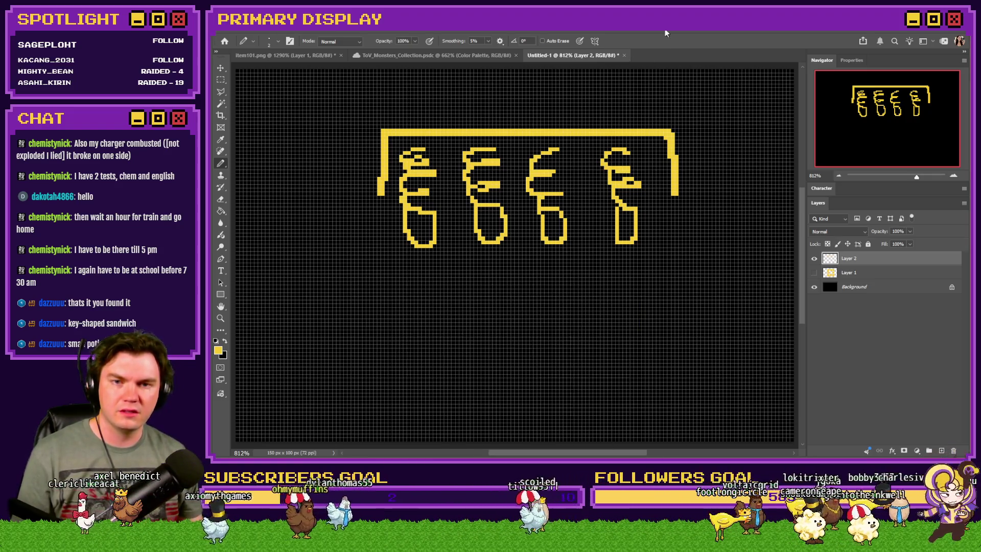
mouse_move(240, 289)
left_mouse_down()
mouse_move(423, 285)
mouse_move(423, 260)
left_mouse_up()
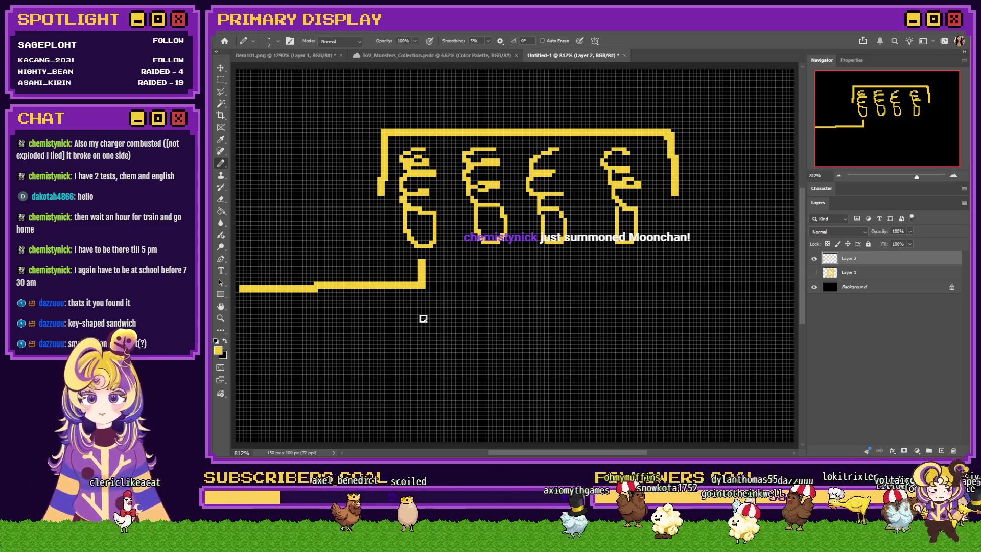
key("ctrl+h")
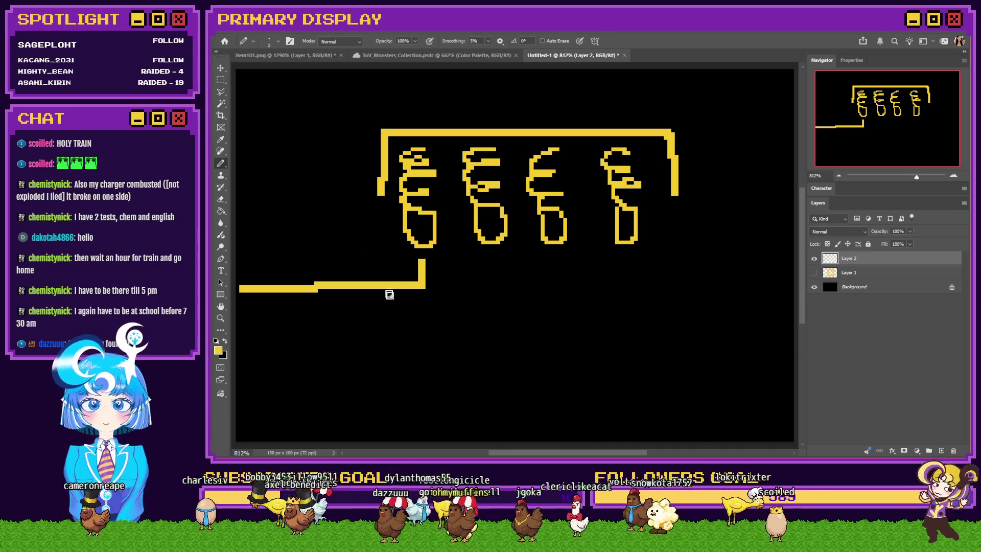
Step: Marquee the lower yellow line, deselect, and zoom in close on the first symbols
left_click(225, 80)
left_click_drag(435, 251, 252, 317)
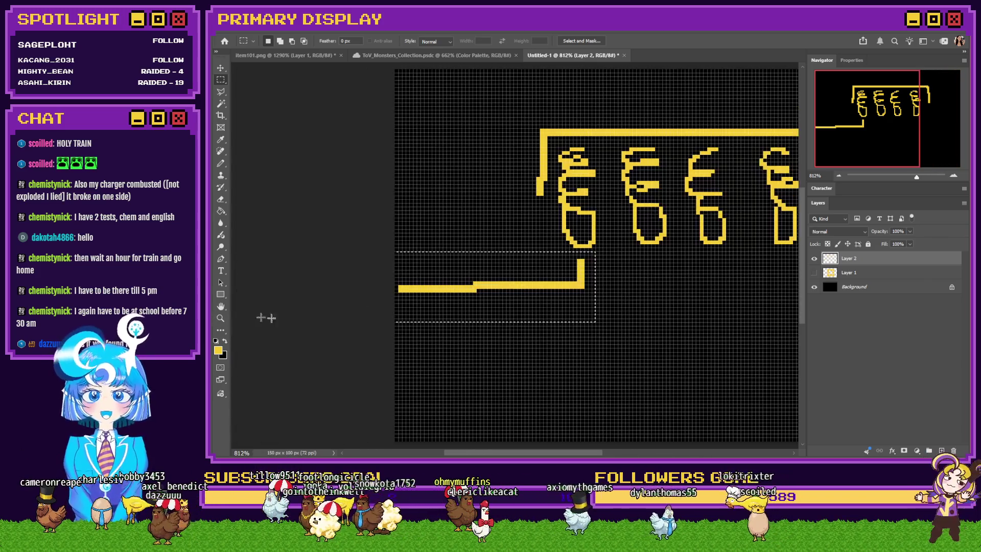
key("ctrl+d")
scroll(528, 265, "up", 1)
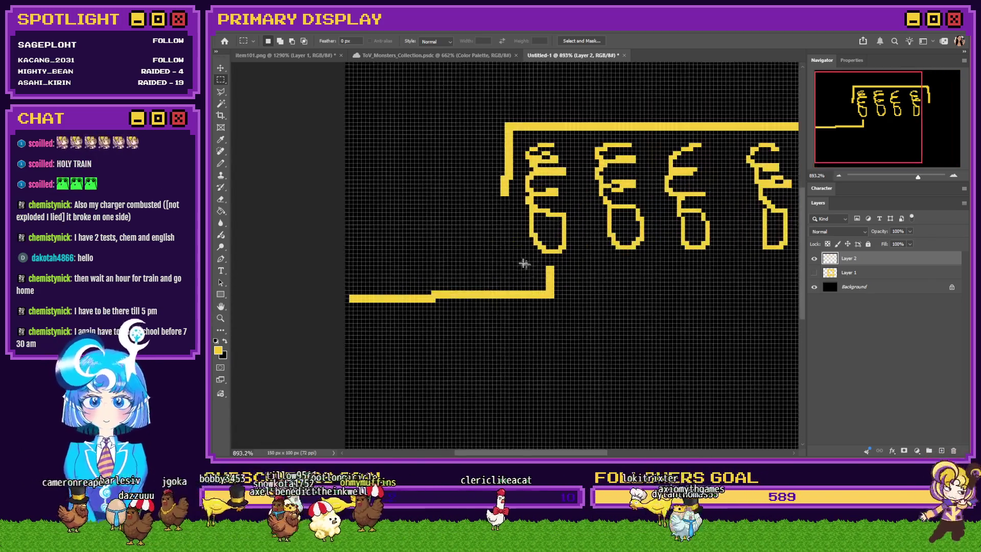
scroll(528, 266, "up", 1)
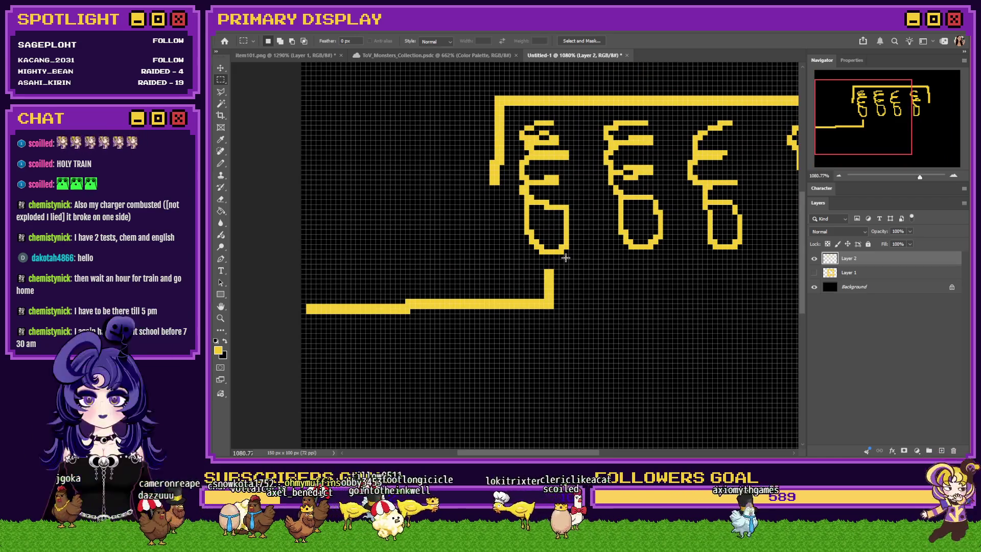
left_click_drag(302, 346, 301, 353)
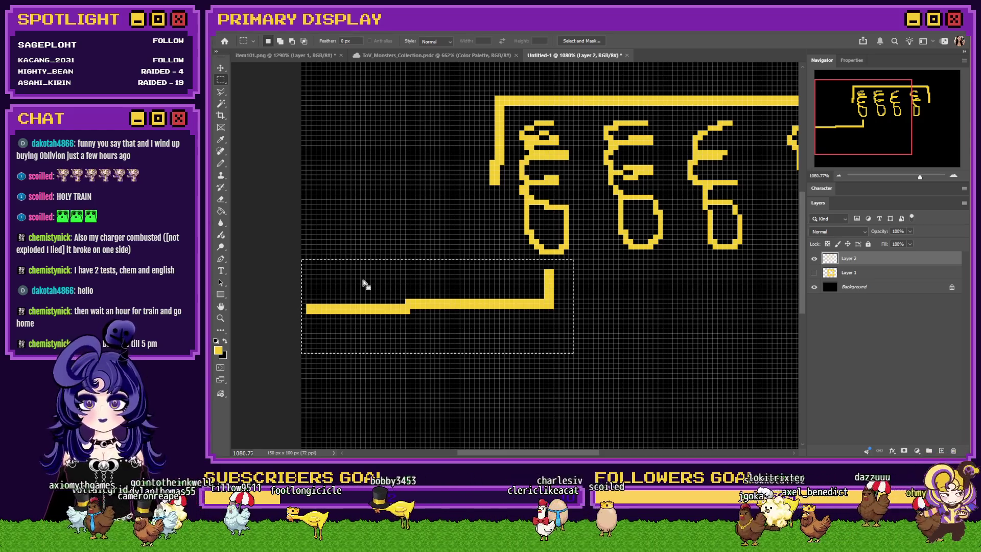
left_click(400, 212)
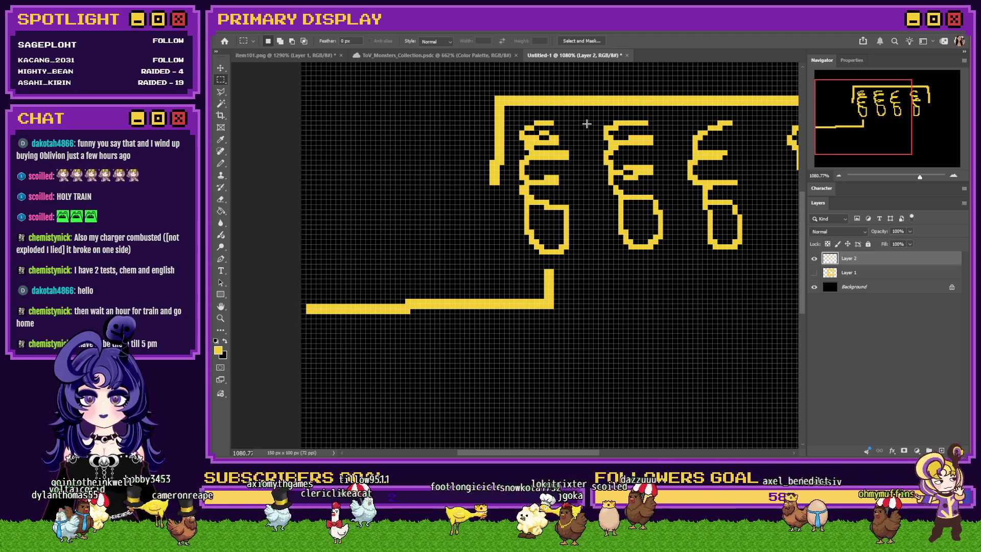
Step: Try scaling a selection around the first symbol, cancel it, then marquee the L-shaped lower line
left_click_drag(588, 122, 517, 258)
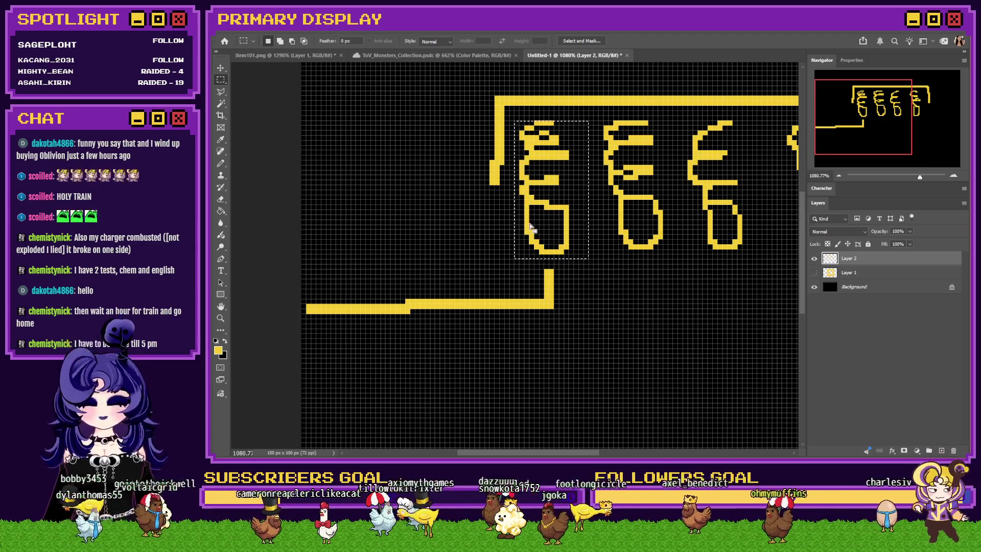
right_click(530, 224)
left_click(570, 327)
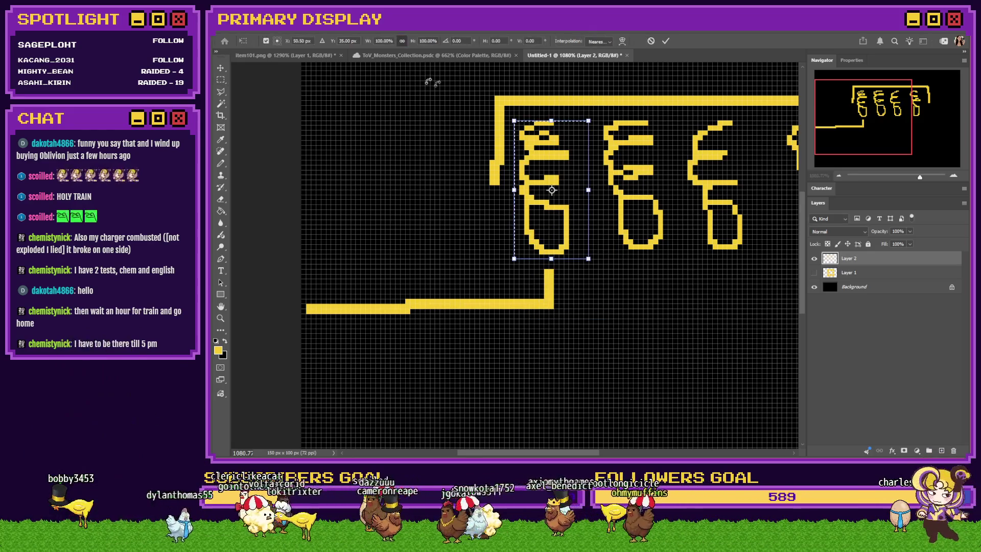
left_click(278, 39)
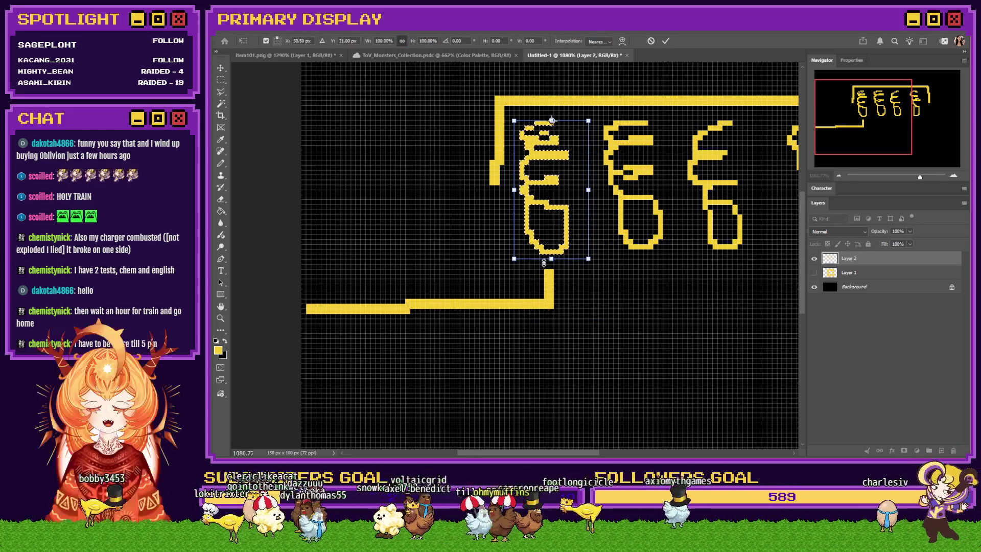
mouse_move(551, 259)
left_mouse_down()
mouse_move(557, 204)
mouse_move(557, 221)
left_mouse_up()
key("Escape")
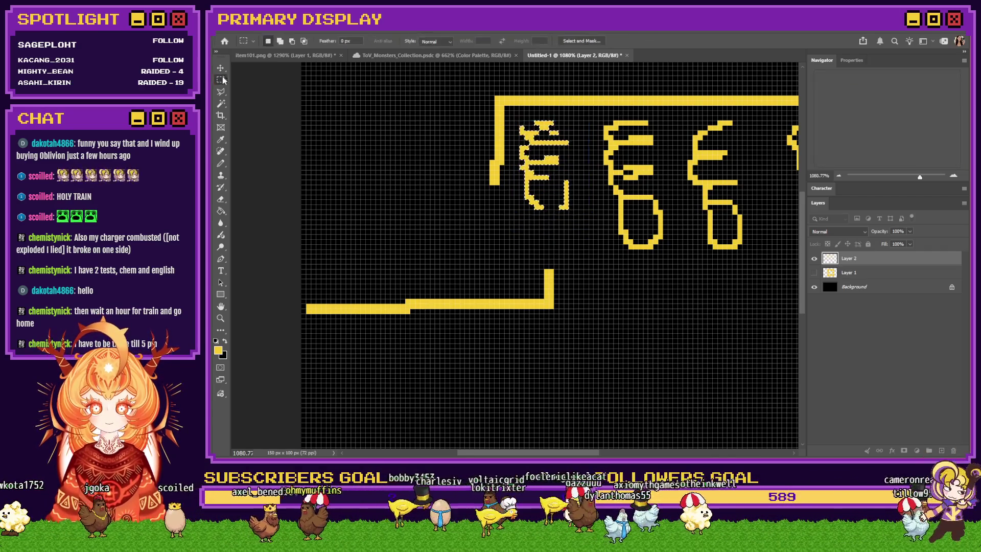
left_click(421, 192)
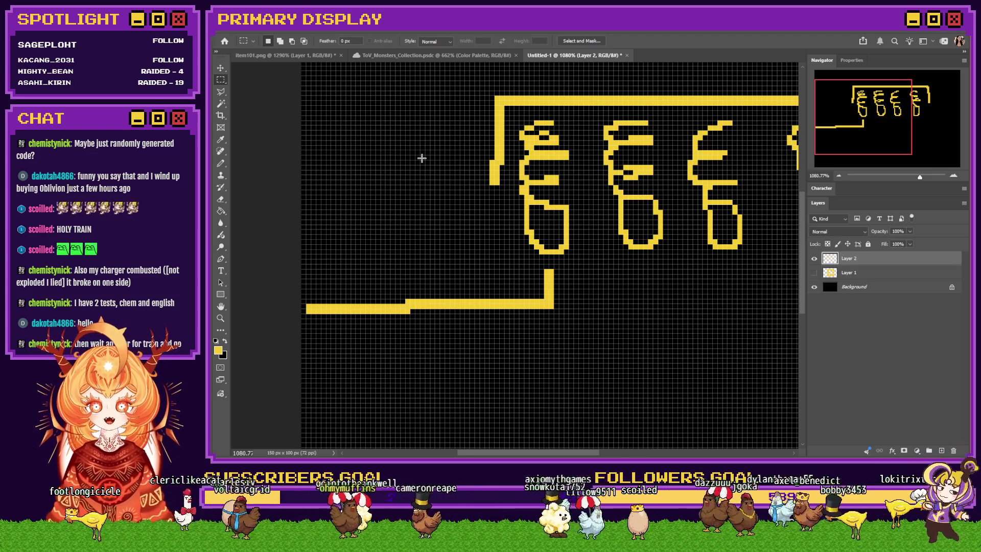
left_click_drag(563, 264, 301, 337)
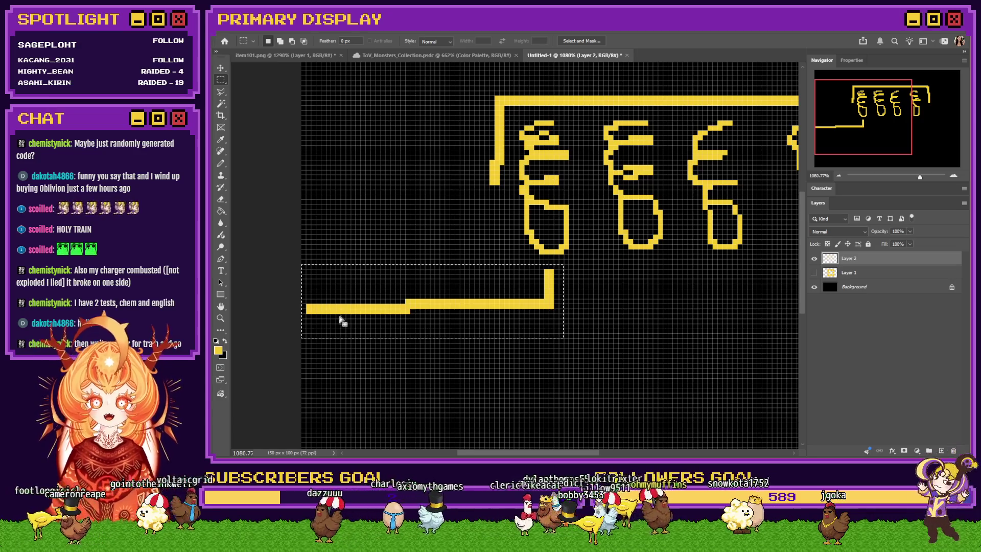
Step: Try moving the lower line up, undo it, then fit the whole image on screen deselected
mouse_move(344, 318)
left_mouse_down()
mouse_move(353, 298)
mouse_move(360, 306)
mouse_move(371, 268)
mouse_move(376, 300)
left_mouse_up()
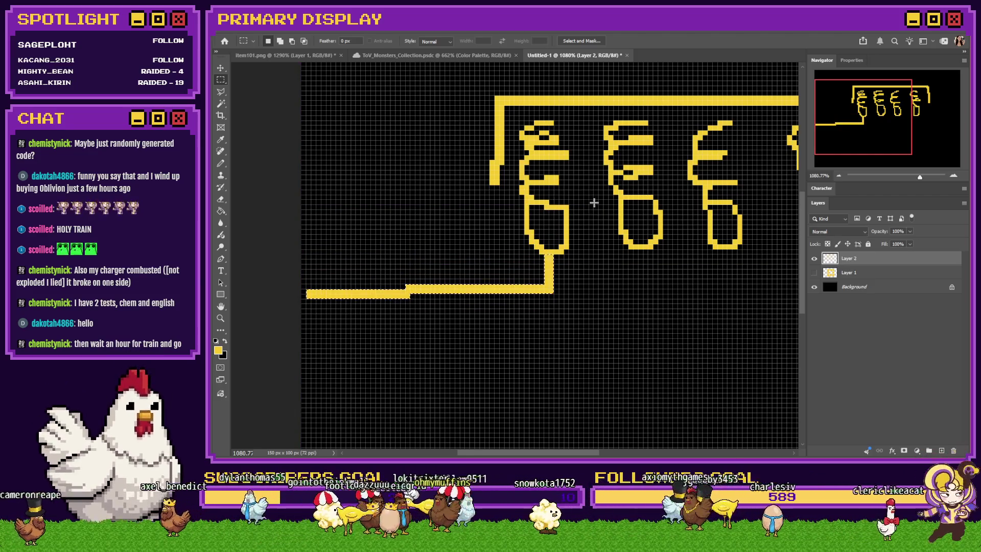
key("ctrl+z")
left_click_drag(577, 208, 506, 259)
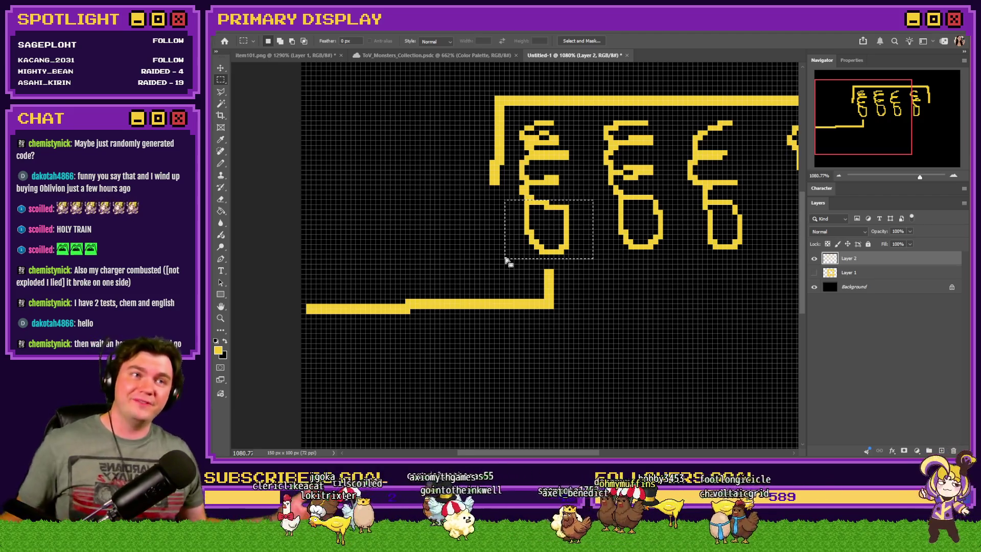
key("ctrl+0")
key("ctrl+d")
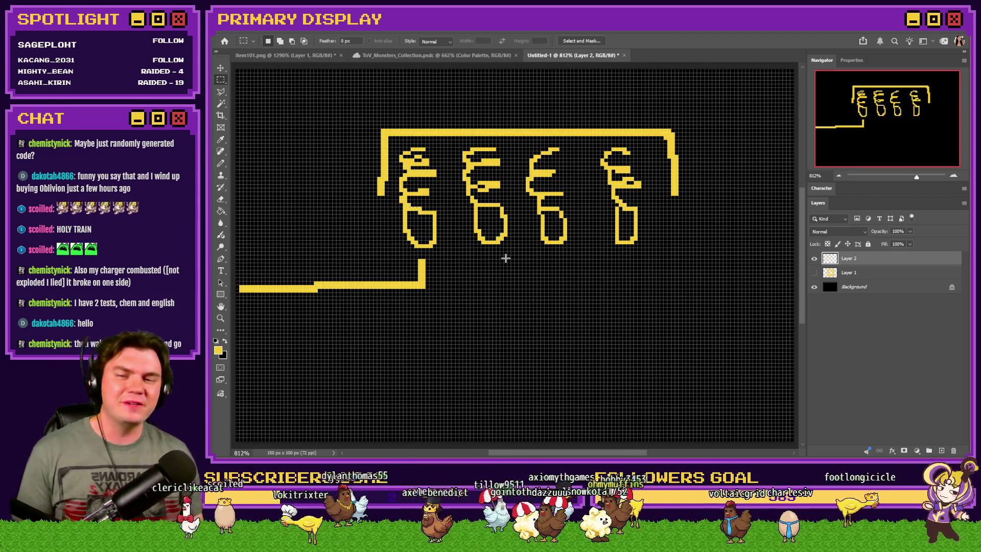